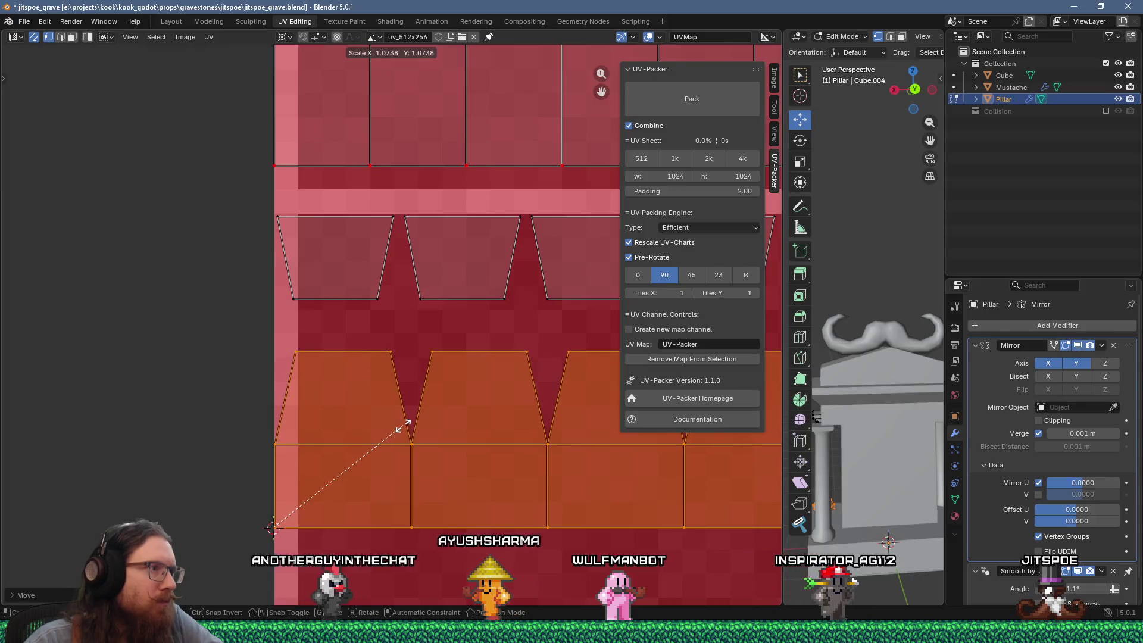
Scale the lower row of pillar UV islands along X in repeated passes to stretch them across the texture
left_click(397, 428)
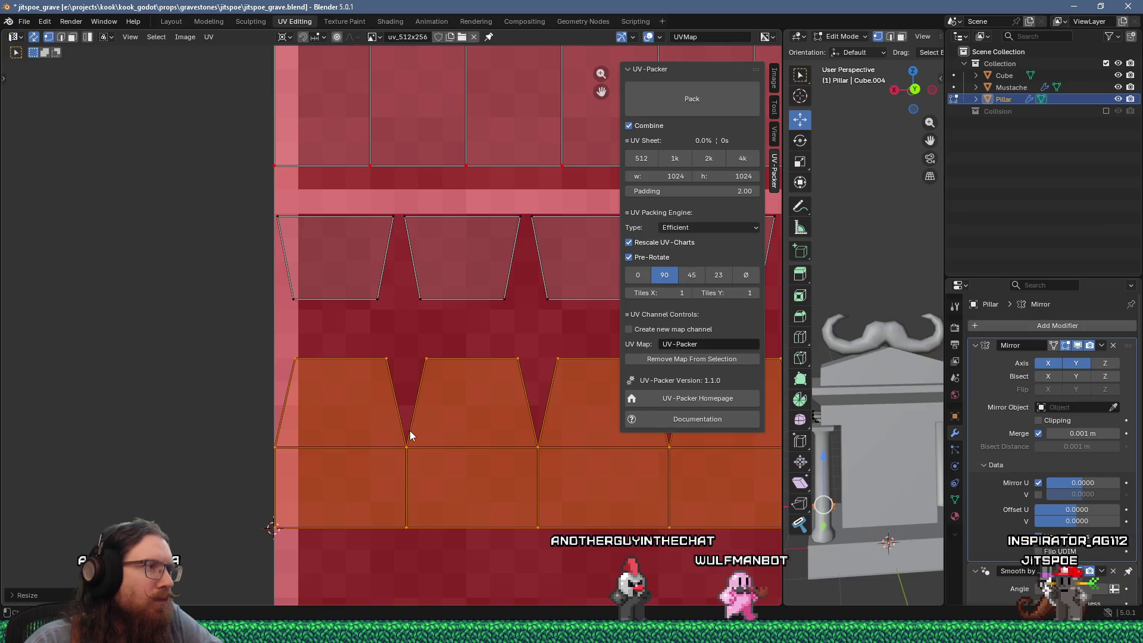
key("s")
key("x")
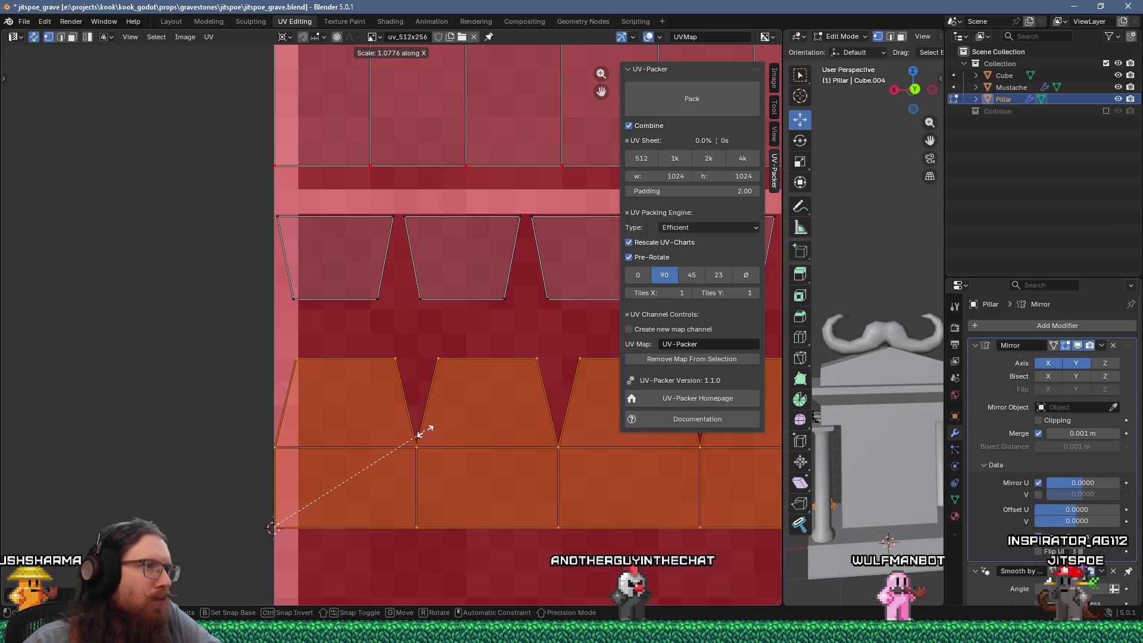
left_click(425, 432)
scroll(427, 431, "down", 3)
scroll(440, 420, "up", 3)
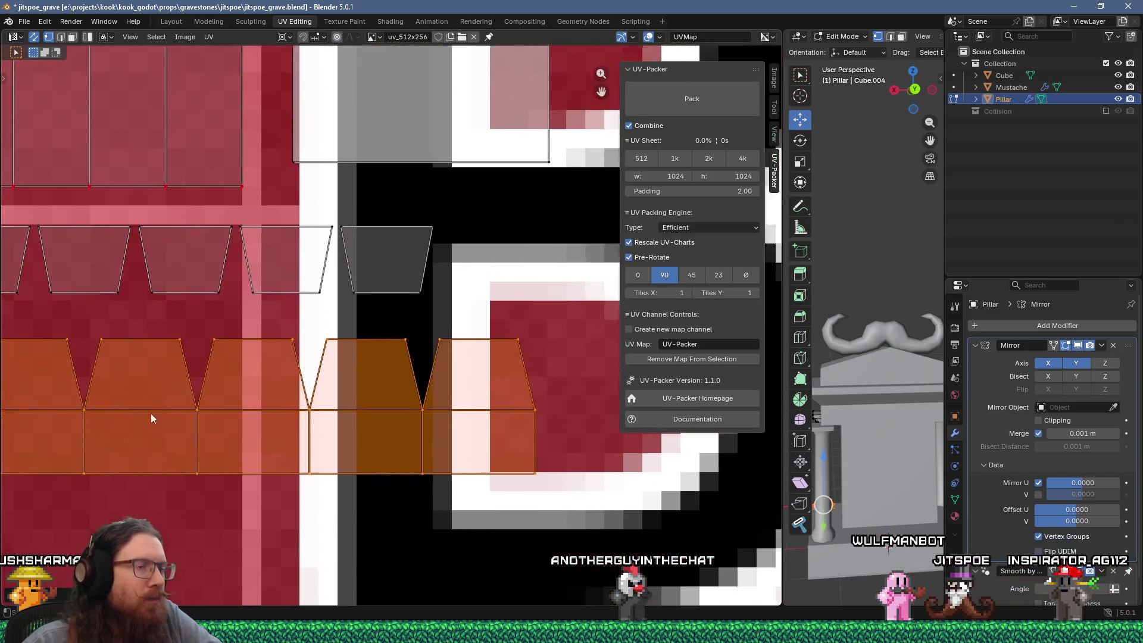
middle_click_drag(349, 406, 444, 437)
key("s")
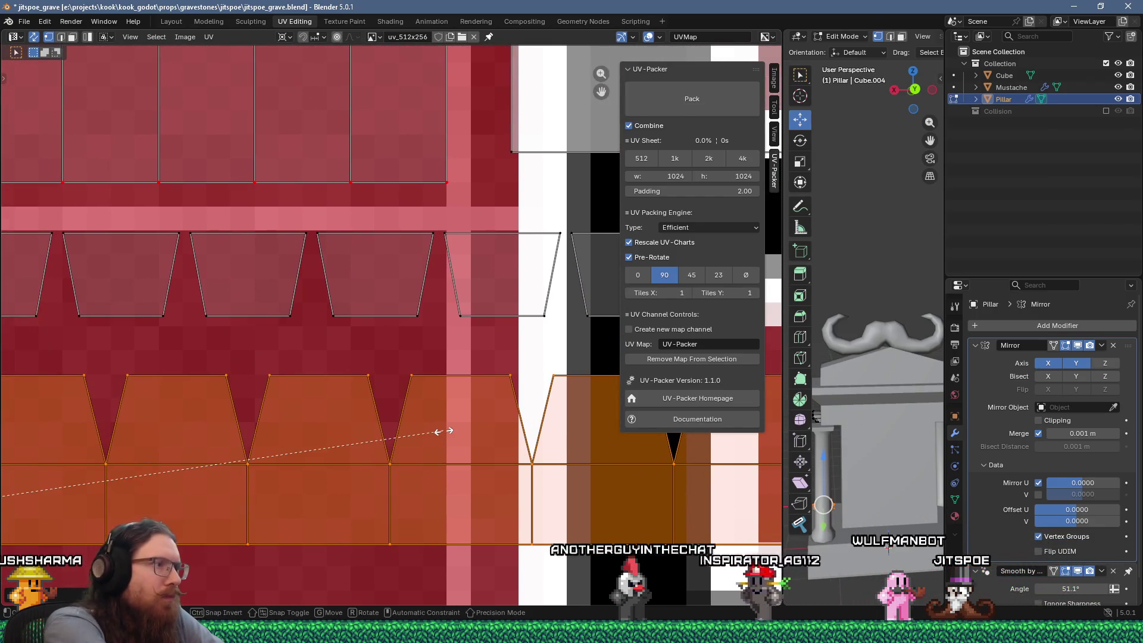
key("x")
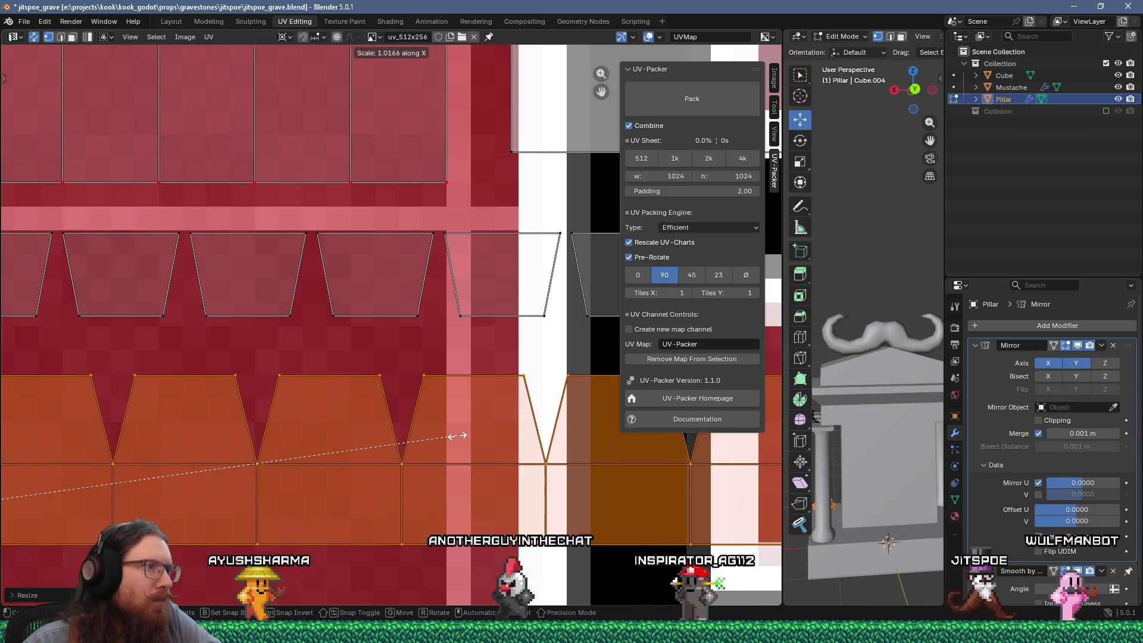
left_click(457, 435)
scroll(511, 447, "down", 2)
Apply Snap > Selected to Pixels so the pillar islands align with the texture's pixel grid
middle_click_drag(352, 423, 418, 429)
right_click(417, 429)
mouse_move(389, 440)
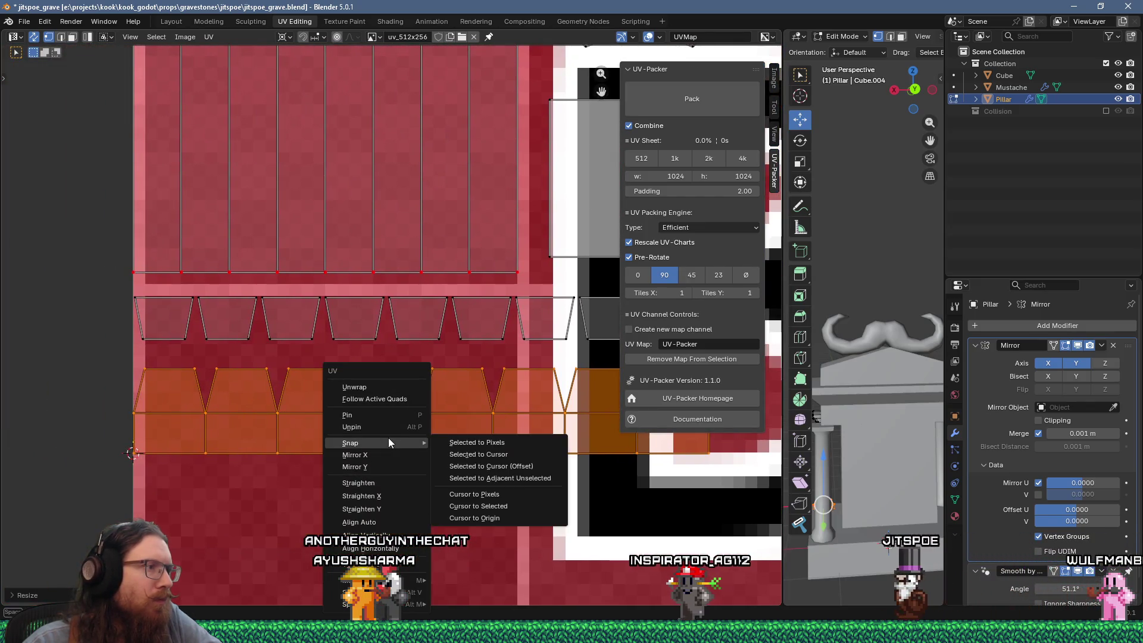
left_click(452, 441)
mouse_move(452, 442)
middle_mouse_down()
mouse_move(226, 452)
mouse_move(273, 432)
middle_mouse_up()
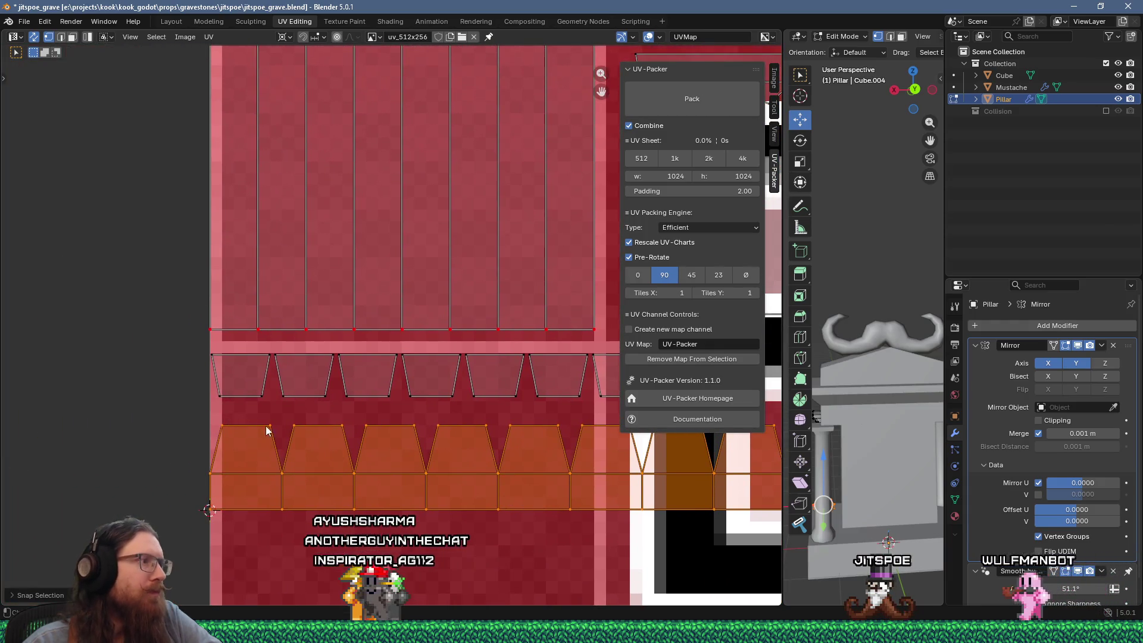
scroll(273, 431, "down", 2)
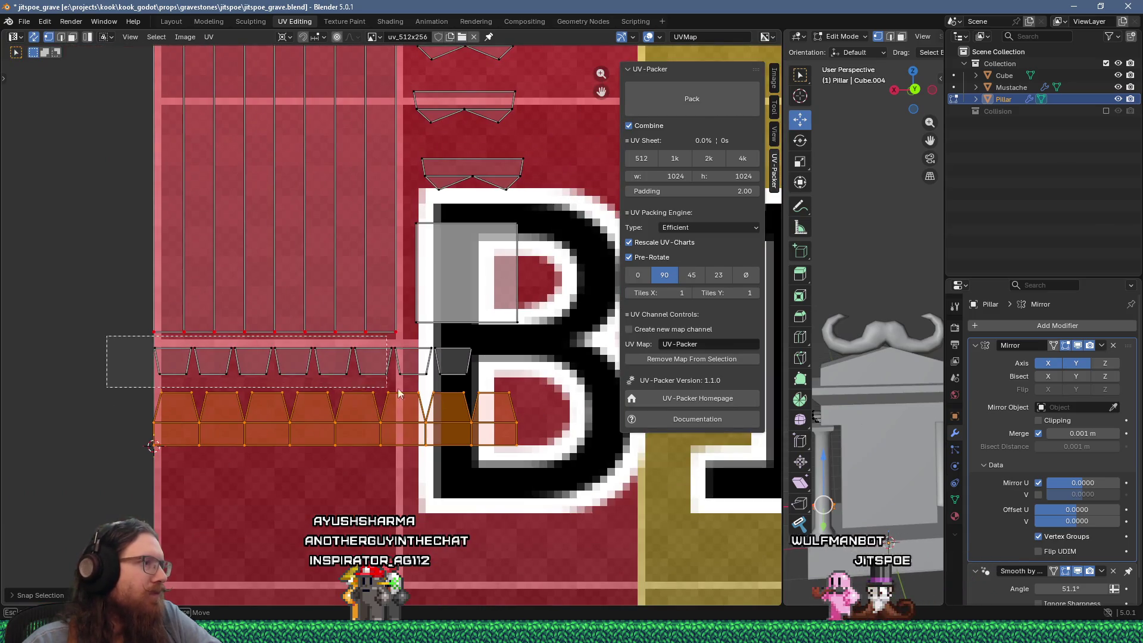
Zoom the UV view in and back out around the trapezoid islands above the pillar strip
scroll(274, 377, "up", 3)
scroll(275, 378, "up", 3)
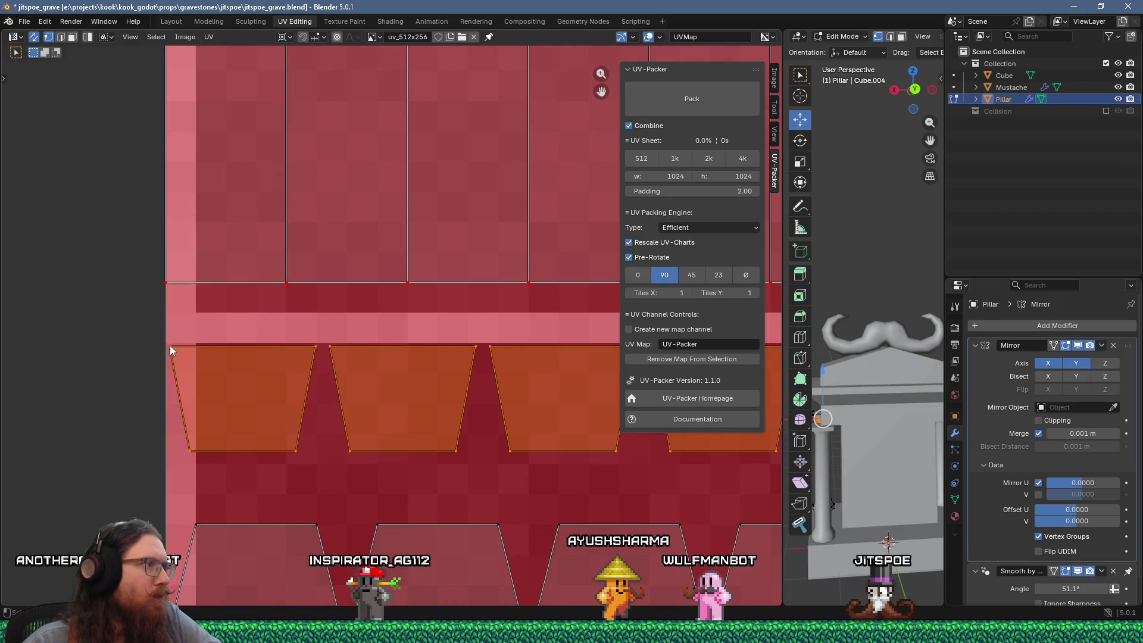
scroll(211, 366, "down", 1)
scroll(264, 373, "down", 1)
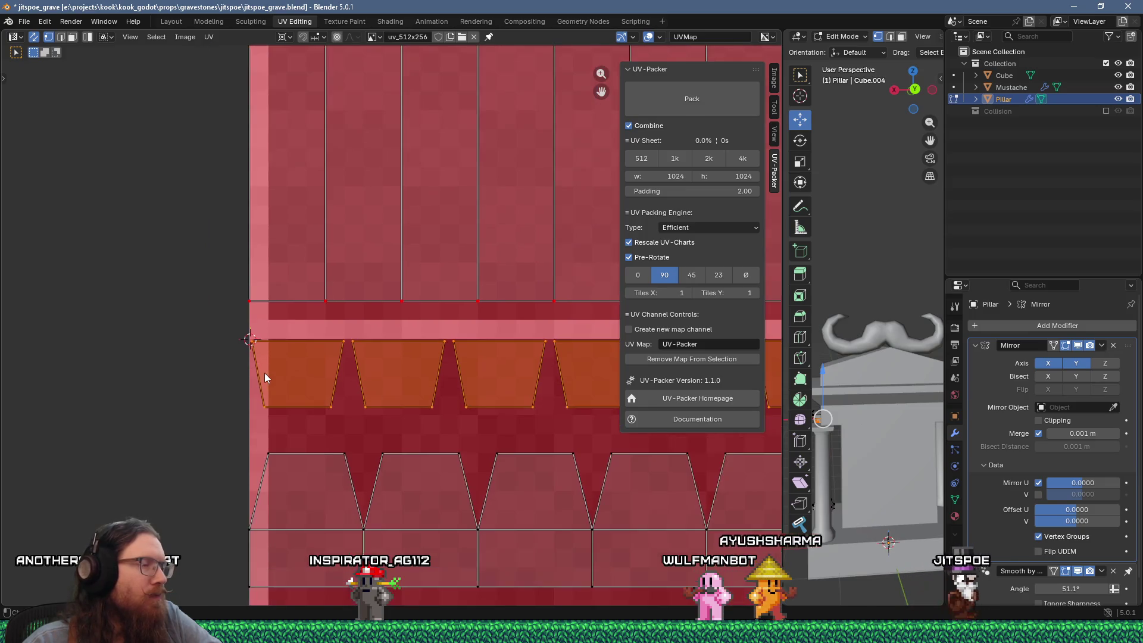
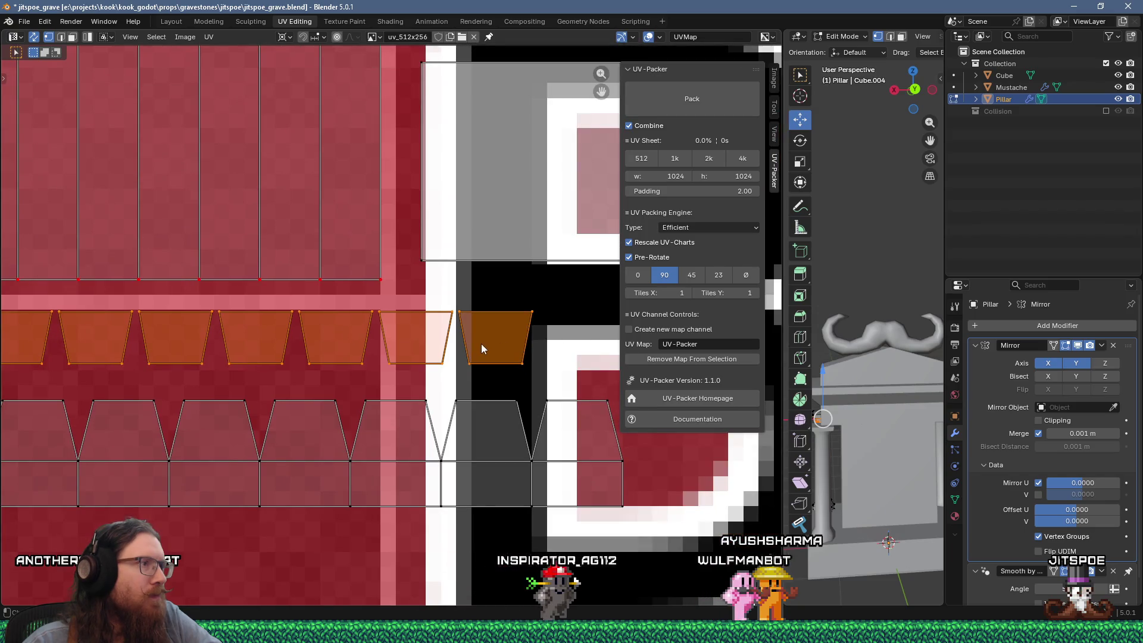
scroll(482, 348, "down", 1)
Enlarge the selected row of orange trapezoid UV islands
middle_click_drag(487, 344, 587, 361)
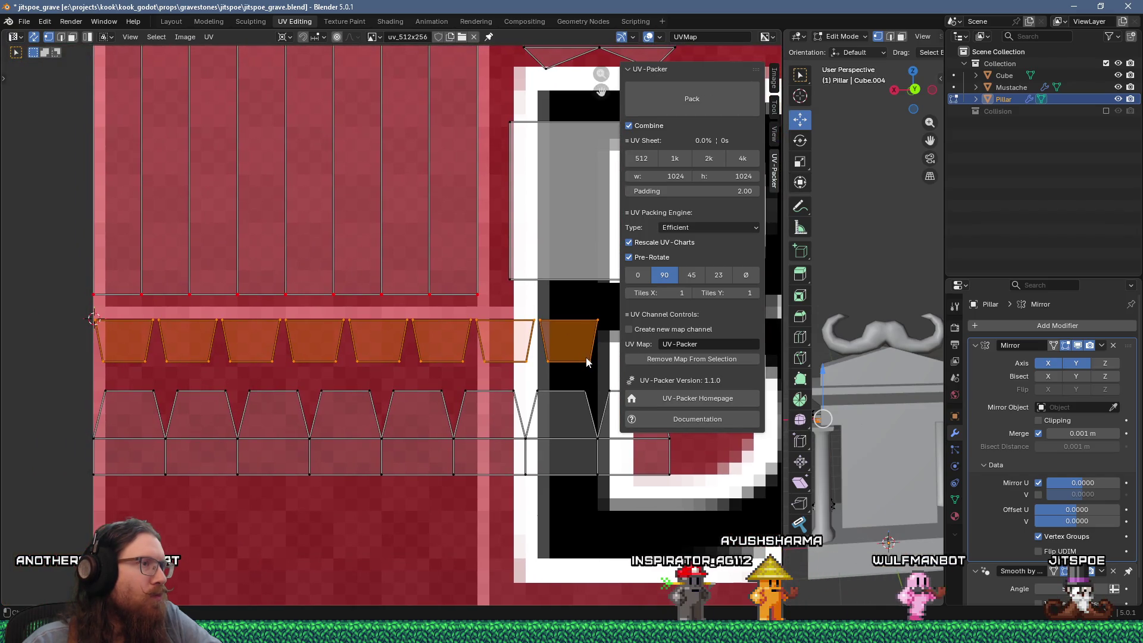
scroll(305, 357, "up", 5)
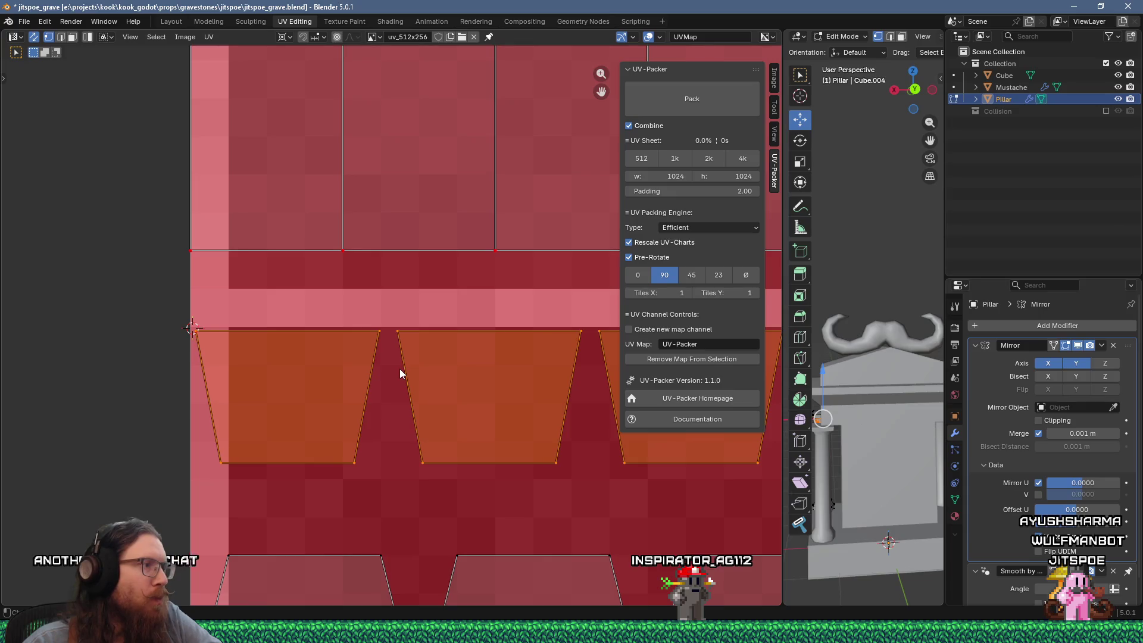
key("s")
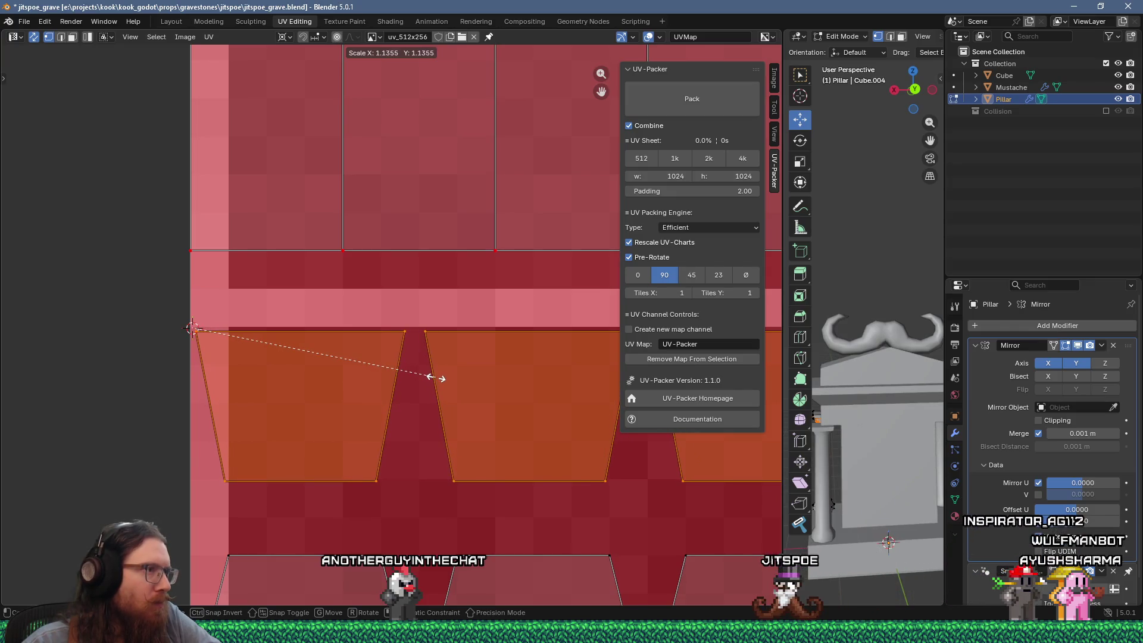
left_click(431, 376)
Snap the enlarged trapezoid islands to the texture's pixels
scroll(503, 366, "down", 3)
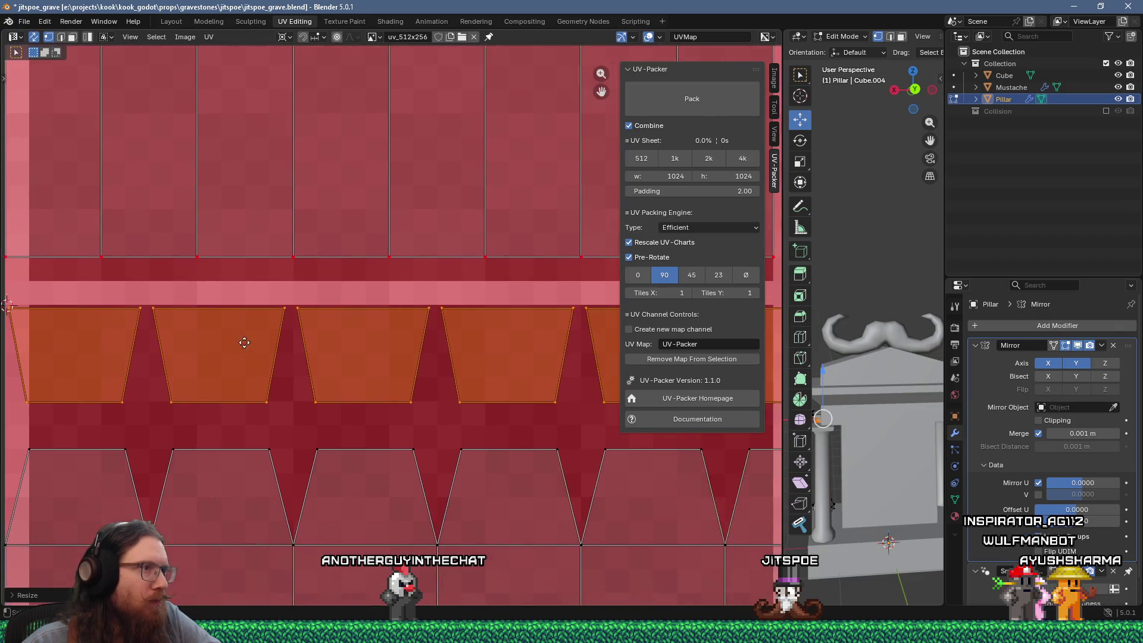
scroll(283, 339, "down", 3)
scroll(370, 325, "up", 2)
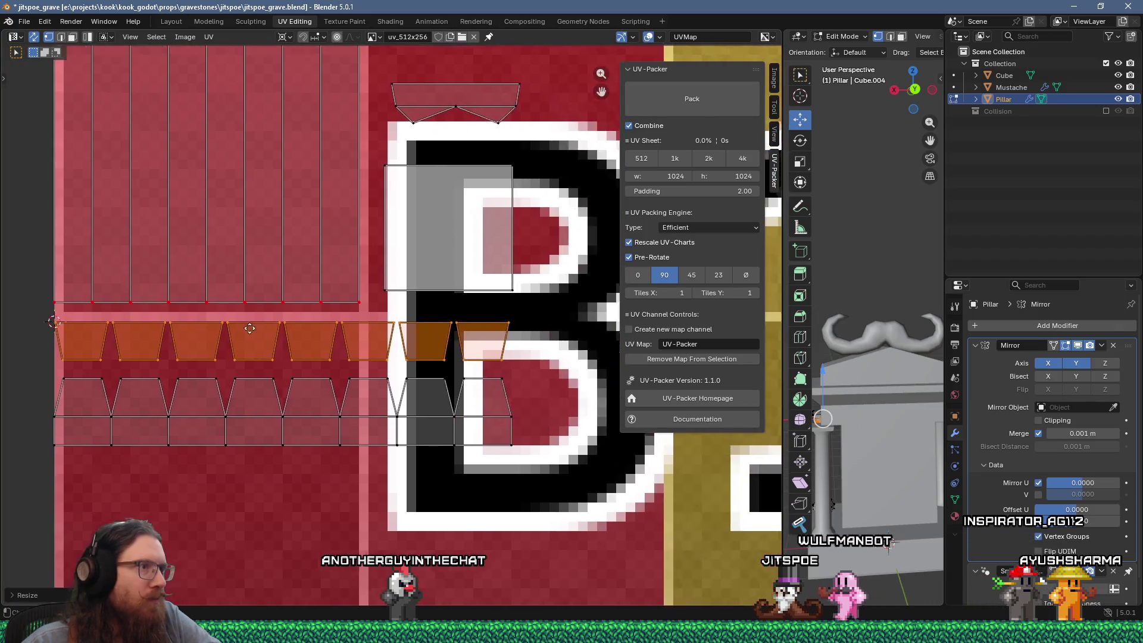
right_click(300, 326)
left_click(356, 329)
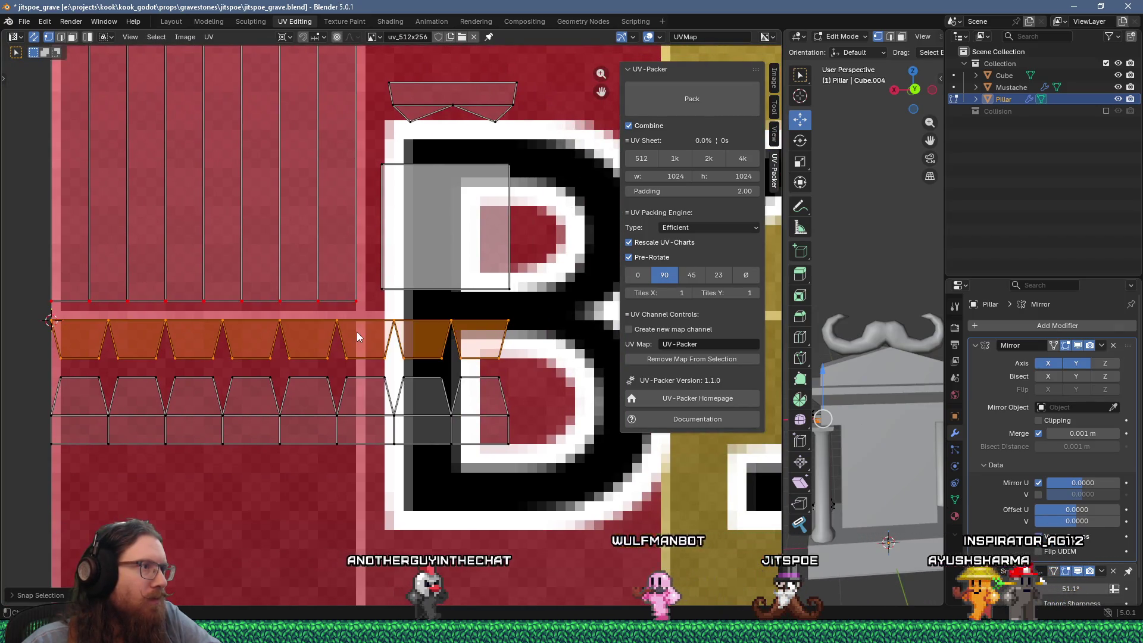
Pin the snapped islands and the lower row of islands in place
scroll(282, 331, "up", 3)
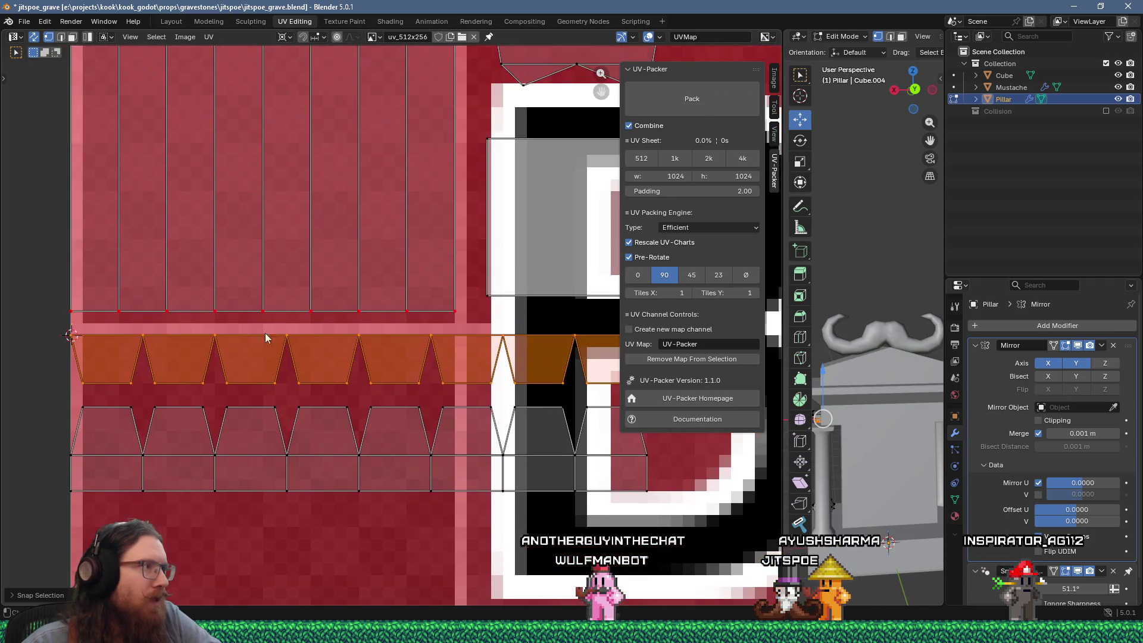
right_click(309, 330)
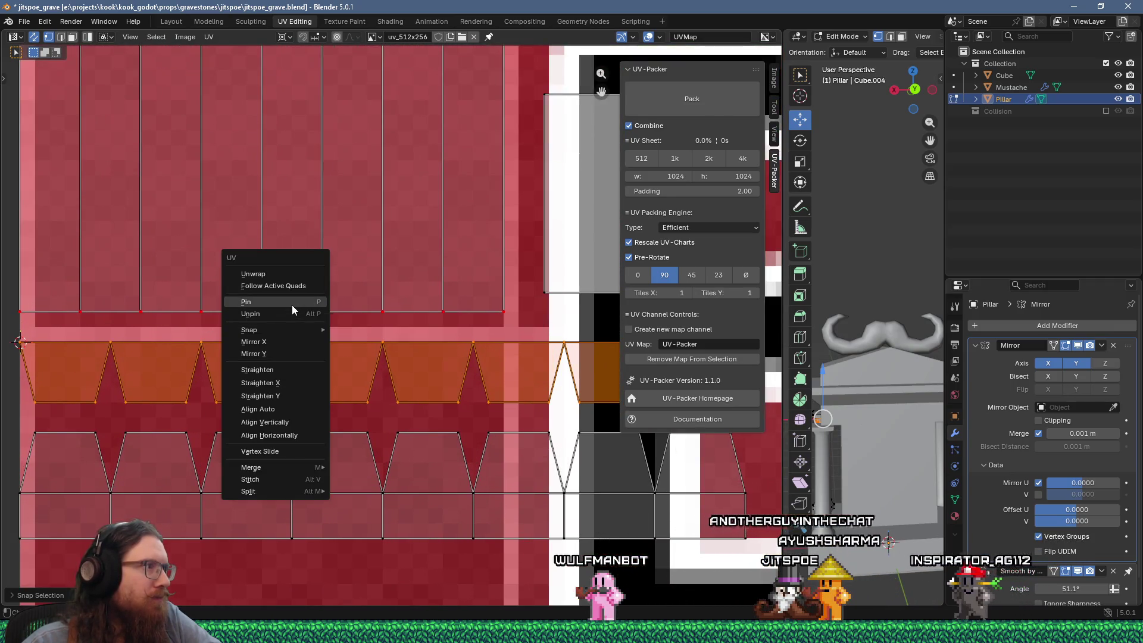
left_click(291, 305)
scroll(298, 320, "down", 5)
left_click(265, 362)
right_click(265, 362)
left_click(263, 360)
Shift the four small trapezoid islands further to the right
scroll(365, 347, "up", 3)
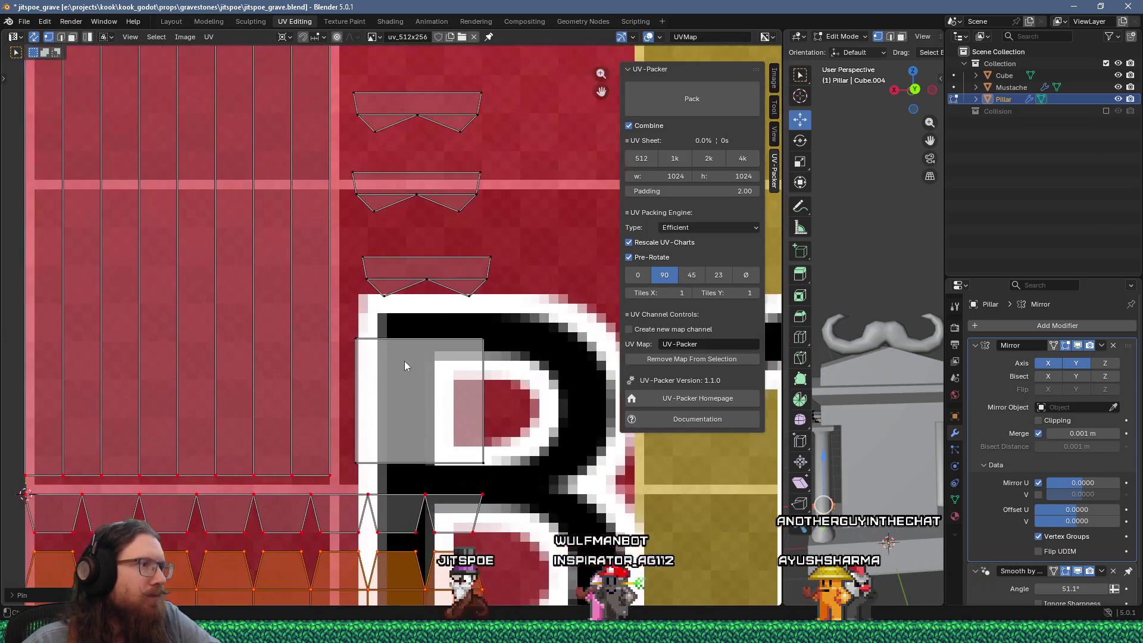
left_click_drag(341, 329, 492, 464)
scroll(376, 371, "up", 2)
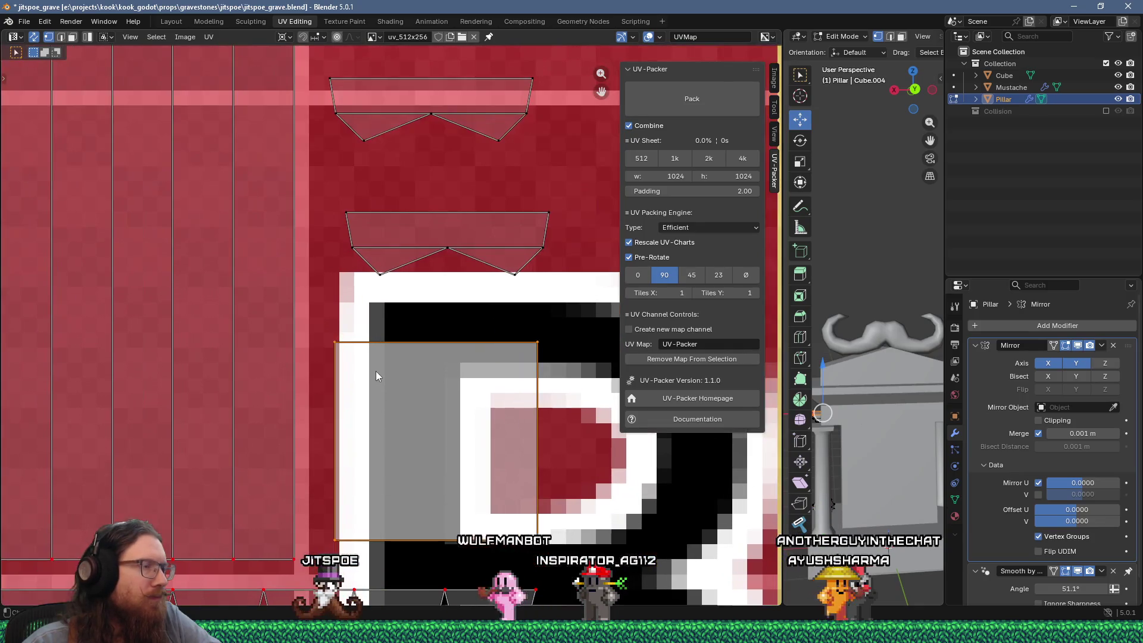
scroll(380, 366, "down", 4)
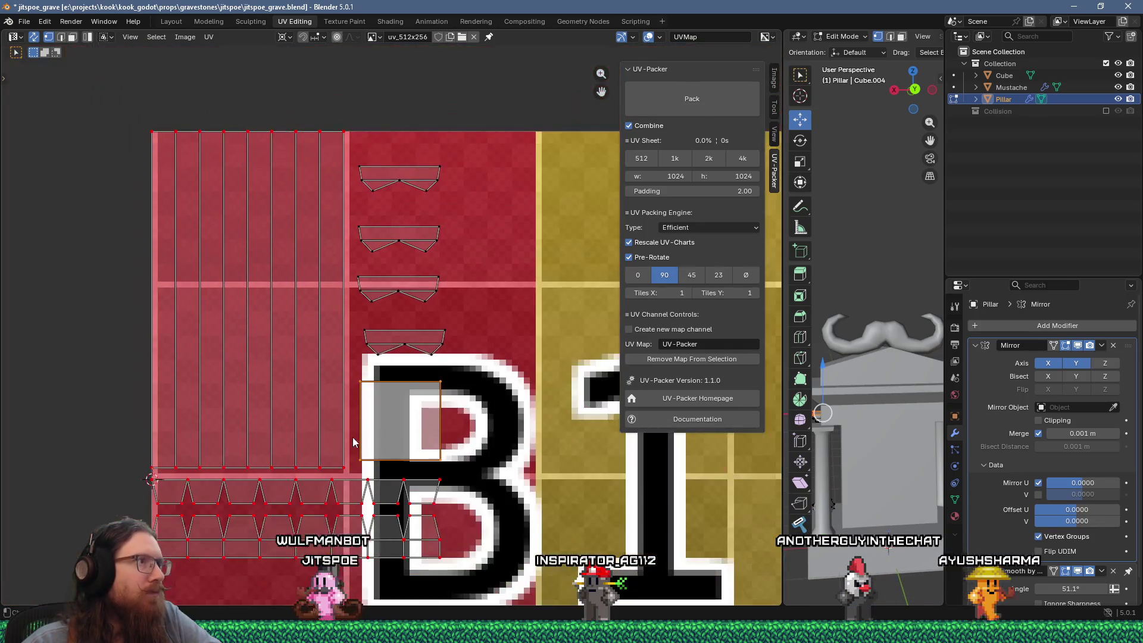
left_click_drag(391, 232, 464, 357)
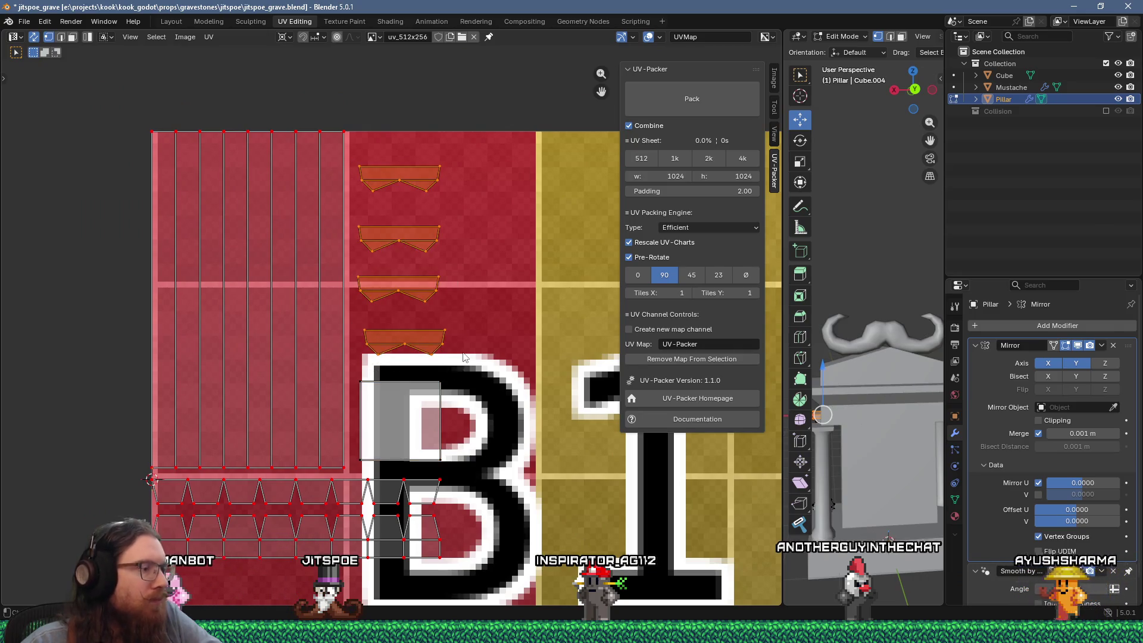
key("g")
left_click(739, 414)
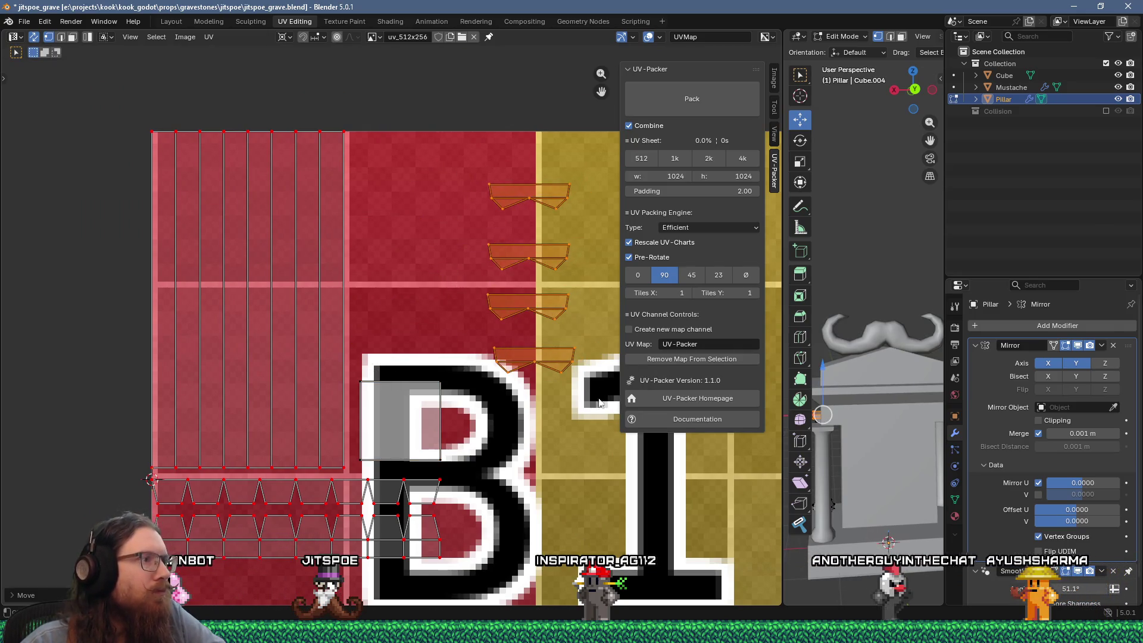
Move the grey square island up to the top of the red column
left_click_drag(356, 371, 436, 463)
key("g")
left_click(431, 226)
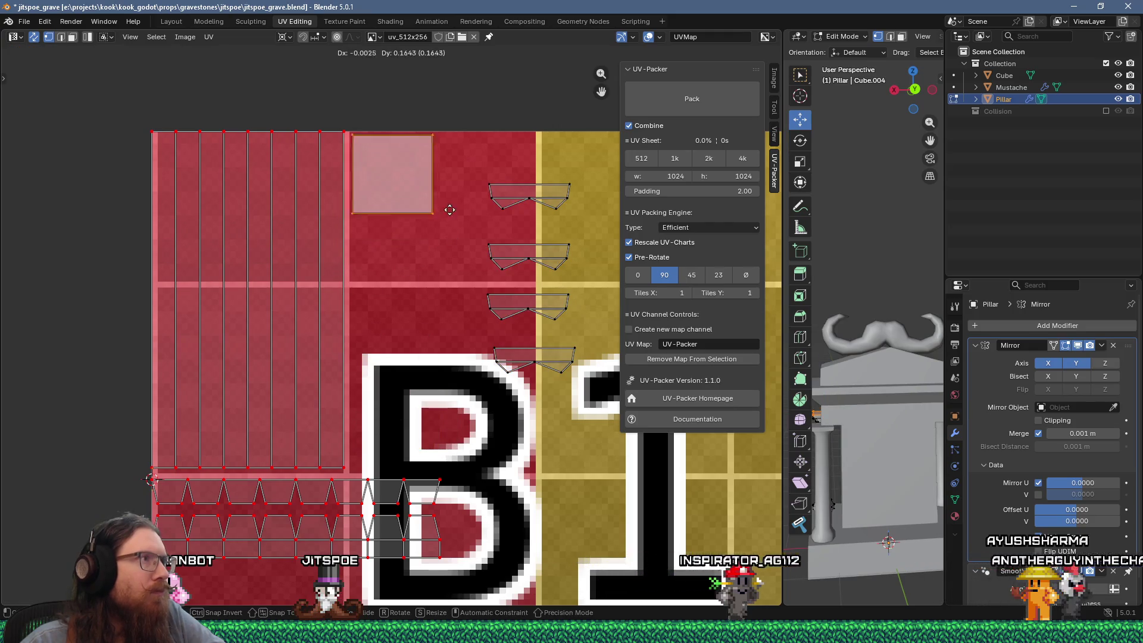
scroll(440, 259, "up", 4)
middle_click_drag(439, 260, 292, 393)
key("g")
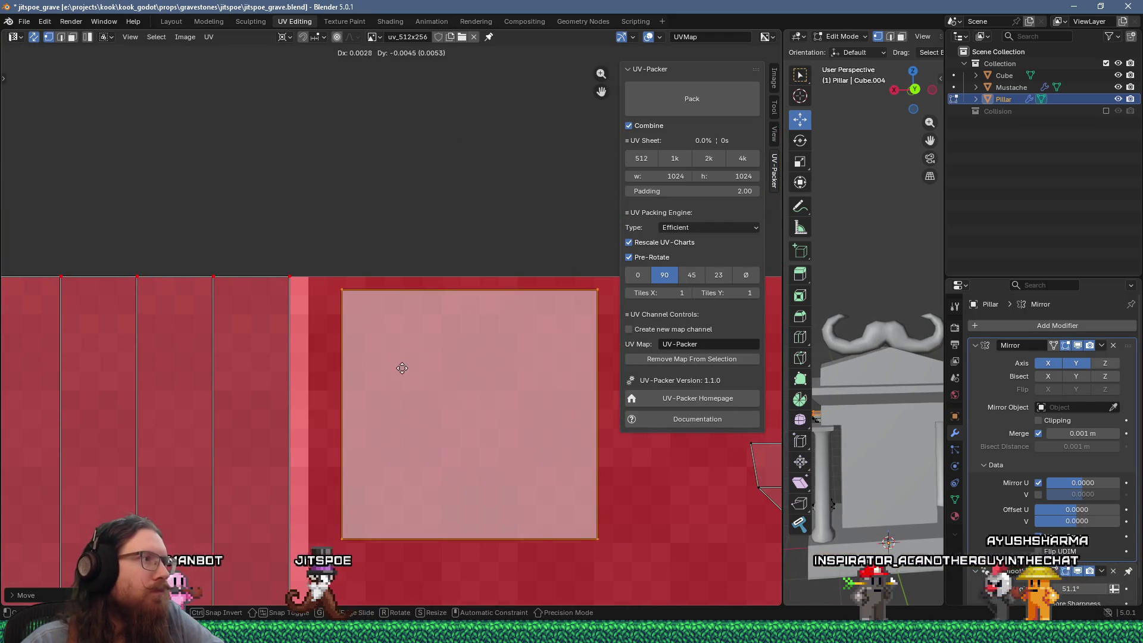
left_click(390, 355)
scroll(389, 355, "down", 2)
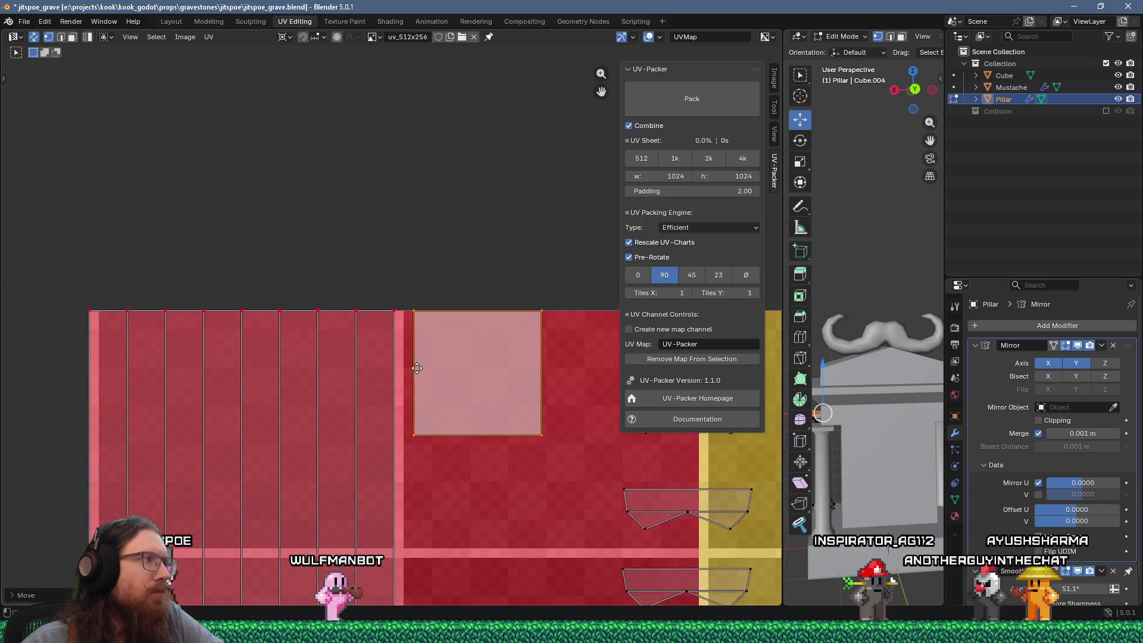
scroll(379, 356, "up", 1)
scroll(380, 356, "up", 2)
mouse_move(423, 348)
middle_mouse_down()
mouse_move(284, 327)
mouse_move(270, 295)
middle_mouse_up()
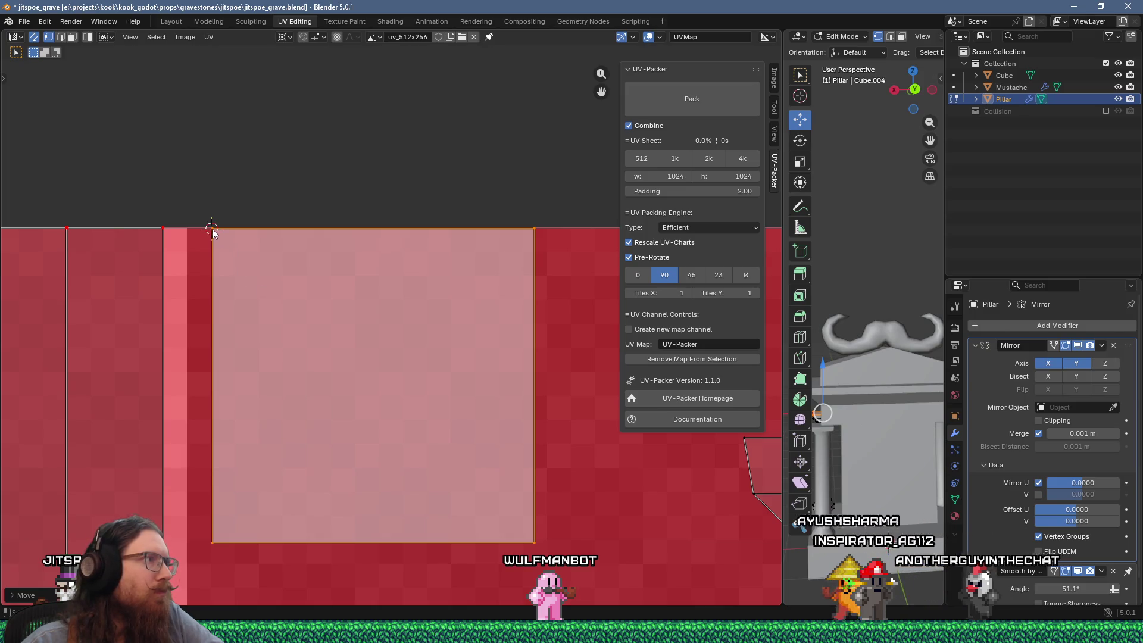
Enlarge the grey square slightly and snap it to the texture pixels
key("s")
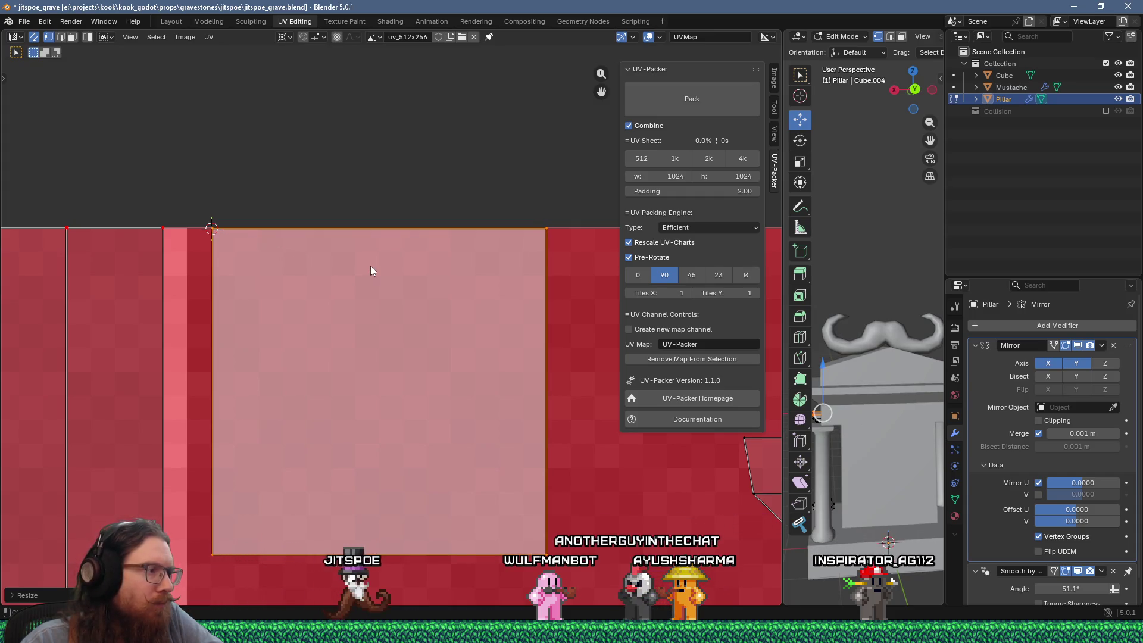
right_click(396, 513)
mouse_move(396, 444)
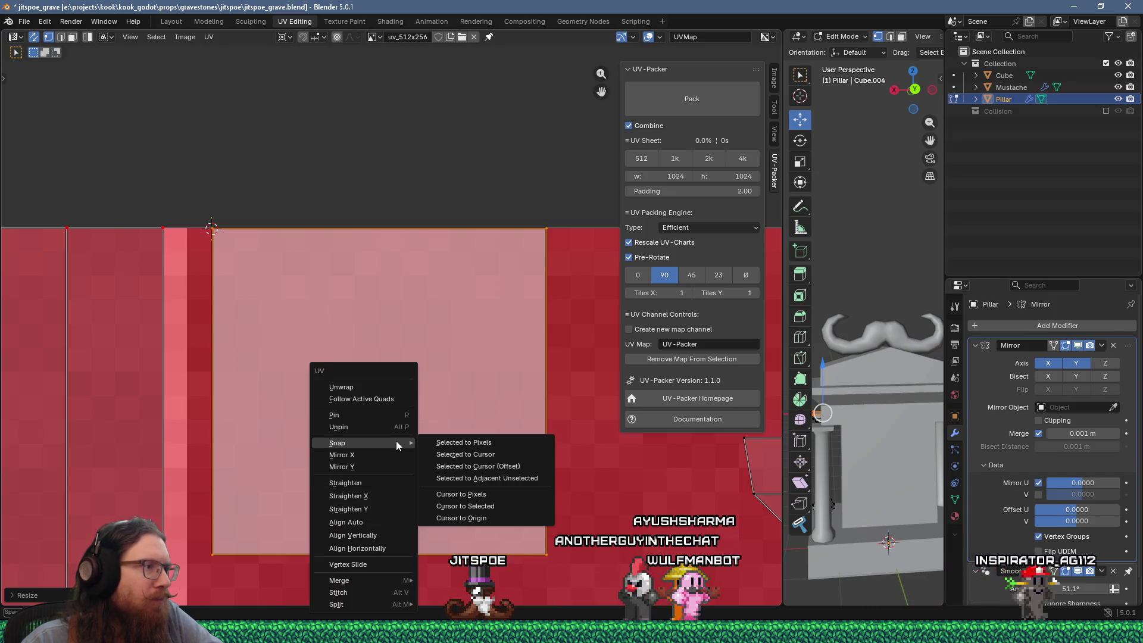
left_click(447, 443)
scroll(447, 449, "down", 7)
middle_click_drag(419, 400, 385, 296)
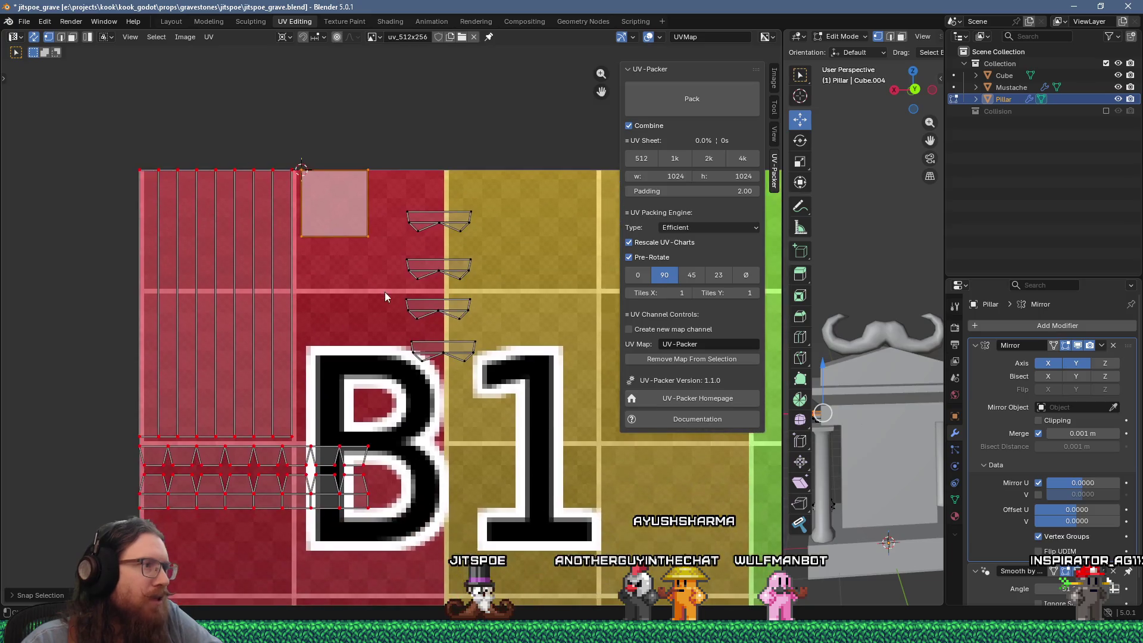
Place the trapezoid islands below the square, with the top one directly under it
left_click_drag(399, 207, 497, 363)
key("g")
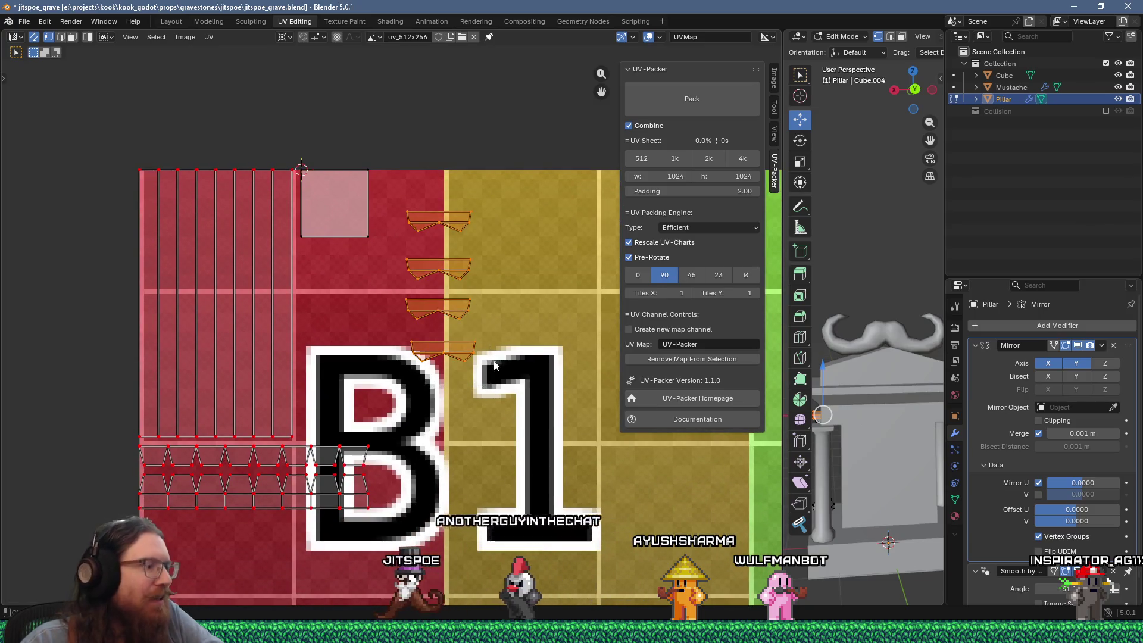
left_click(397, 389)
scroll(298, 280, "up", 5)
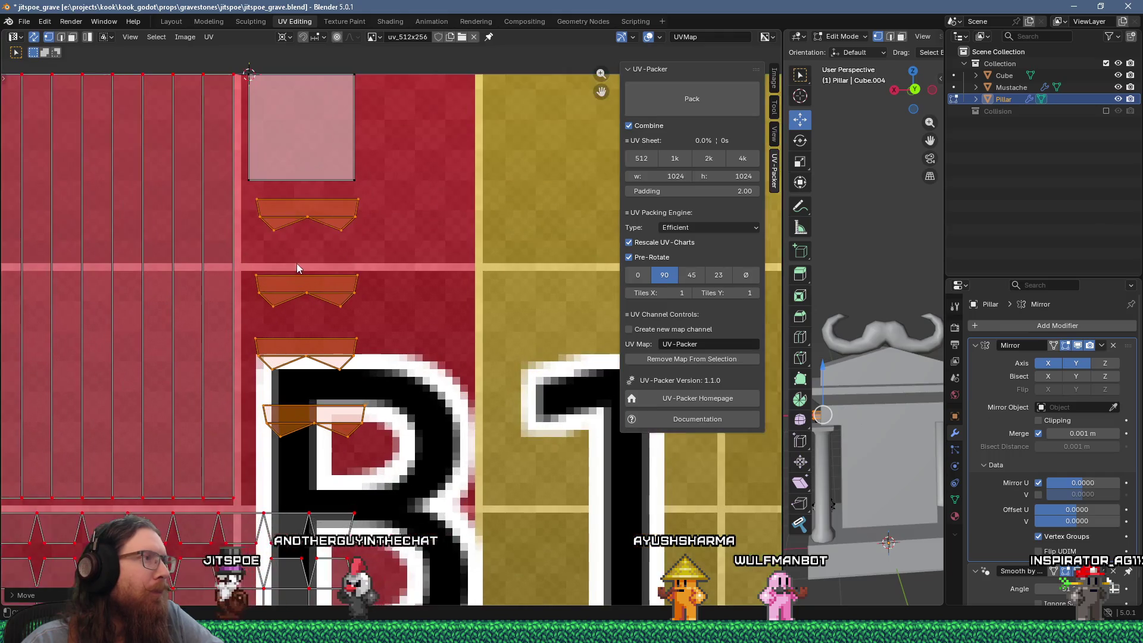
scroll(384, 369, "up", 3)
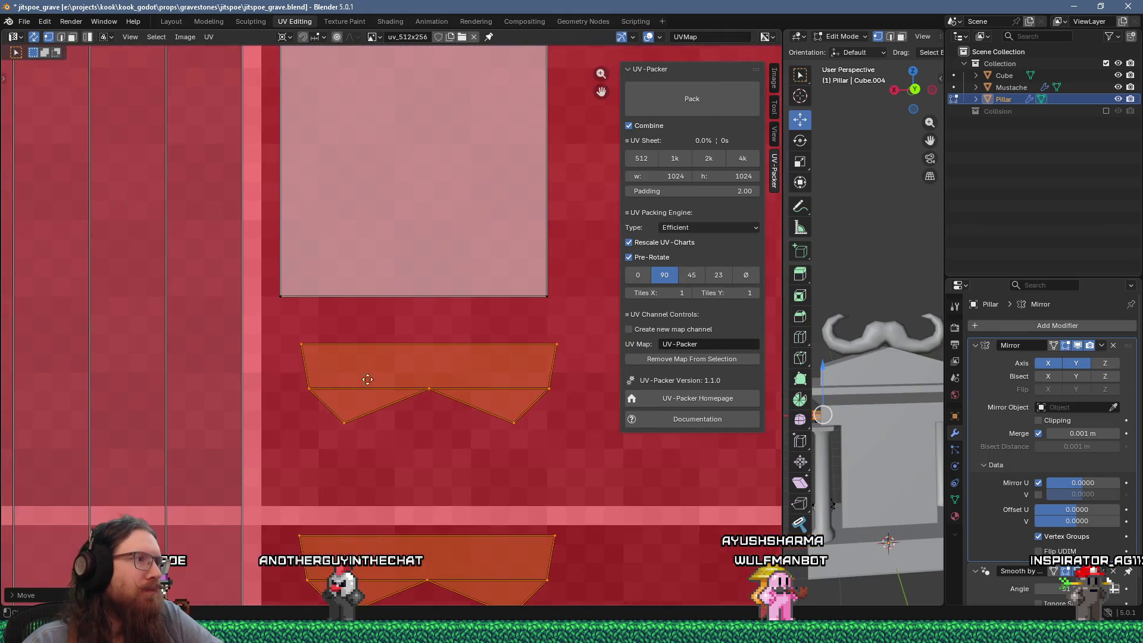
scroll(372, 376, "down", 2)
left_click_drag(253, 352, 524, 456)
key("g")
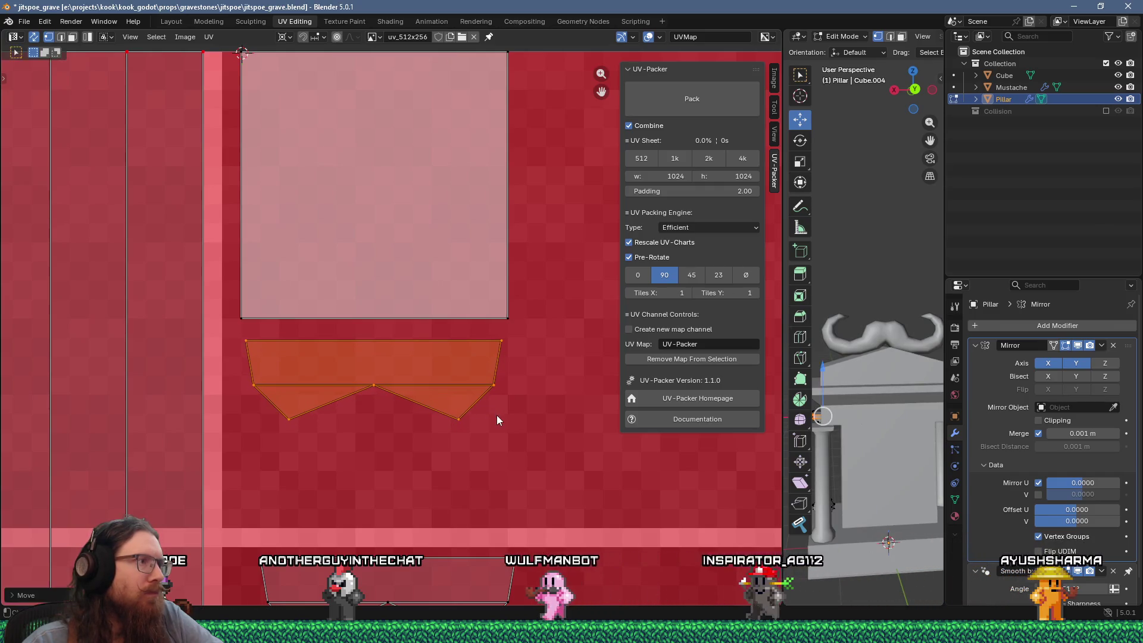
left_click(494, 414)
scroll(494, 415, "down", 6)
Move the remaining trapezoid islands slightly left and enlarge them
left_click_drag(363, 372, 423, 475)
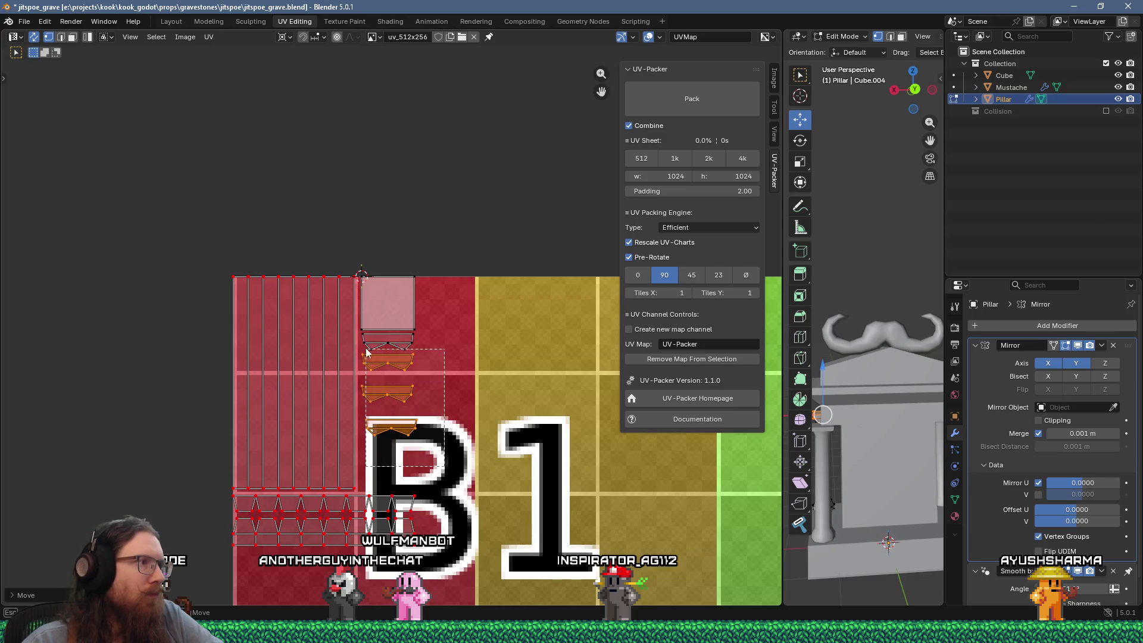
left_click_drag(359, 334, 360, 335)
scroll(359, 334, "up", 3)
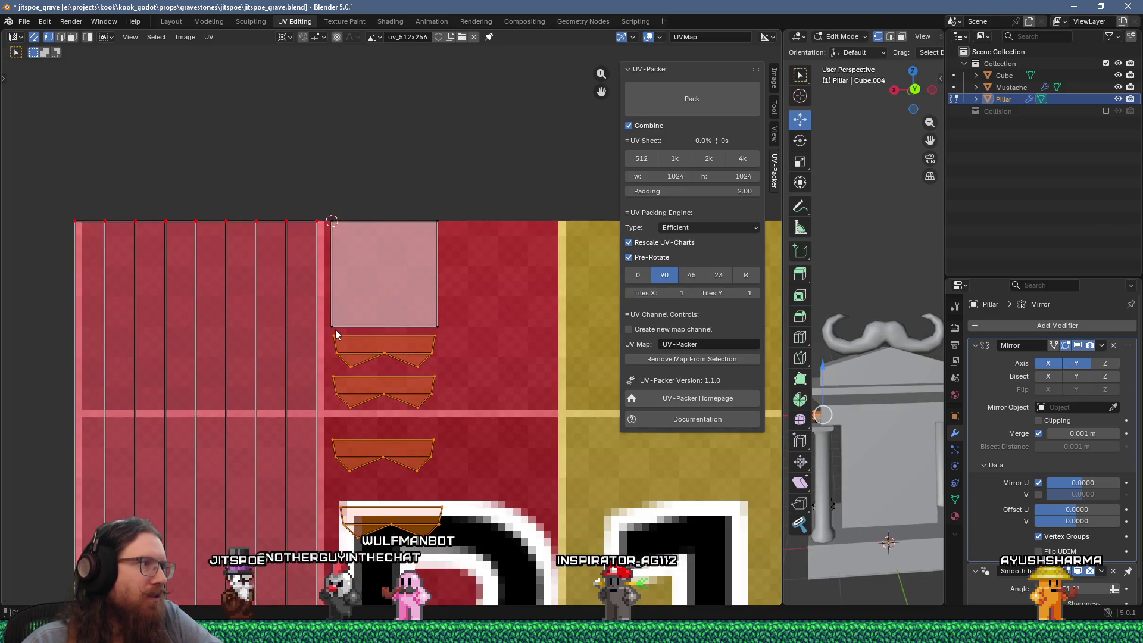
scroll(333, 332, "up", 6)
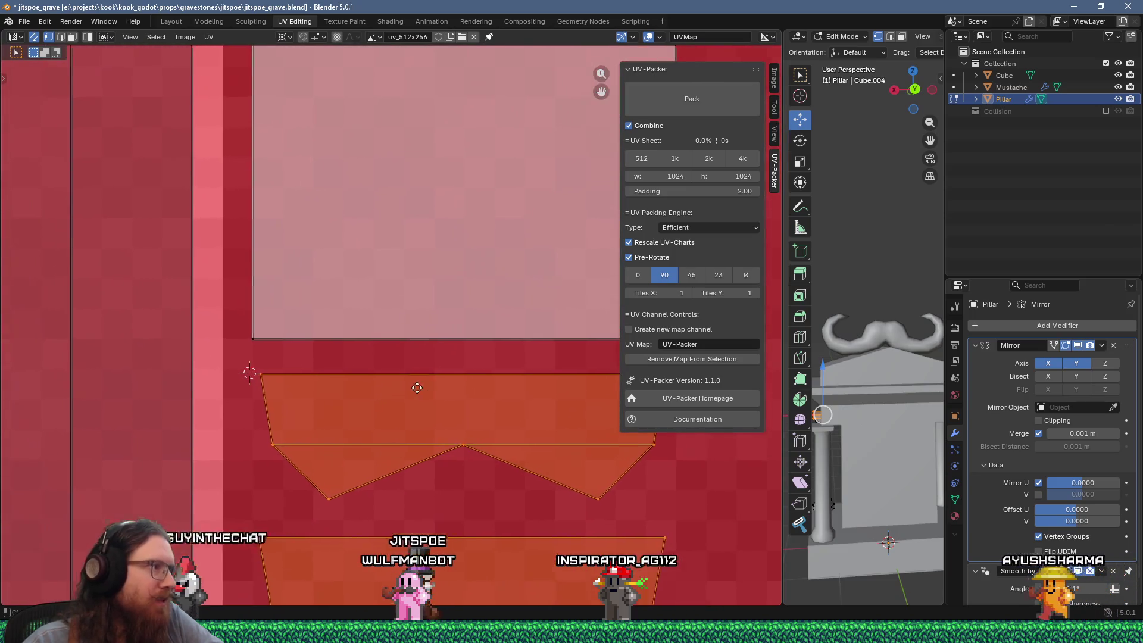
key("g")
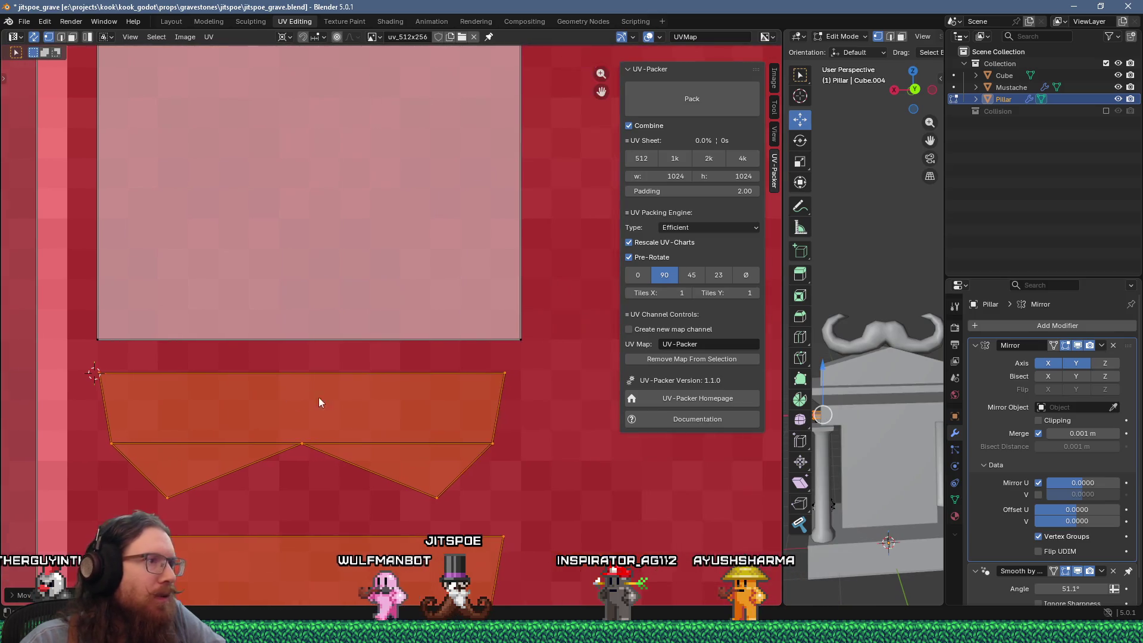
scroll(406, 395, "up", 1)
left_click(406, 396)
key("s")
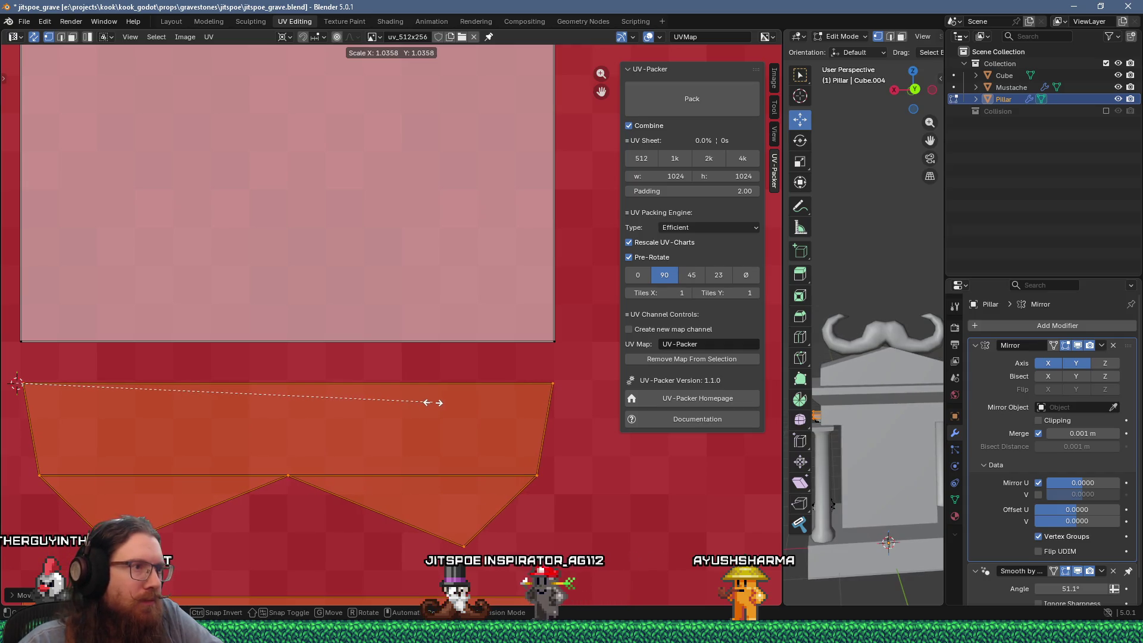
left_click(432, 403)
scroll(432, 402, "down", 2)
middle_click_drag(432, 423, 516, 362)
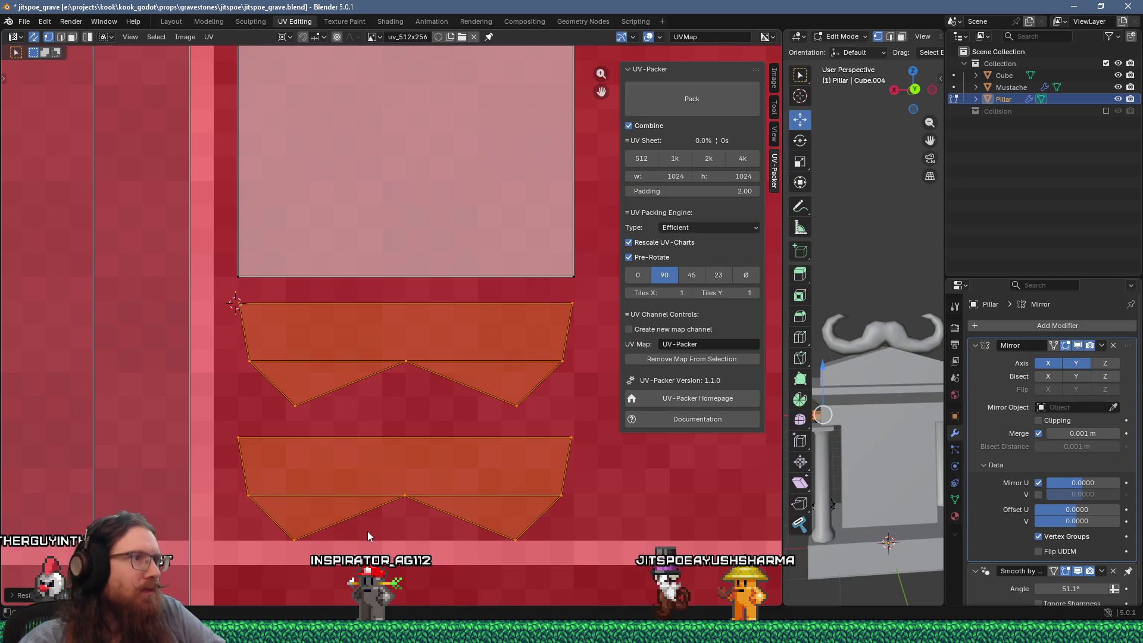
Move the lower island into place beneath the others
mouse_move(240, 439)
left_mouse_down()
mouse_move(612, 547)
mouse_move(594, 533)
left_mouse_up()
key("KP_Decimal")
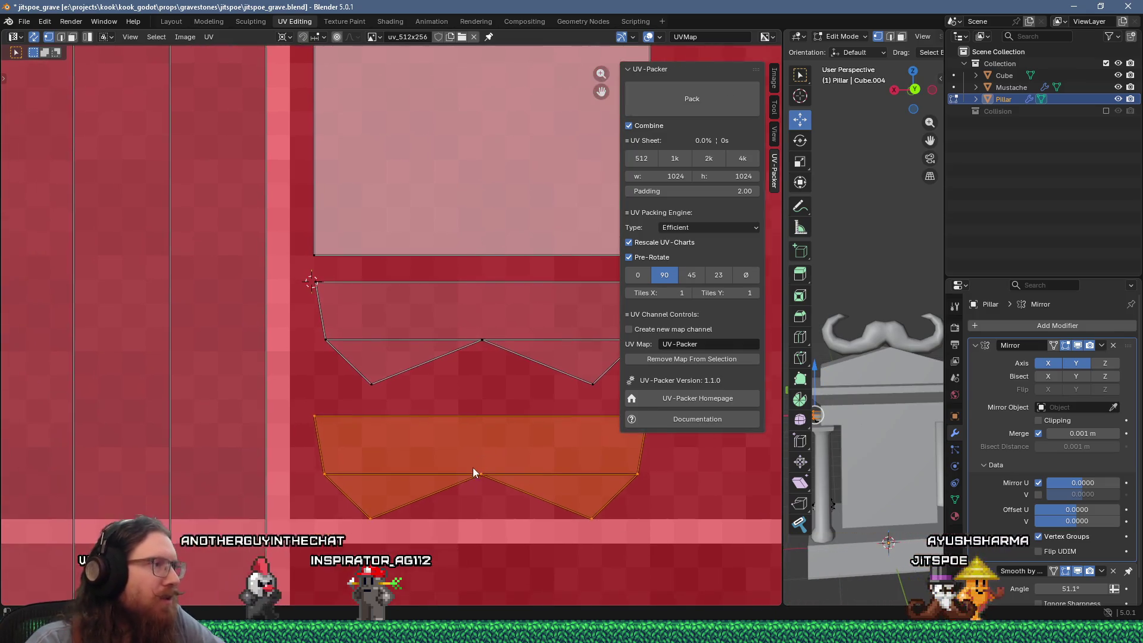
scroll(416, 430, "up", 2)
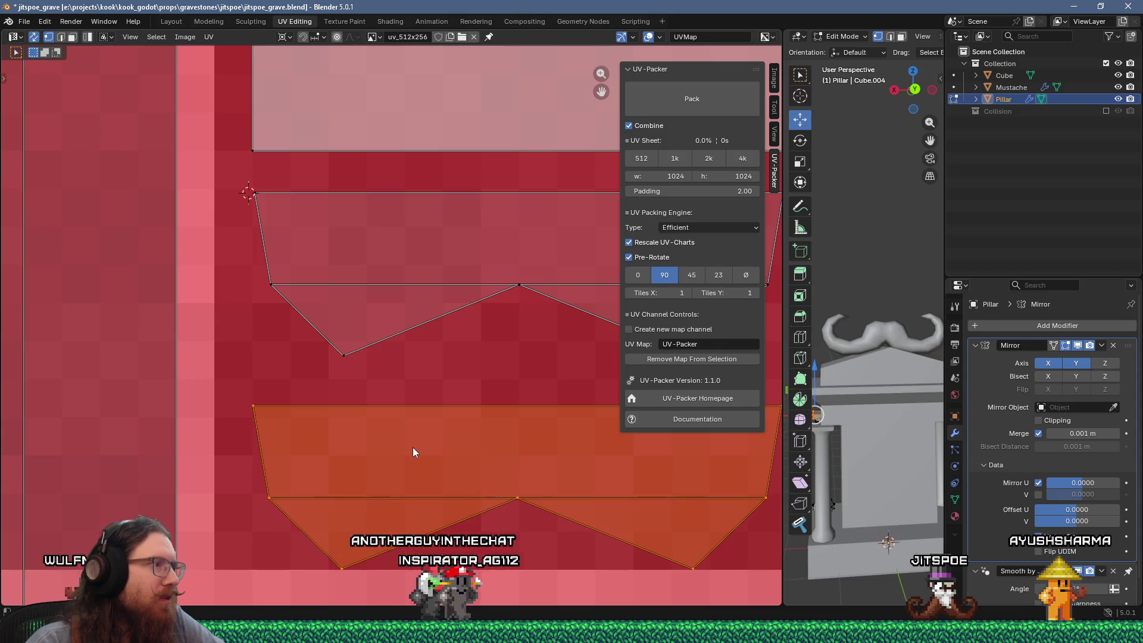
key("g")
left_click(414, 462)
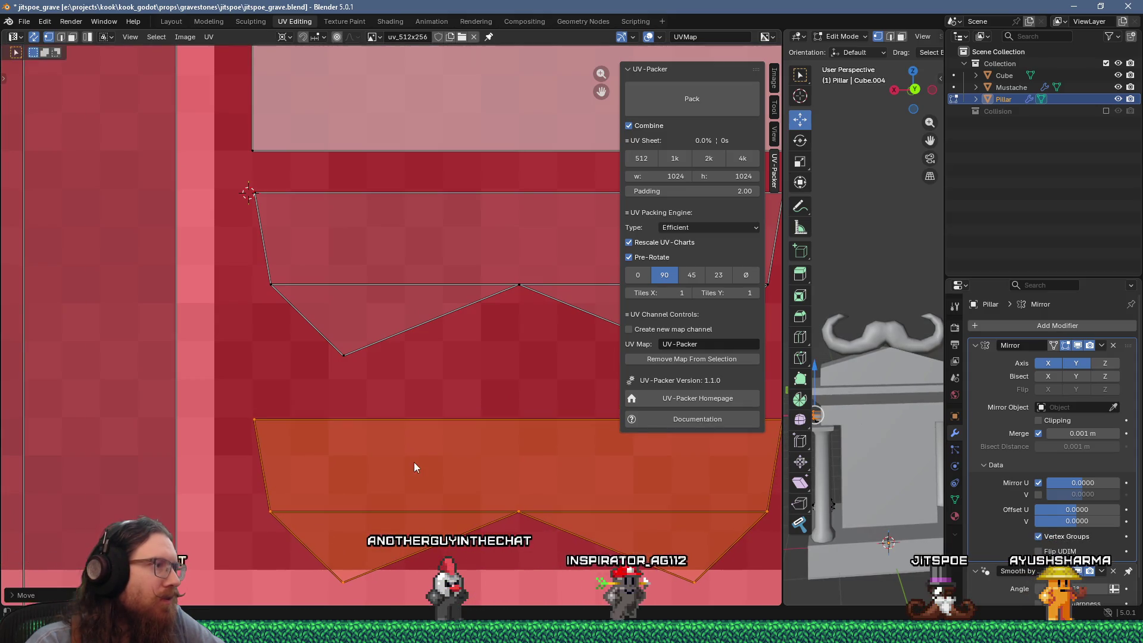
scroll(415, 467, "down", 5)
left_click(342, 455)
scroll(384, 482, "up", 2)
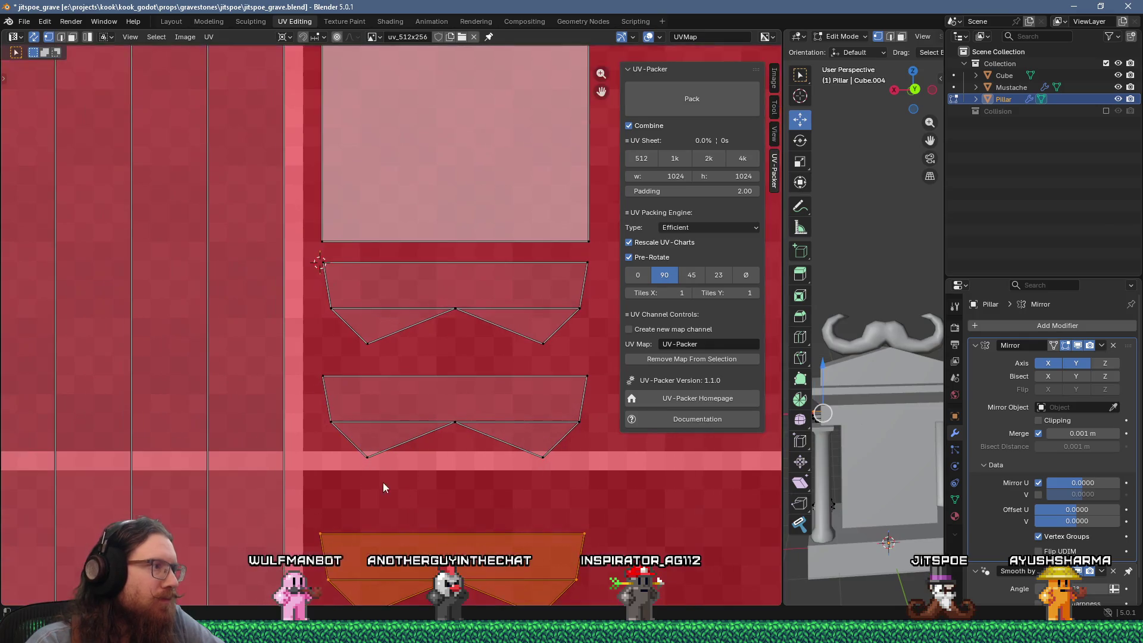
key("g")
left_click(393, 467)
Fine-tune the island's position so the column stacks neatly in the B1 corner
scroll(393, 466, "up", 2)
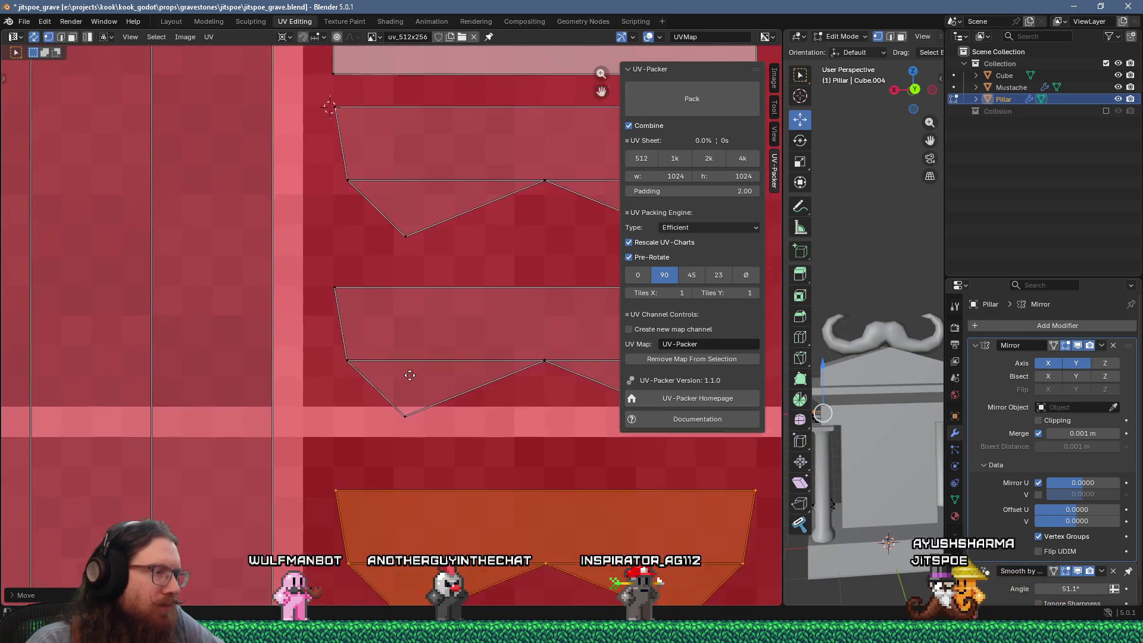
key("g")
left_click(426, 450)
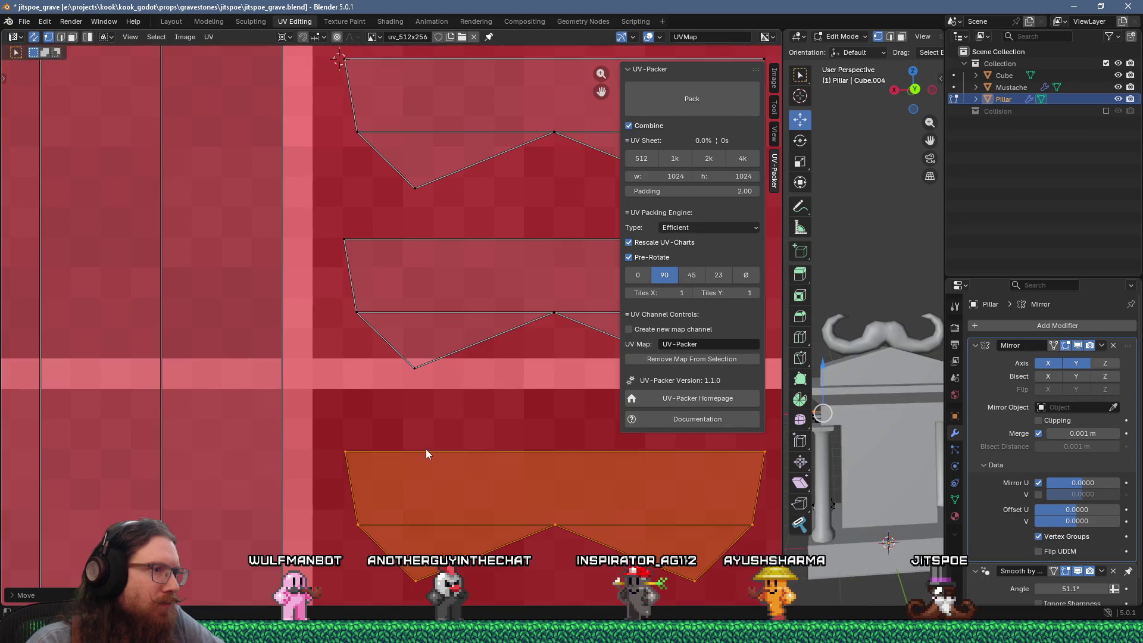
scroll(426, 449, "down", 4)
scroll(527, 452, "up", 3)
scroll(484, 458, "up", 4)
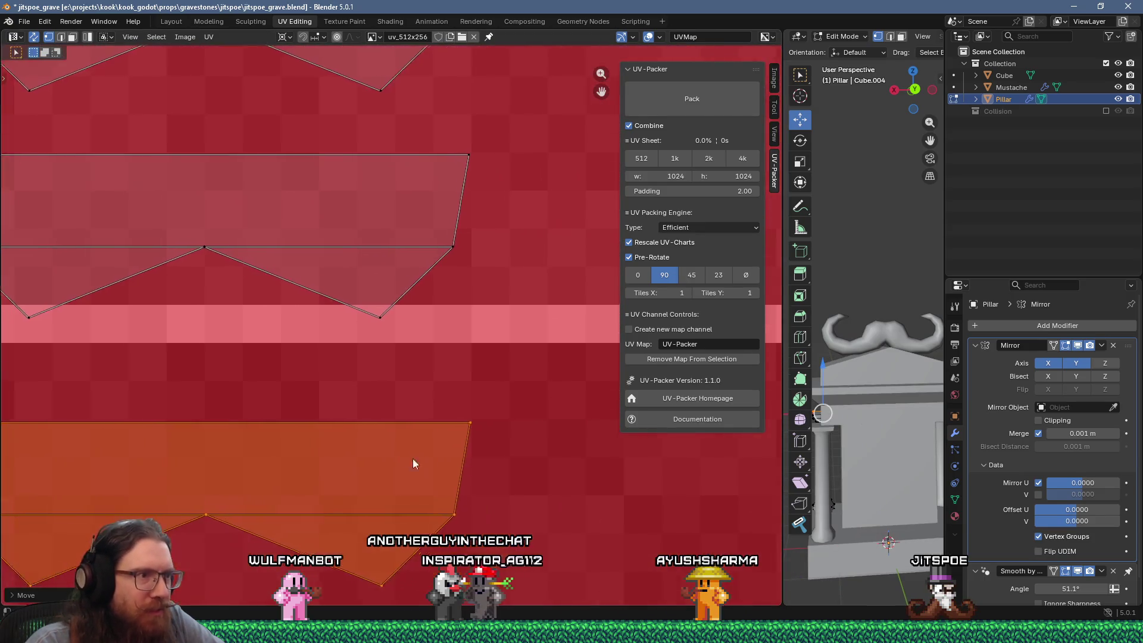
key("g")
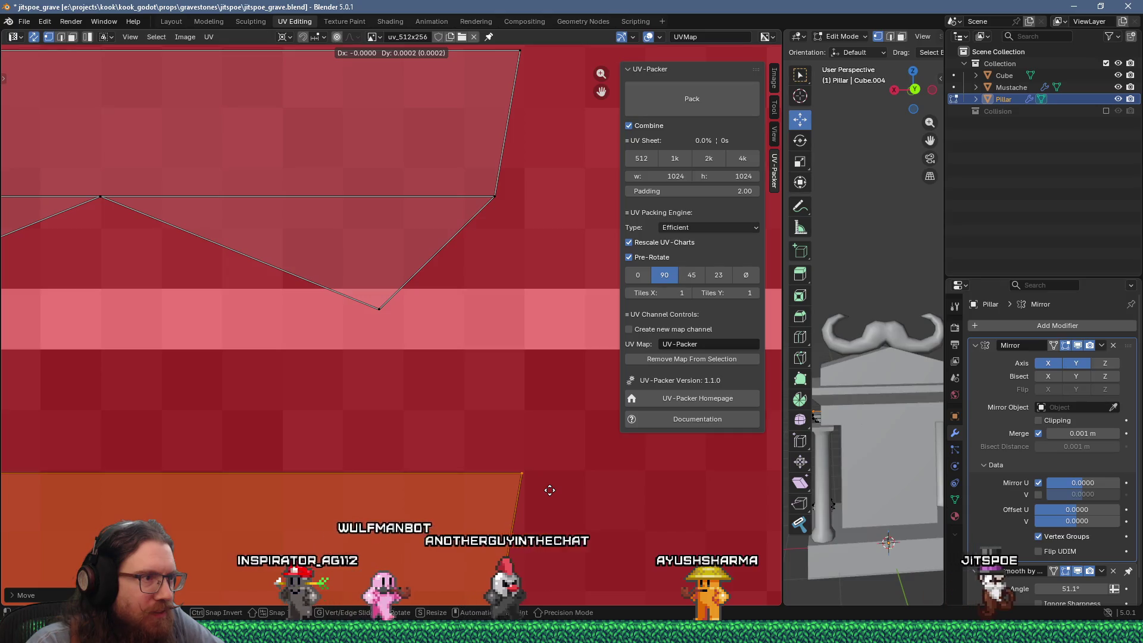
left_click(526, 479)
scroll(526, 480, "down", 4)
middle_click_drag(526, 480, 645, 433)
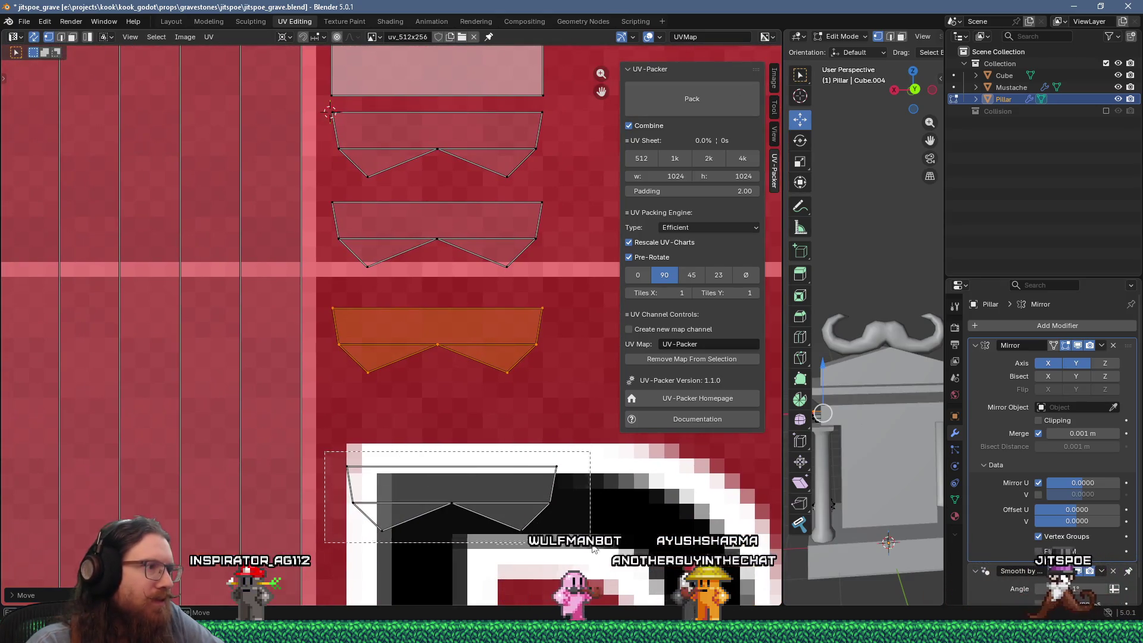
scroll(515, 504, "up", 3)
key("g")
middle_click_drag(514, 504, 482, 459)
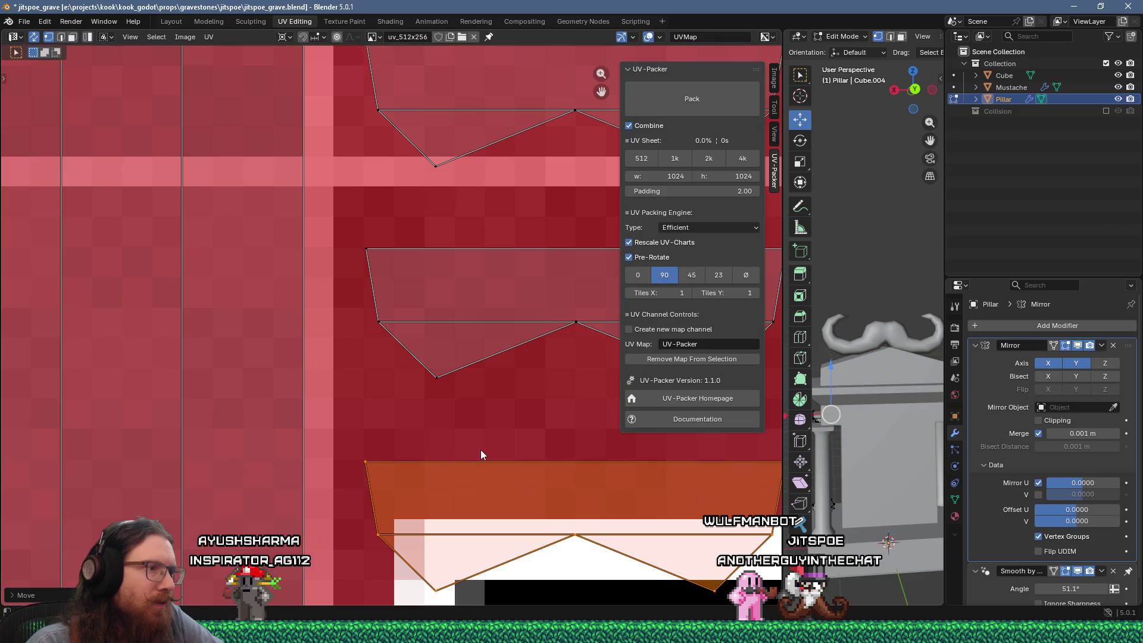
scroll(480, 454, "down", 8)
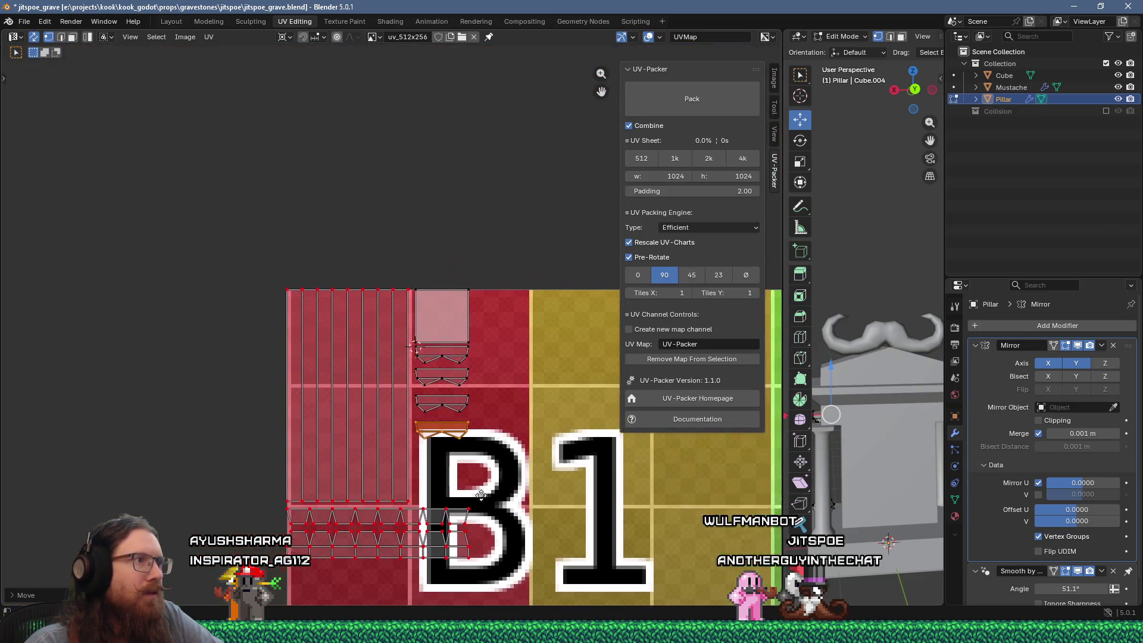
middle_click_drag(480, 495, 486, 501)
Pin all of the pillar's UV islands and save jitspoe_grave.blend
left_click_drag(420, 276, 410, 272)
right_click(410, 272)
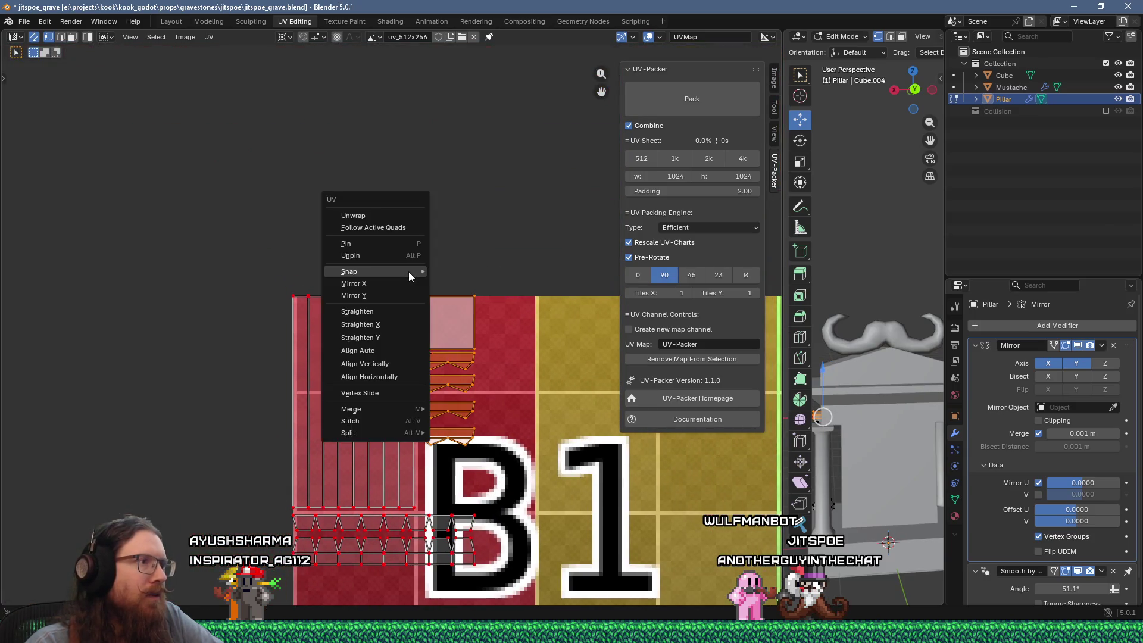
left_click(374, 243)
scroll(245, 289, "down", 3)
mouse_move(245, 290)
middle_mouse_down()
mouse_move(195, 248)
mouse_move(106, 361)
mouse_move(137, 325)
middle_mouse_up()
scroll(318, 381, "down", 1)
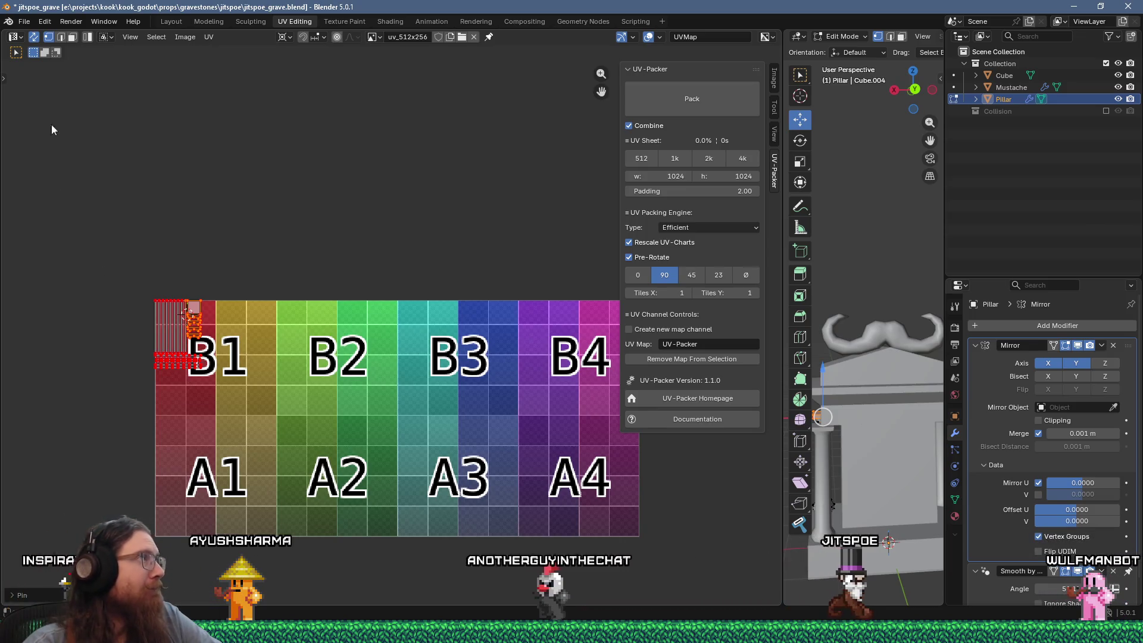
key("F4")
left_click(56, 160)
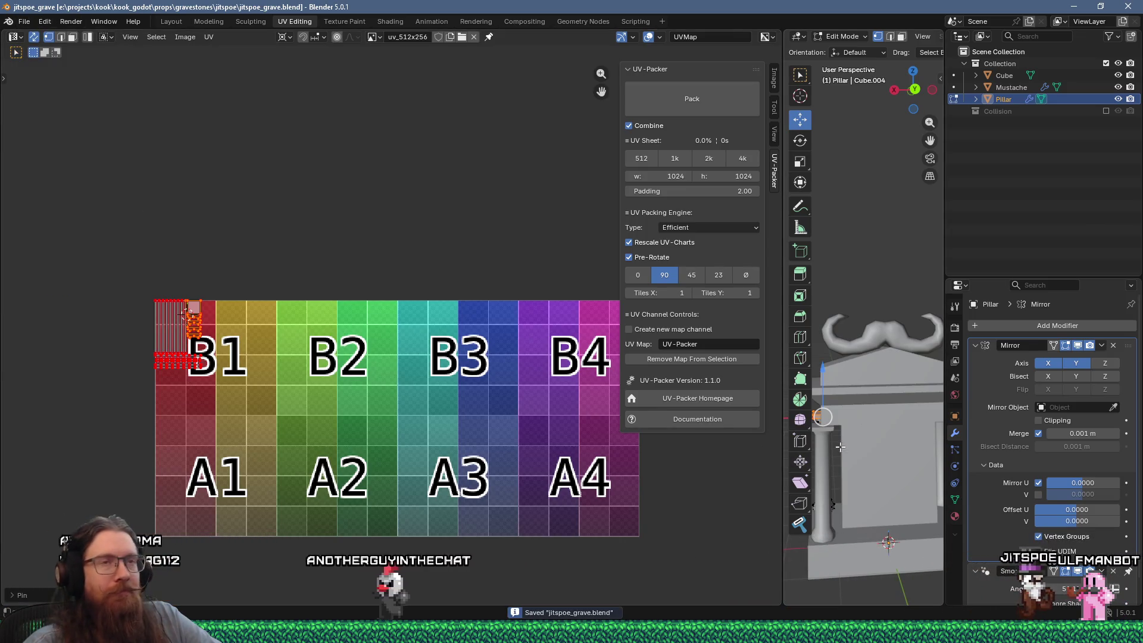
Select the gravestone, mustache and pillar objects and edit their UVs together
middle_click_drag(835, 451, 855, 421)
left_click(1005, 80)
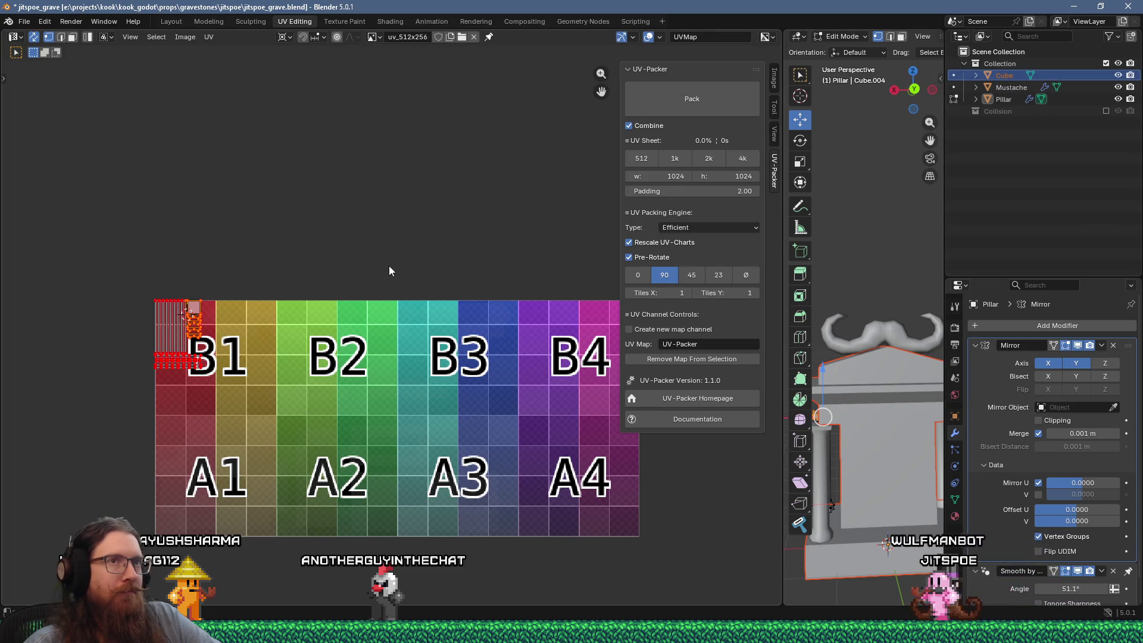
key("Tab")
key("a")
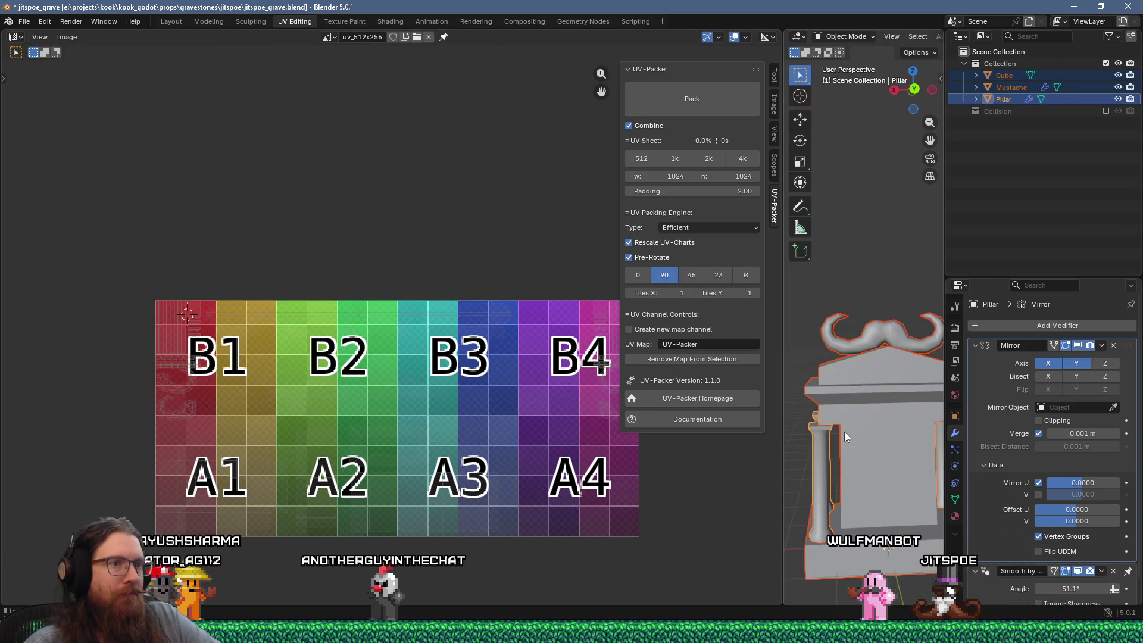
key("Tab")
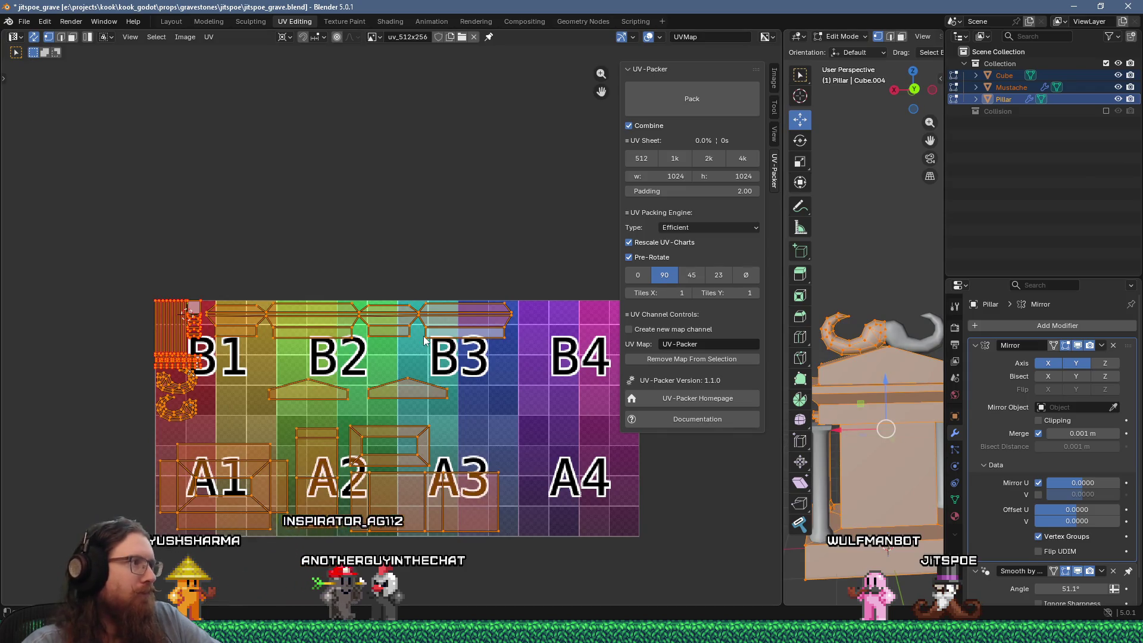
Leave only the gravestone Cube in Edit Mode, with all its UV islands selected
left_click(866, 514)
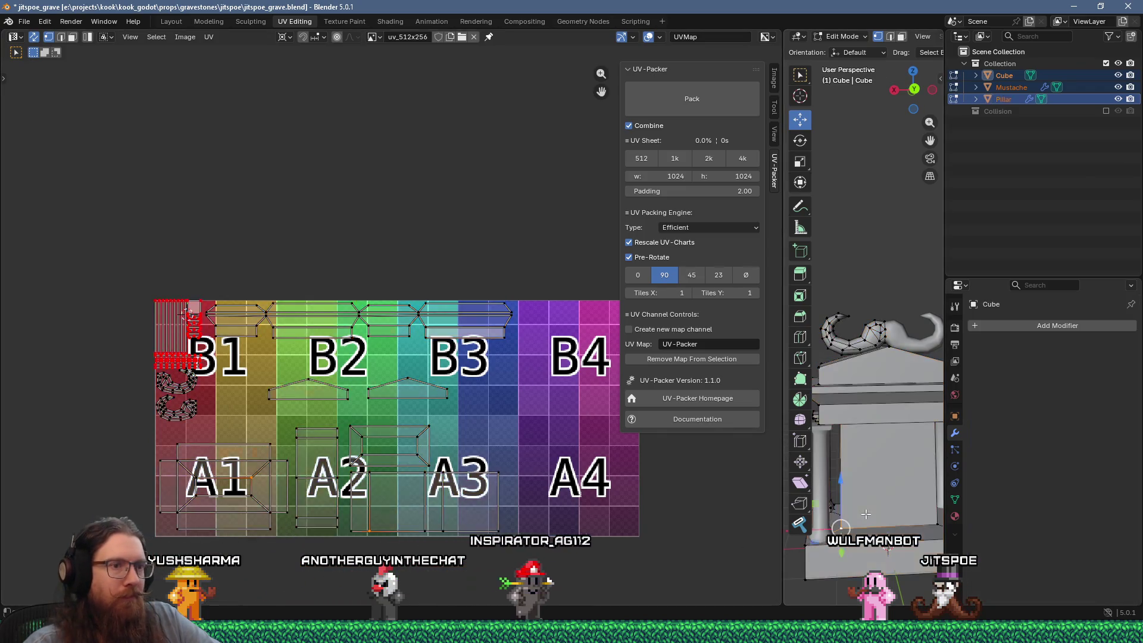
key("a")
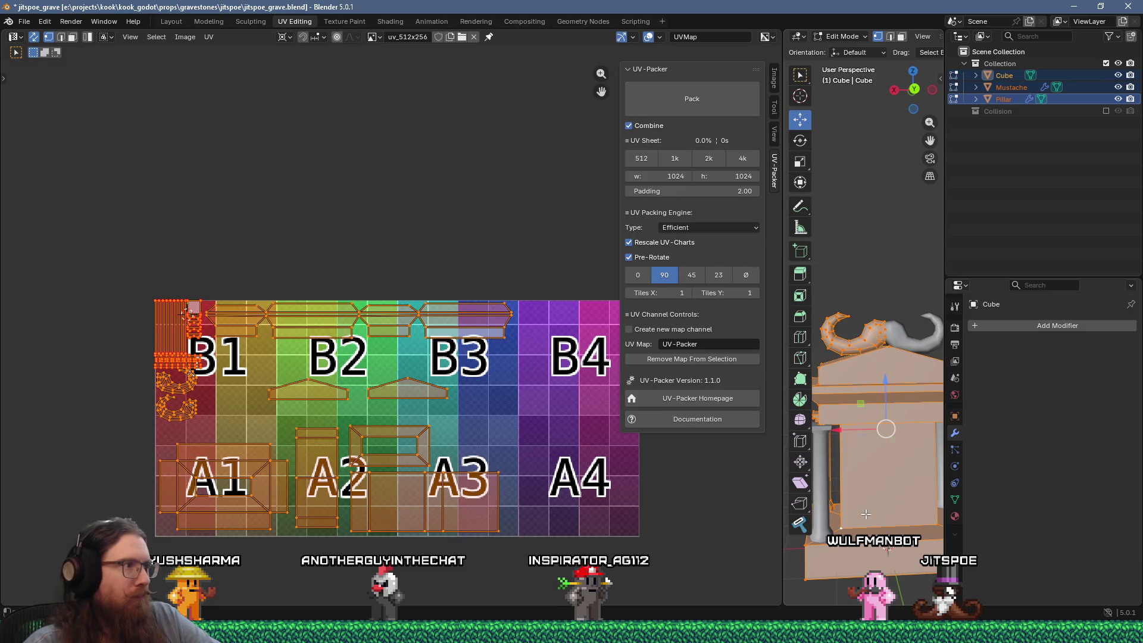
left_click(866, 514)
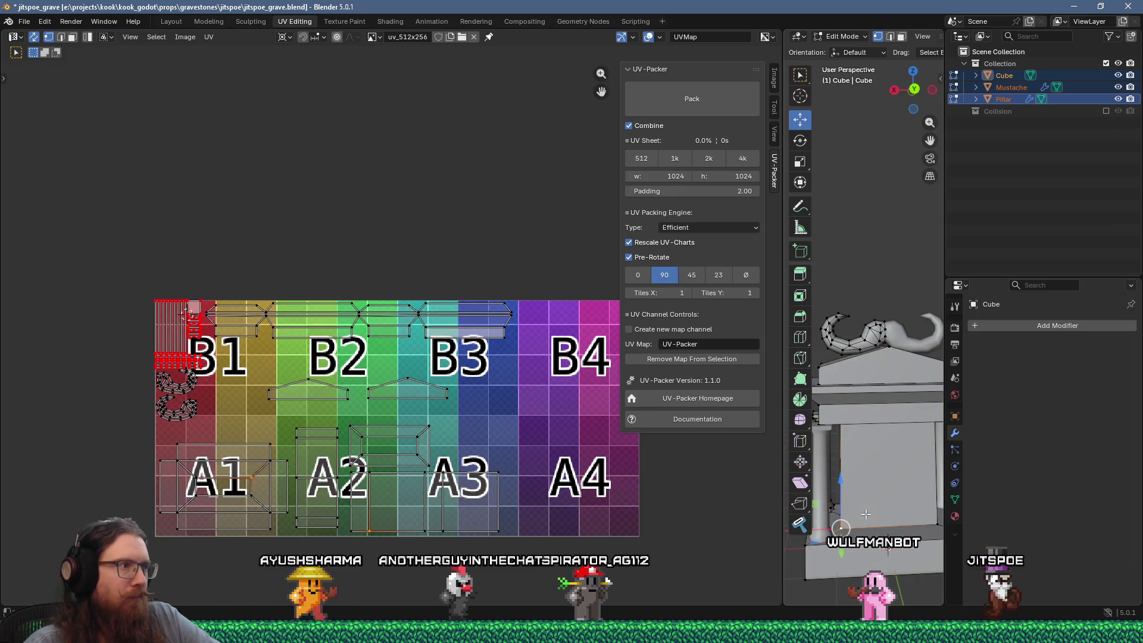
key("Tab")
key("Tab")
key("a")
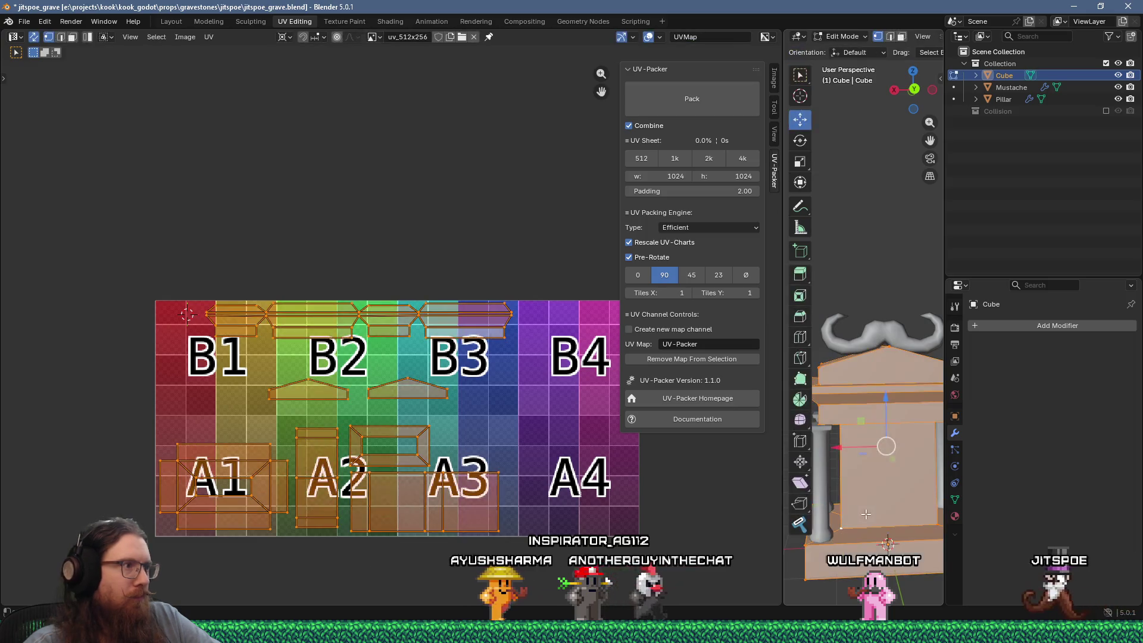
Shift the Cube's selected UV islands slightly on the colour-grid texture
mouse_move(310, 378)
middle_mouse_down()
mouse_move(405, 348)
mouse_move(378, 381)
mouse_move(301, 408)
mouse_move(123, 394)
mouse_move(411, 394)
mouse_move(356, 405)
middle_mouse_up()
scroll(247, 345, "up", 6)
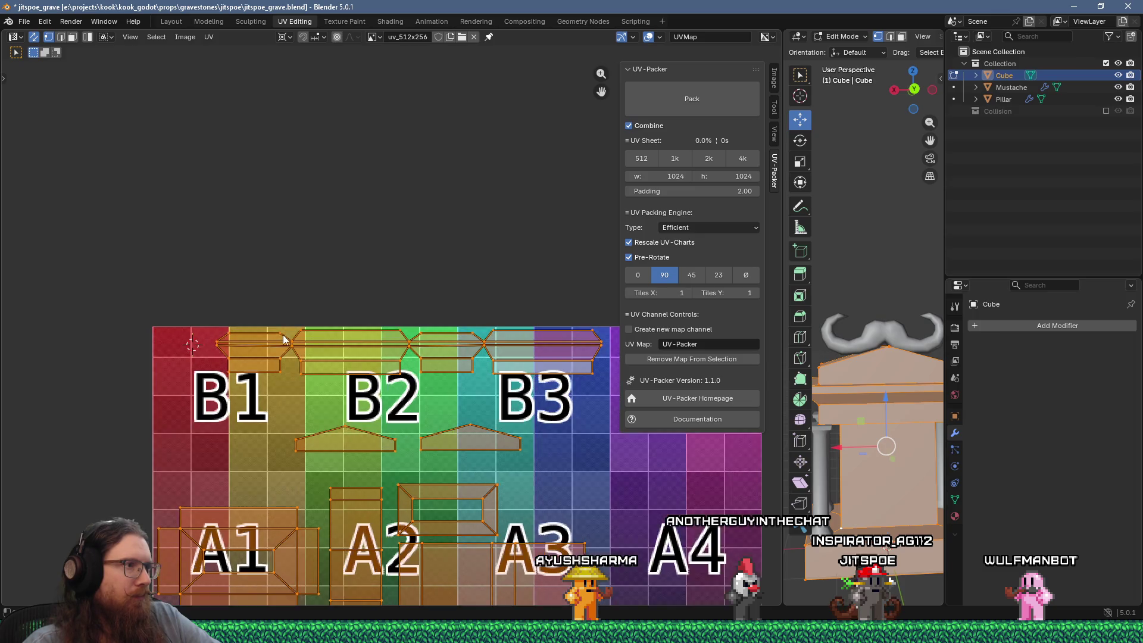
middle_click_drag(253, 364, 285, 352)
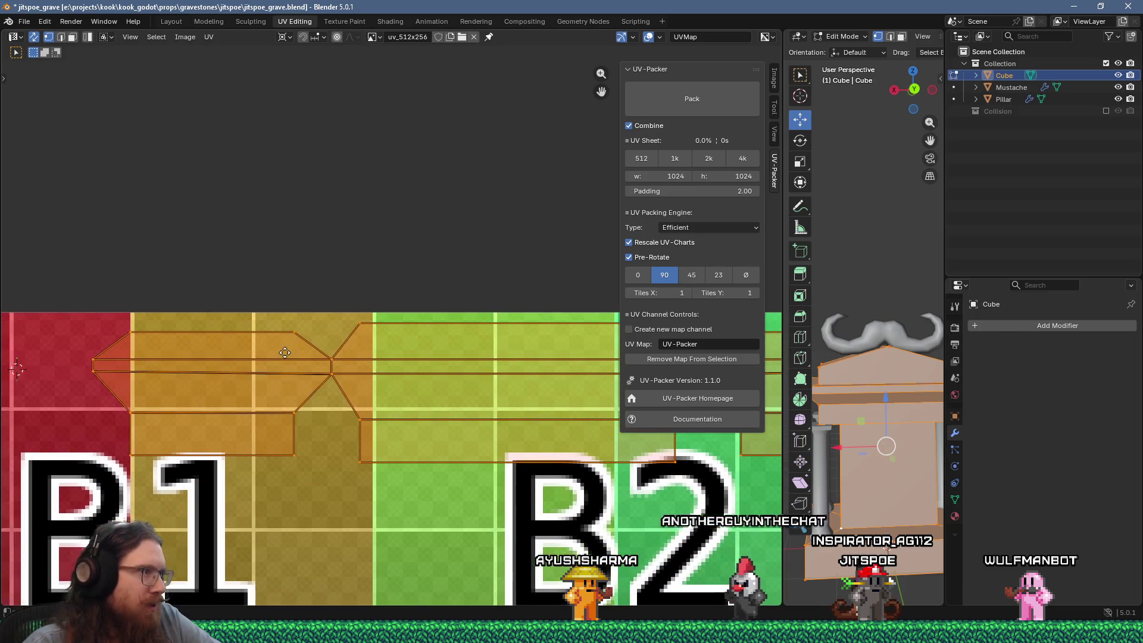
scroll(291, 357, "up", 4)
scroll(296, 365, "down", 5)
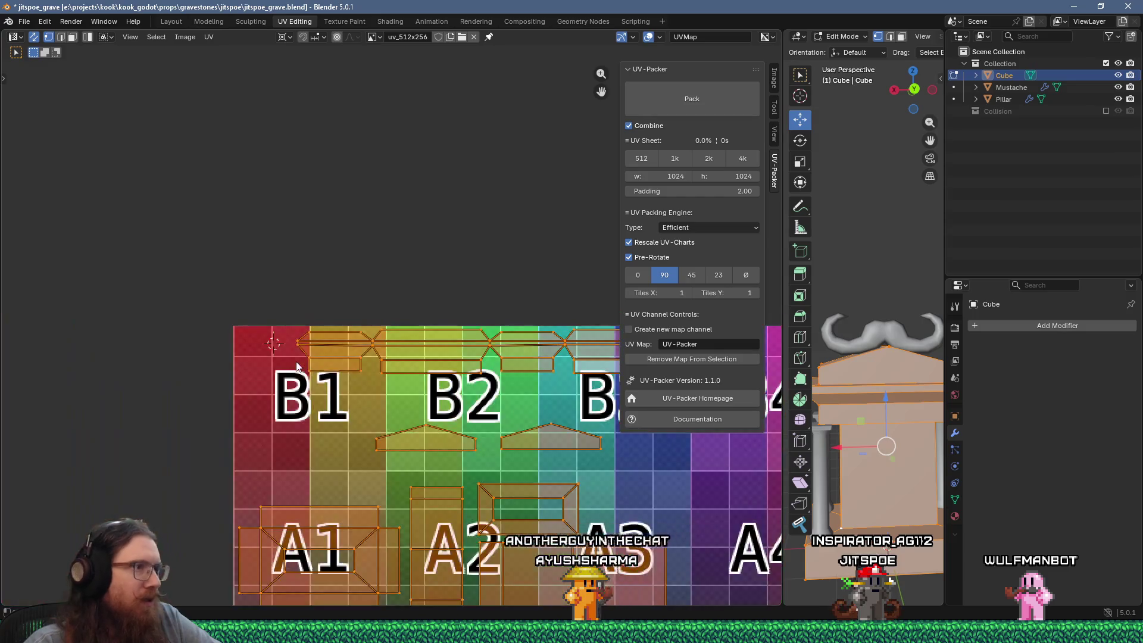
middle_click_drag(405, 369, 264, 376)
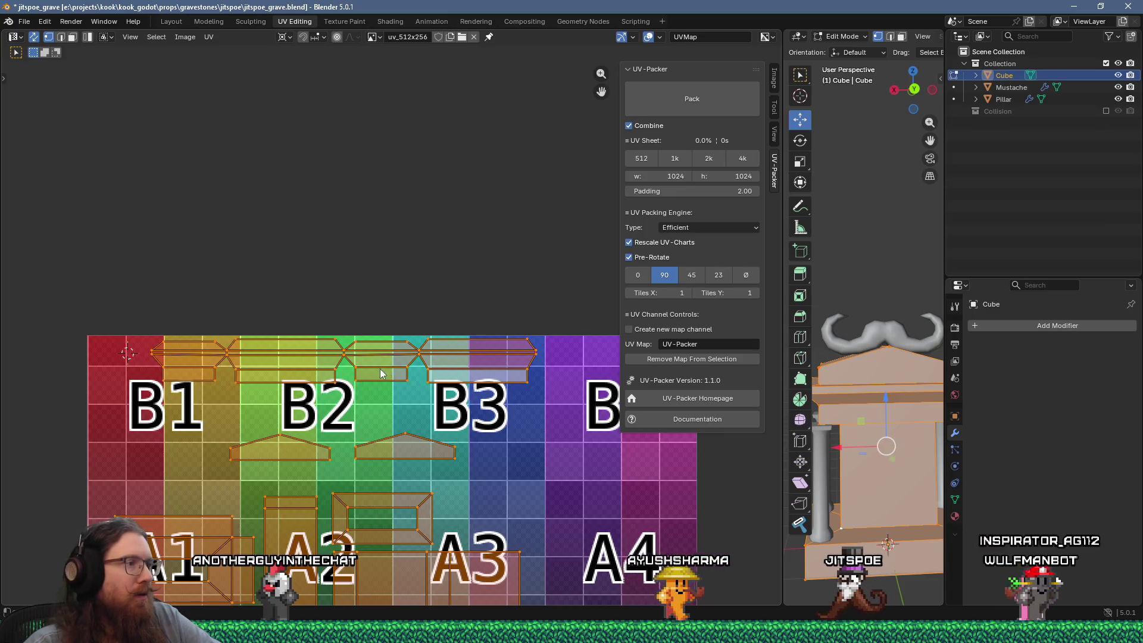
key("g")
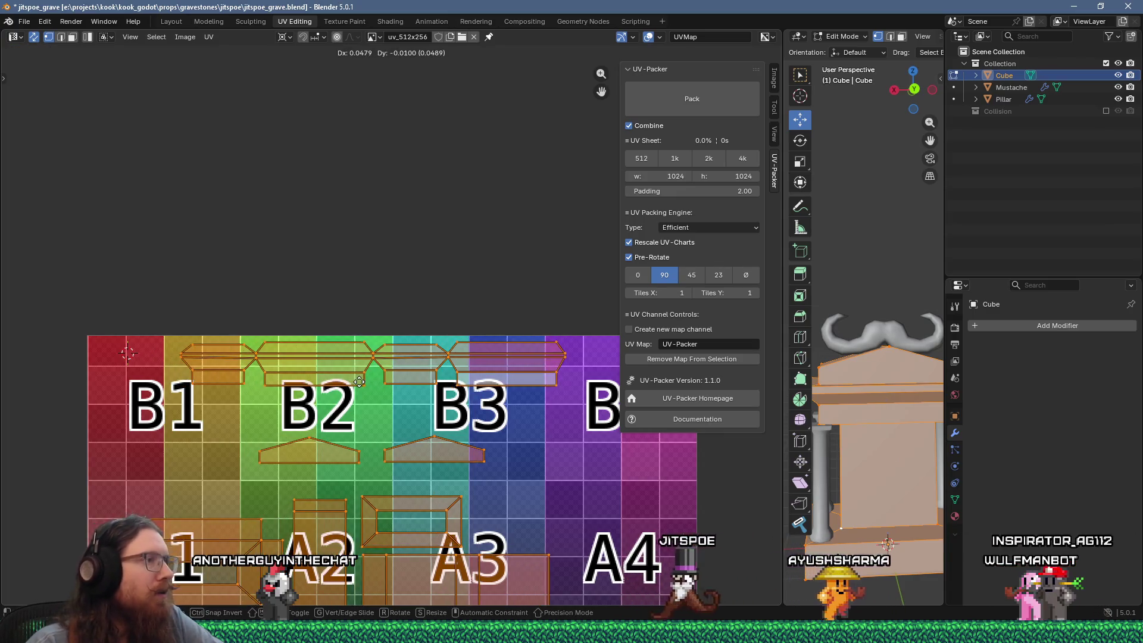
left_click(357, 390)
scroll(473, 400, "down", 3)
middle_click_drag(473, 400, 477, 392)
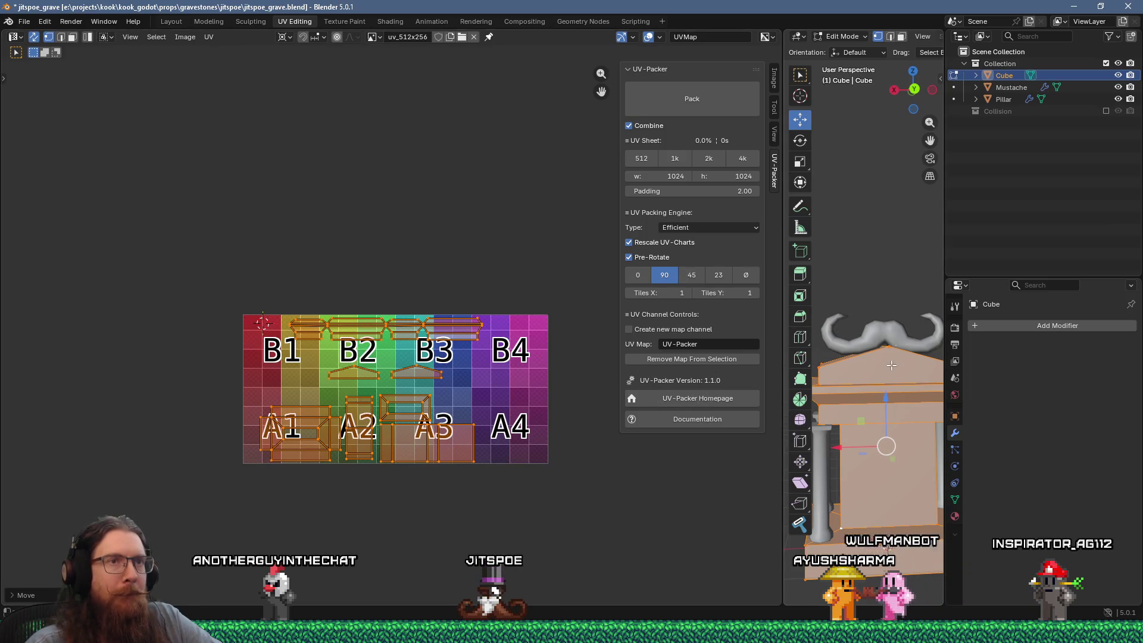
left_click(827, 337)
key("ctrl+z")
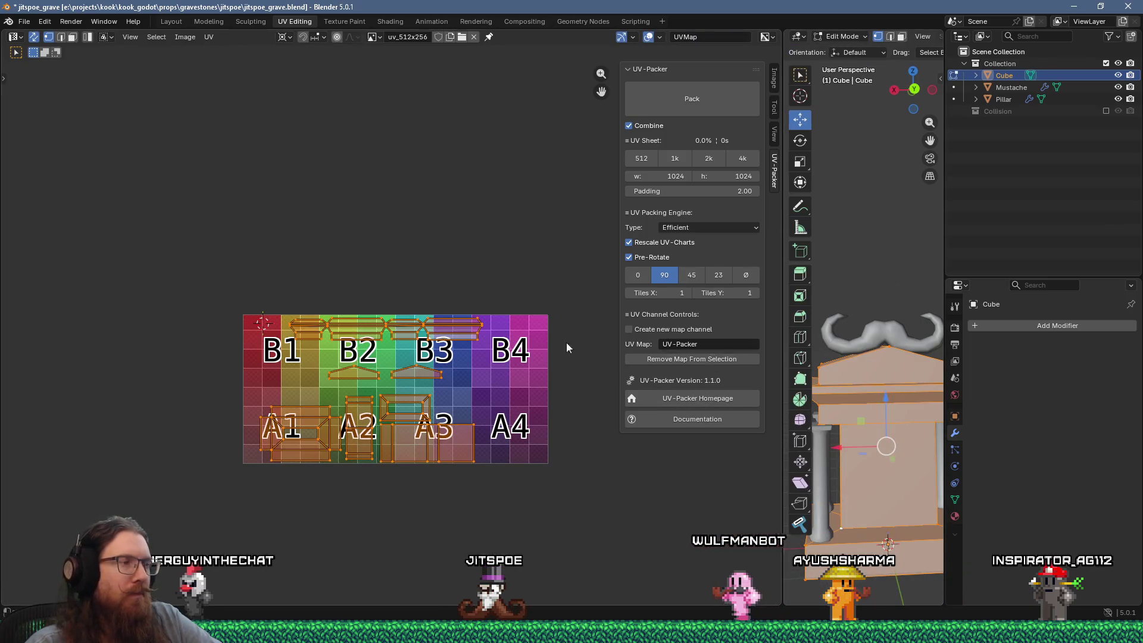
Save jitspoe_grave.blend and return the Cube to Object Mode
scroll(456, 314, "up", 2)
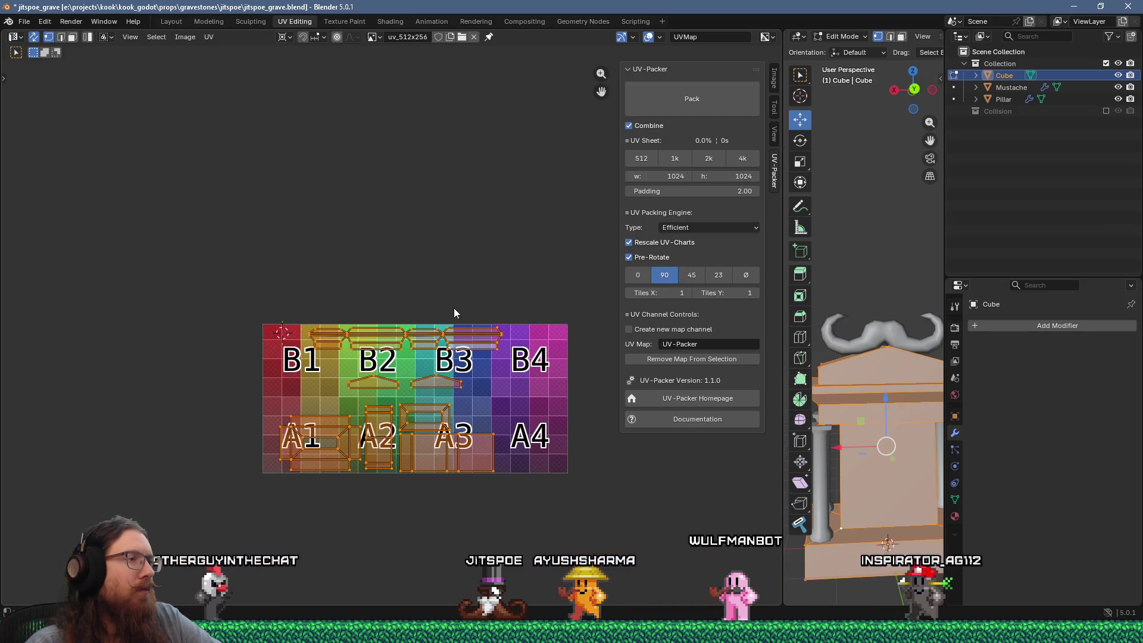
scroll(388, 341, "up", 2)
left_click(24, 22)
left_click(37, 97)
scroll(411, 298, "up", 2)
mouse_move(240, 327)
middle_mouse_down()
mouse_move(232, 348)
mouse_move(219, 257)
mouse_move(328, 207)
middle_mouse_up()
scroll(344, 275, "up", 2)
mouse_move(345, 275)
middle_mouse_down()
mouse_move(337, 320)
mouse_move(269, 330)
middle_mouse_up()
scroll(337, 320, "down", 2)
key("Tab")
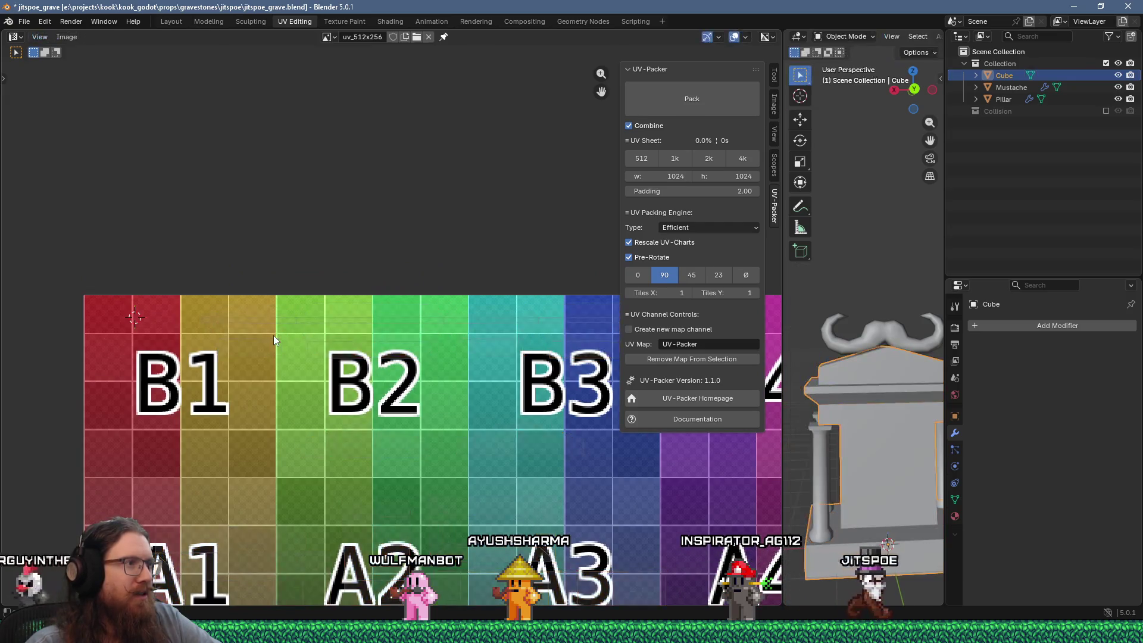
Select the Cube, Mustache and Pillar and enter Edit Mode on them together
key("Tab")
key("Tab")
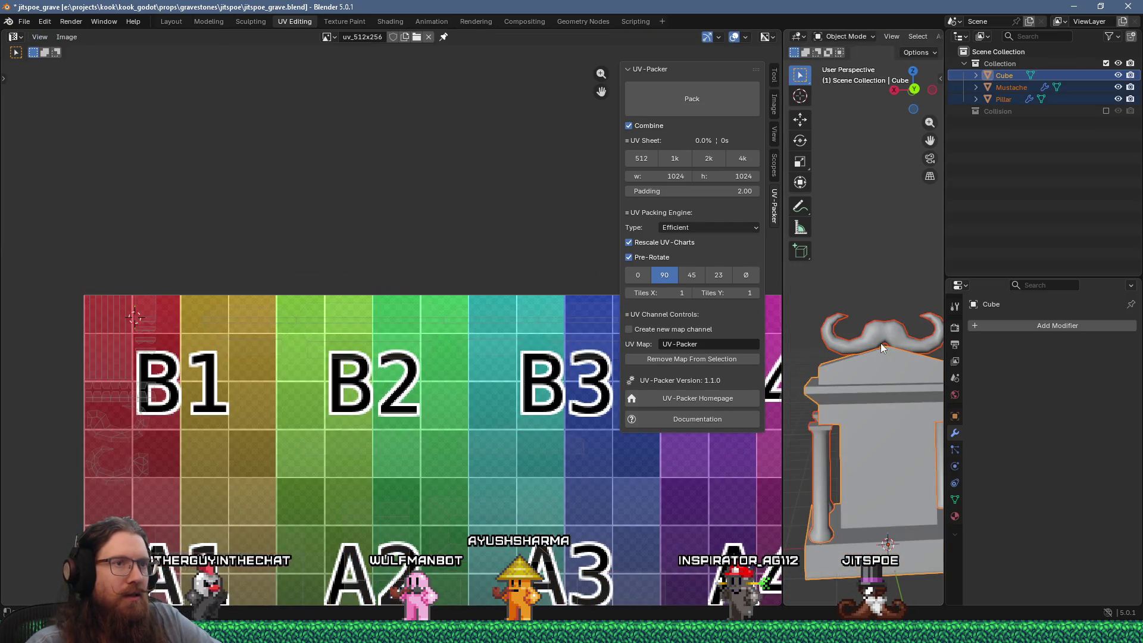
key("a")
key("Tab")
Box-select the long top-strip UV islands and move them to the top of the B row
middle_click_drag(220, 309, 244, 290)
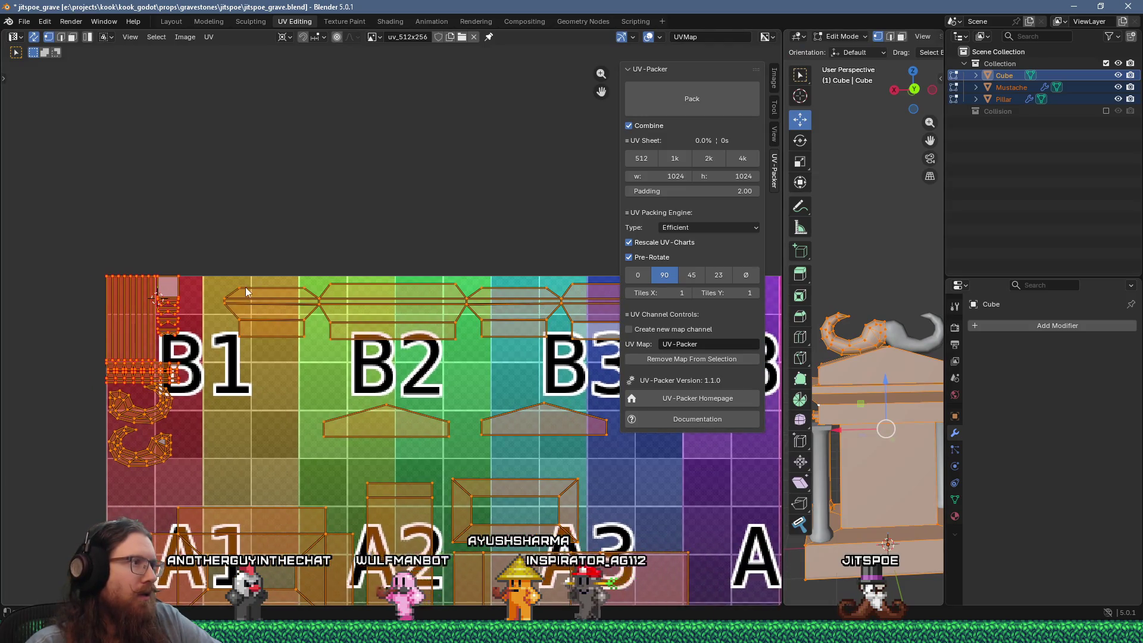
scroll(245, 290, "down", 2)
left_click_drag(585, 359, 560, 356)
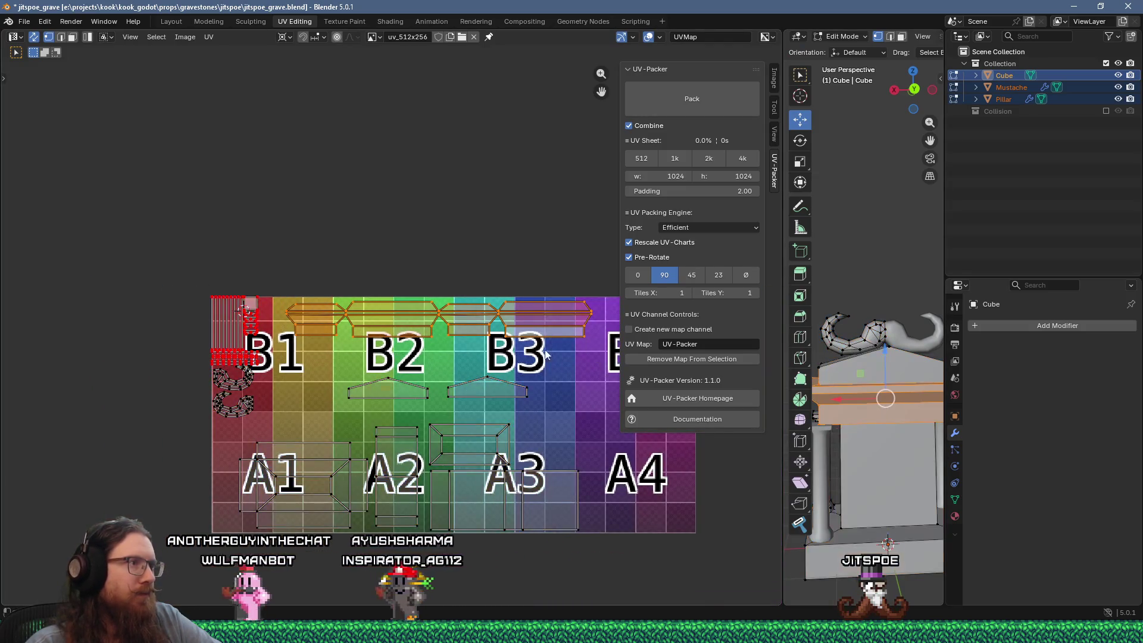
scroll(345, 320, "up", 5)
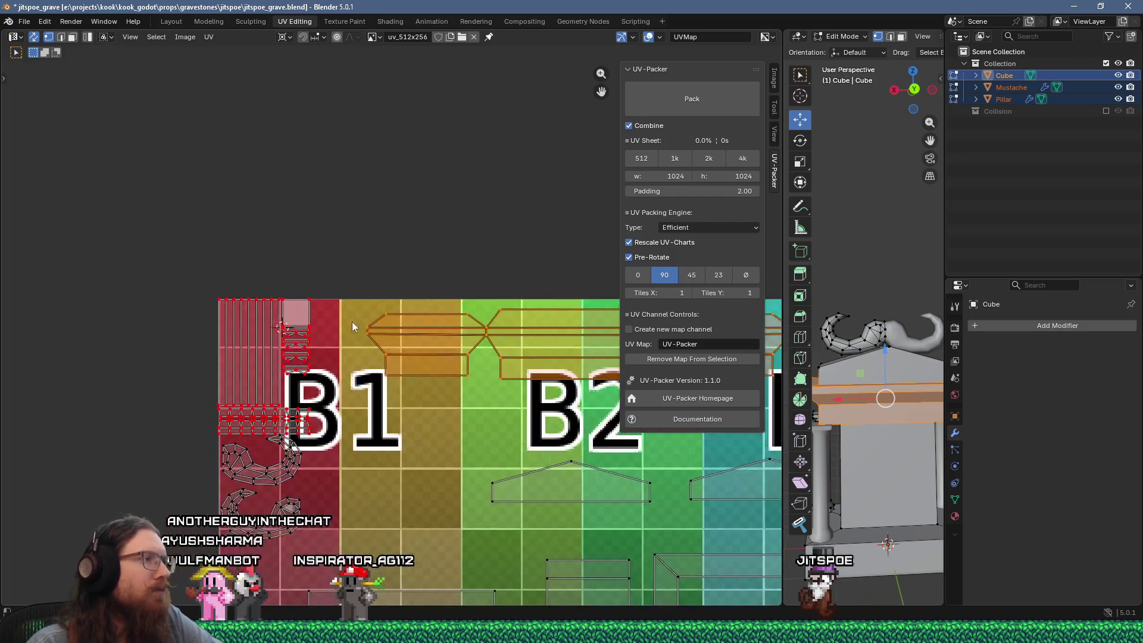
key("g")
left_click(249, 295)
Zoom and pan along the island strip to check it against the B2 and B3 tiles
scroll(249, 296, "up", 1)
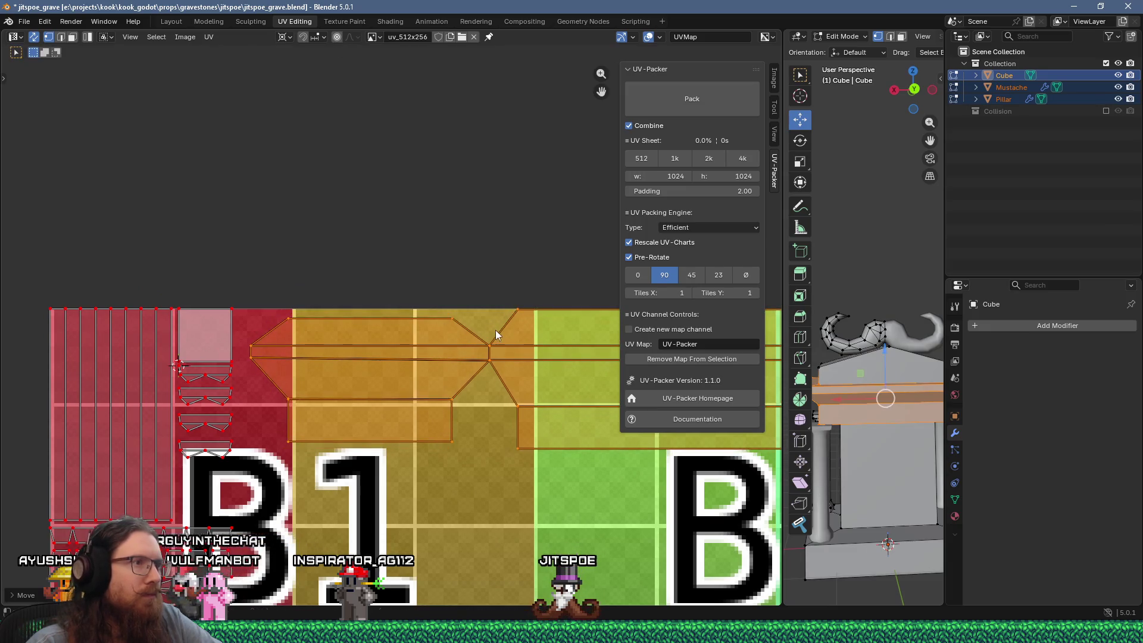
scroll(392, 351, "up", 3)
scroll(381, 343, "up", 5)
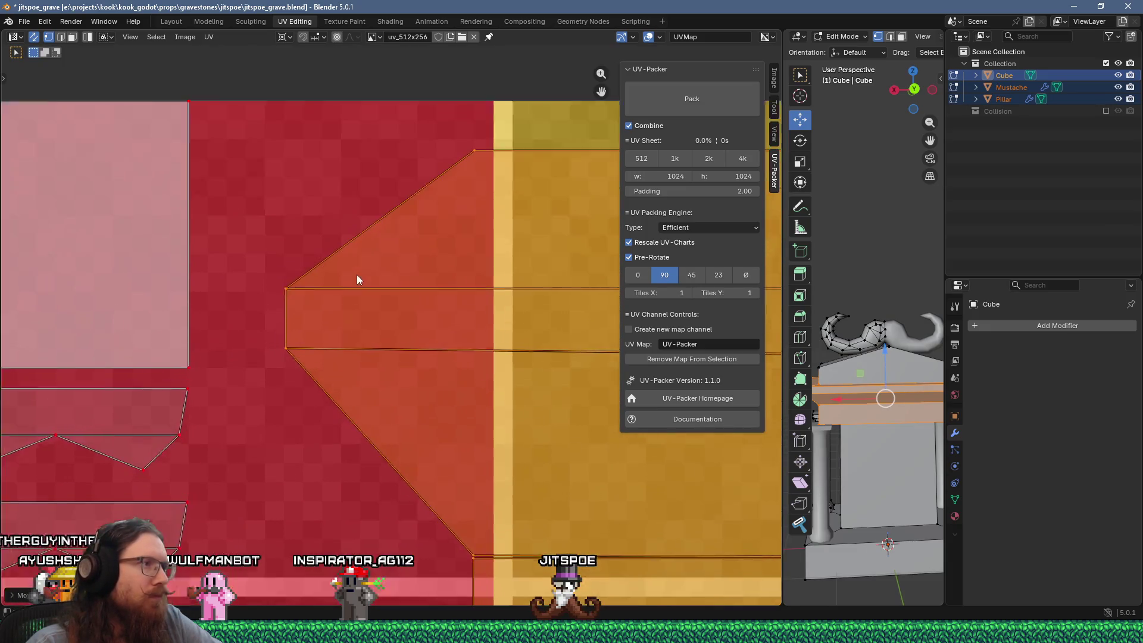
mouse_move(357, 293)
middle_mouse_down()
mouse_move(357, 306)
mouse_move(36, 293)
middle_mouse_up()
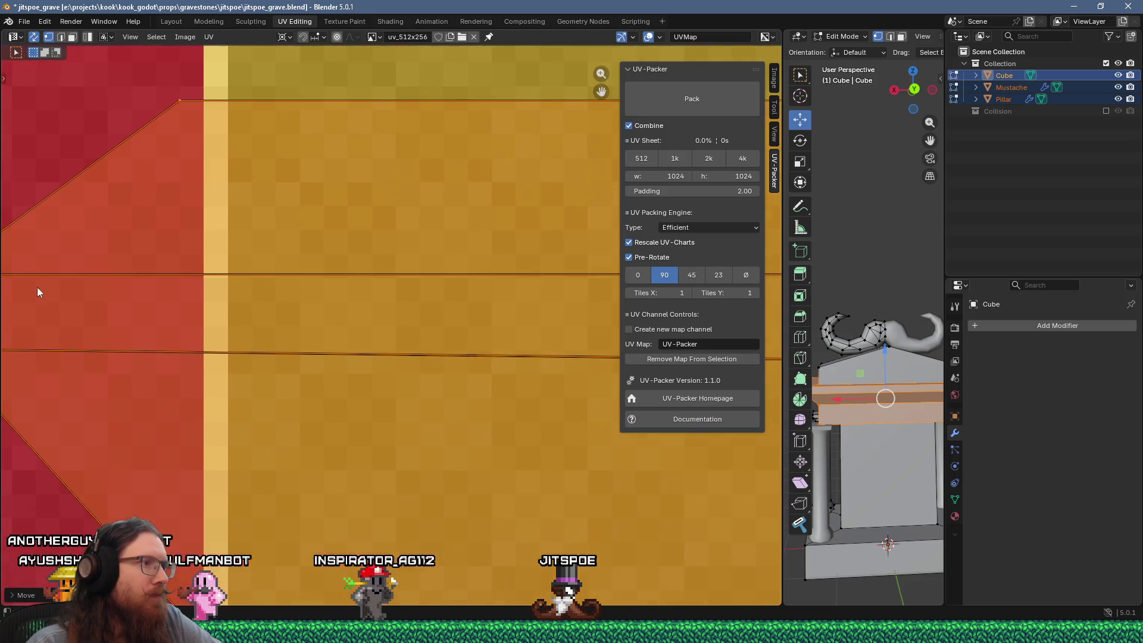
scroll(380, 319, "down", 3)
scroll(403, 340, "up", 4)
middle_click_drag(404, 340, 218, 331)
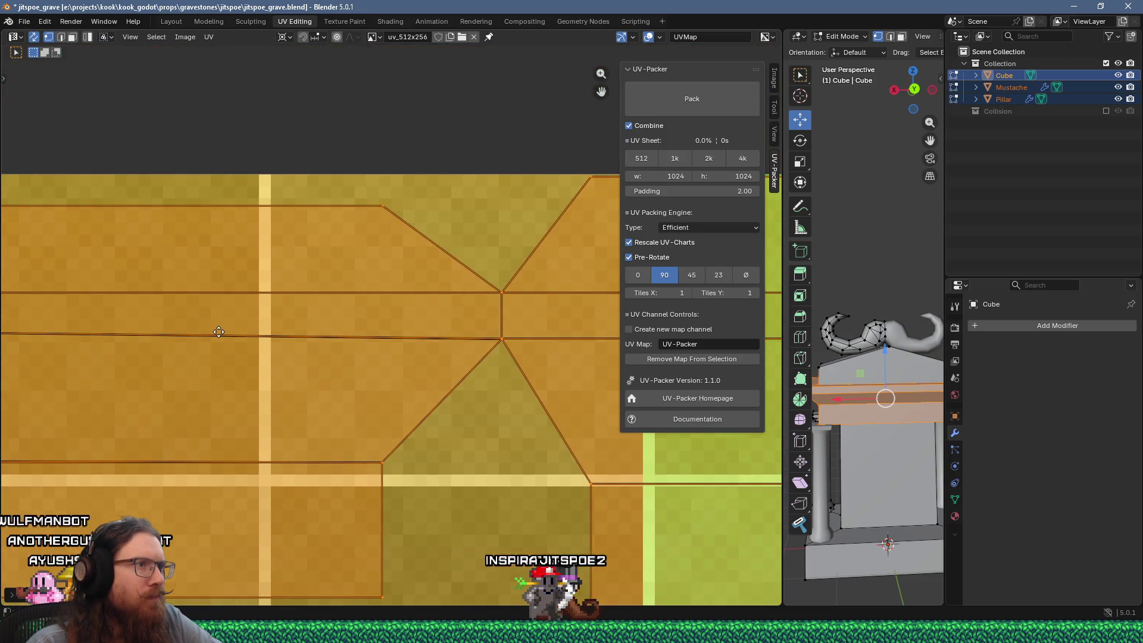
scroll(377, 342, "down", 3)
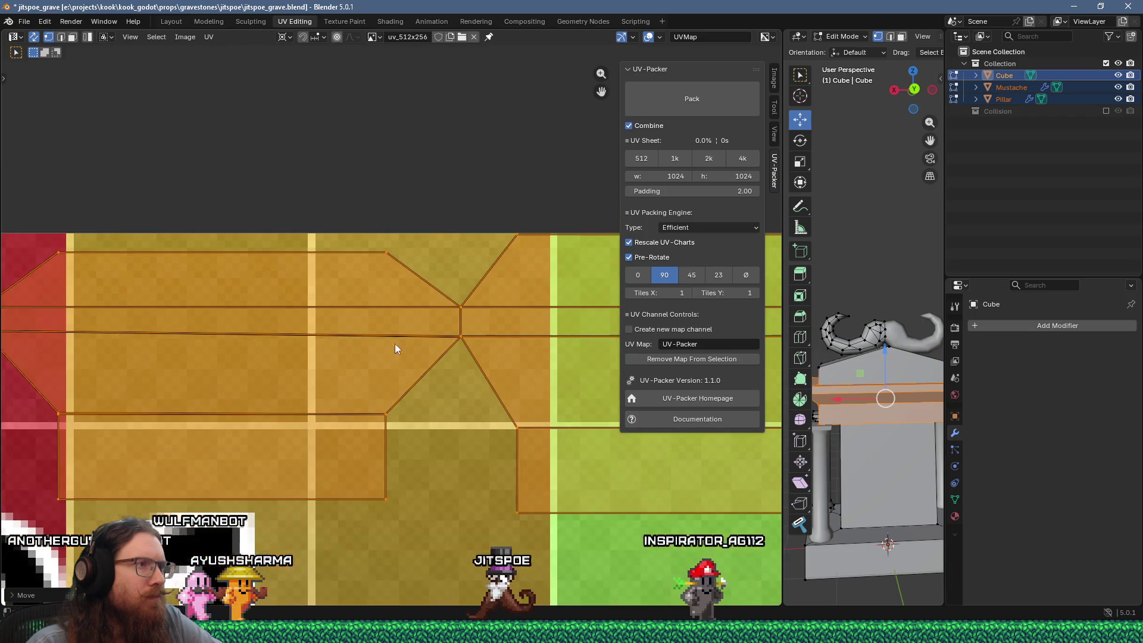
middle_click_drag(378, 341, 263, 354)
scroll(484, 351, "down", 4)
scroll(476, 351, "right", 5, "ctrl")
scroll(492, 337, "up", 3)
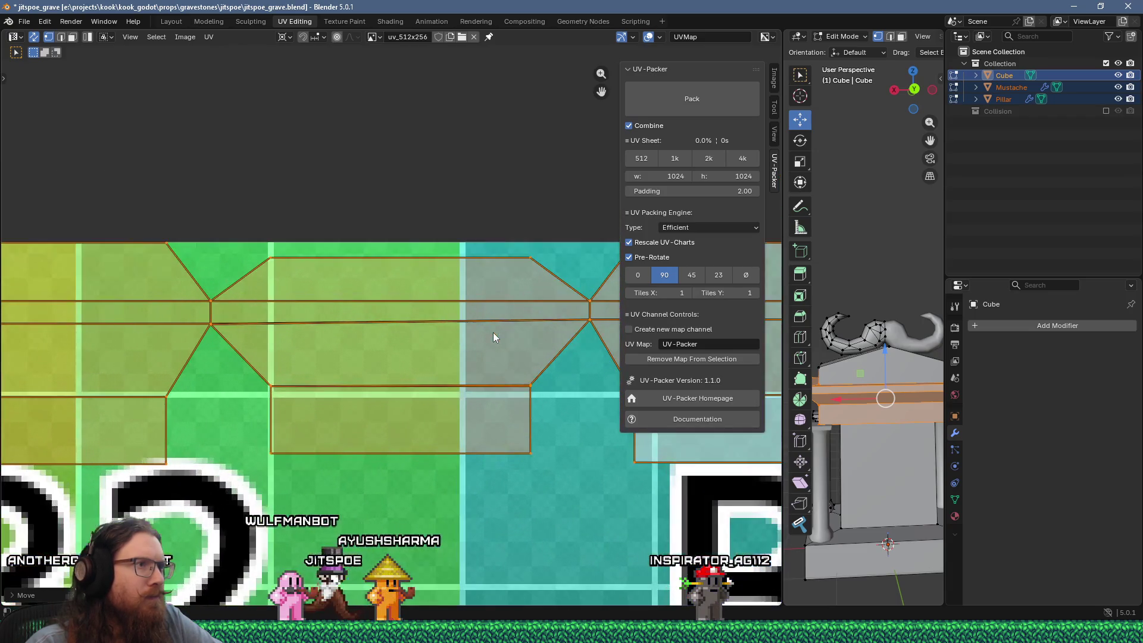
mouse_move(270, 305)
middle_mouse_down()
mouse_move(441, 330)
mouse_move(365, 312)
mouse_move(350, 425)
middle_mouse_up()
scroll(416, 273, "up", 5)
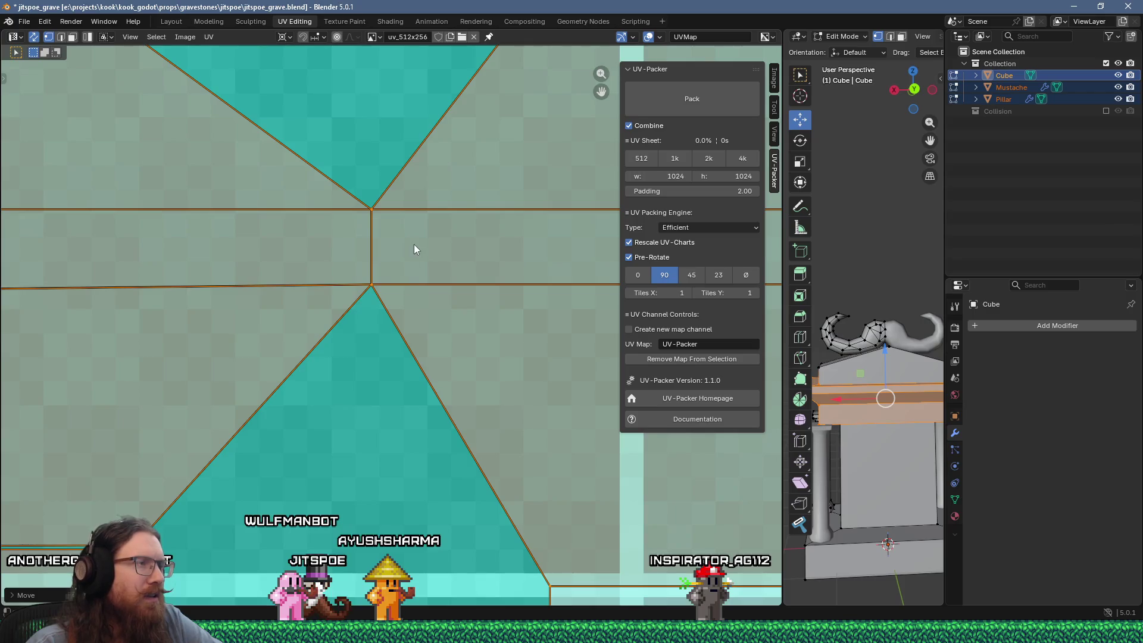
scroll(416, 256, "down", 4)
scroll(329, 331, "up", 4)
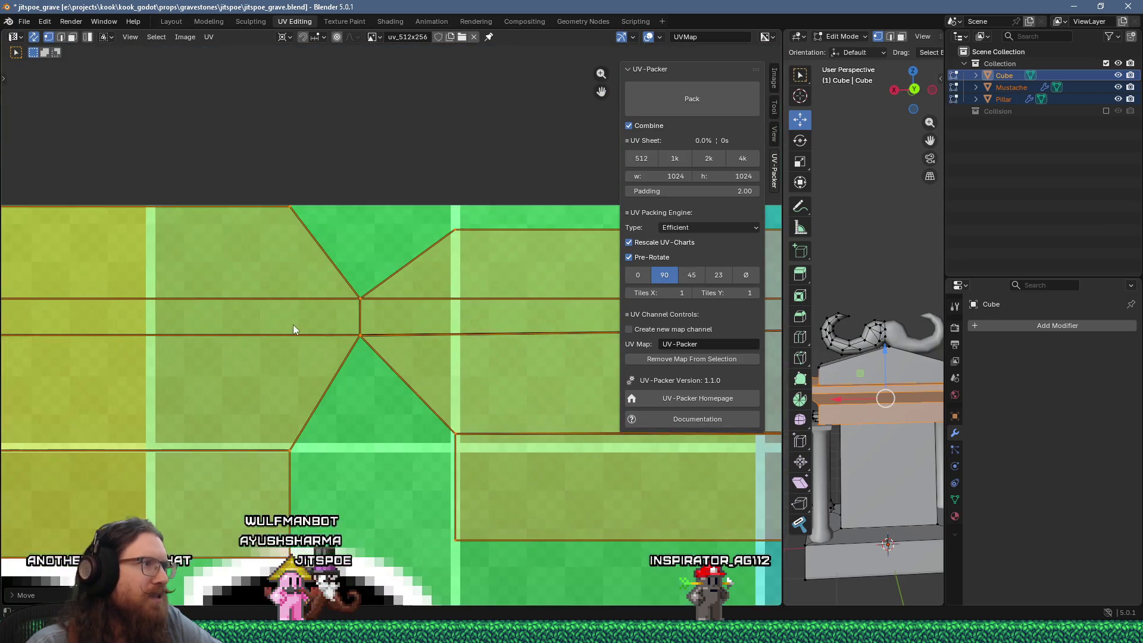
middle_click_drag(293, 328, 414, 336)
scroll(414, 337, "up", 2)
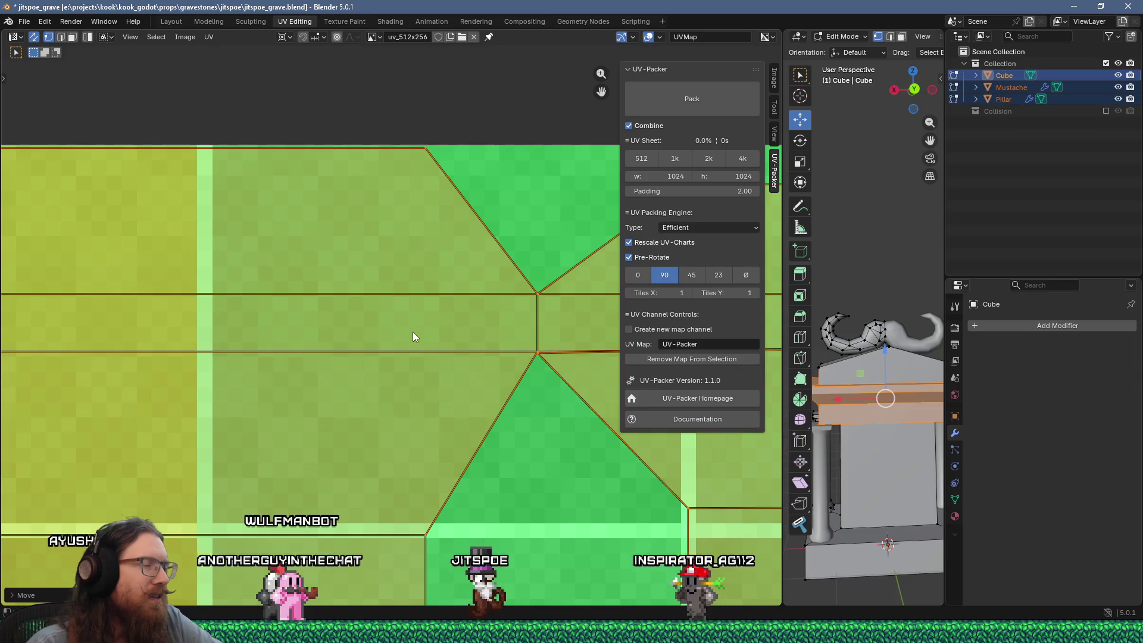
scroll(412, 331, "down", 5)
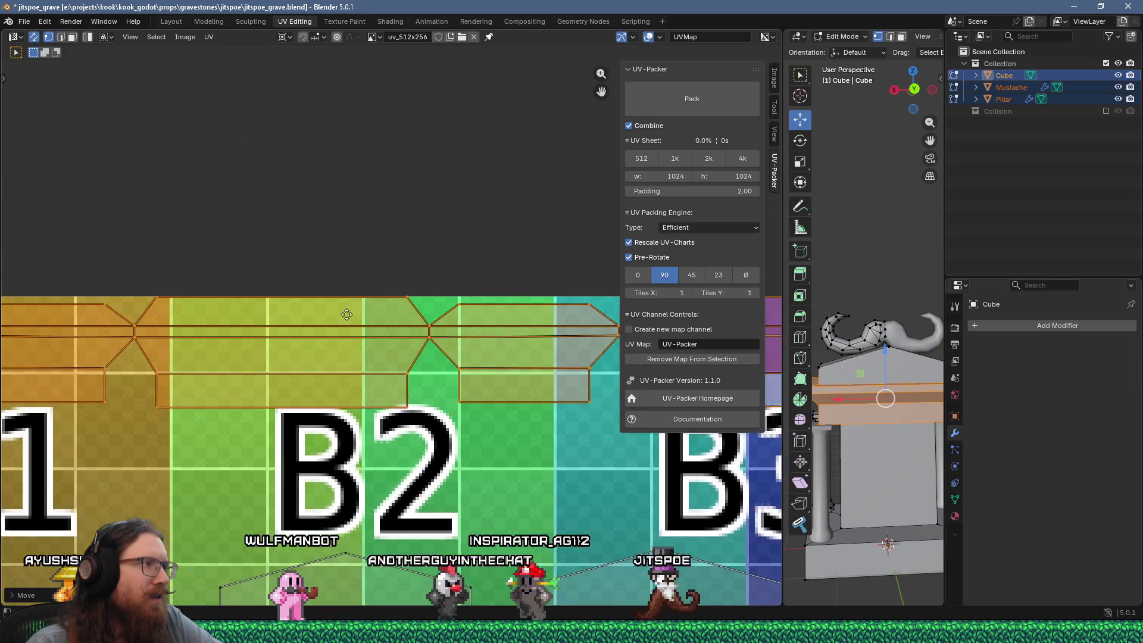
scroll(274, 336, "up", 4)
scroll(382, 421, "up", 2)
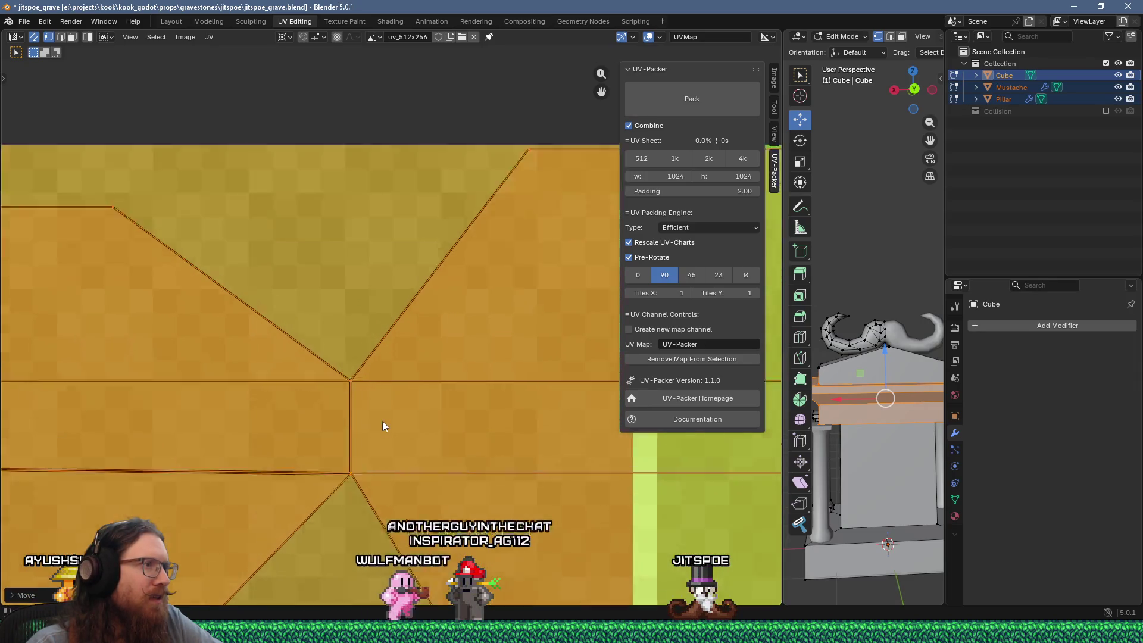
Nudge the selected islands slightly, then zoom out to show the whole texture grid
key("g")
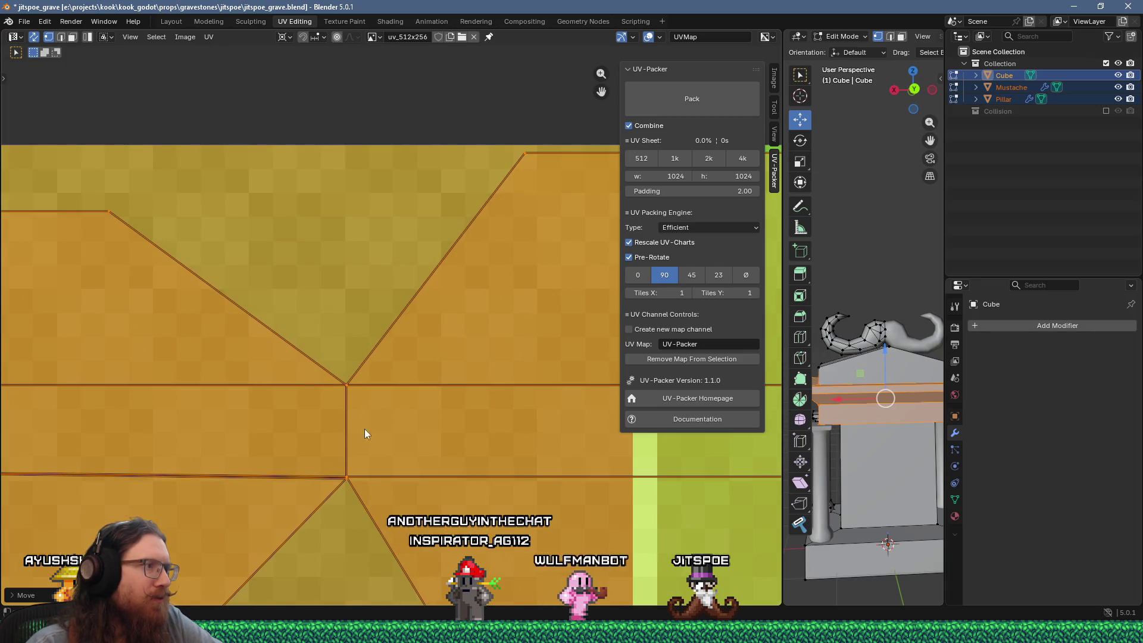
scroll(365, 420, "down", 2)
mouse_move(353, 439)
middle_mouse_down()
mouse_move(290, 383)
mouse_move(456, 409)
mouse_move(452, 480)
middle_mouse_up()
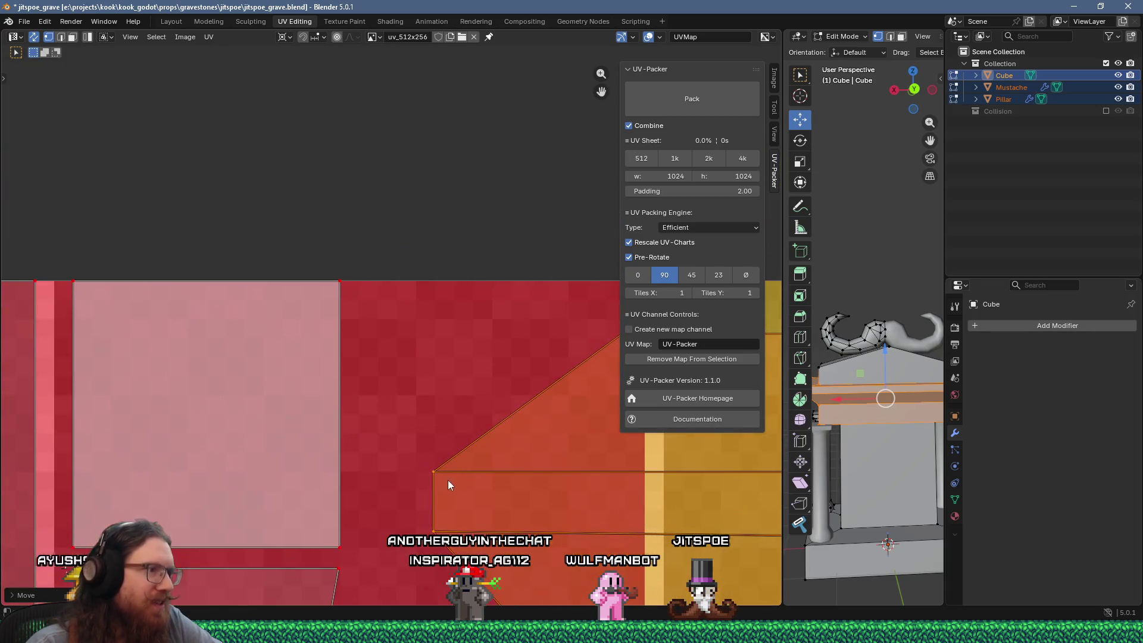
scroll(443, 497, "down", 2)
scroll(544, 469, "up", 3)
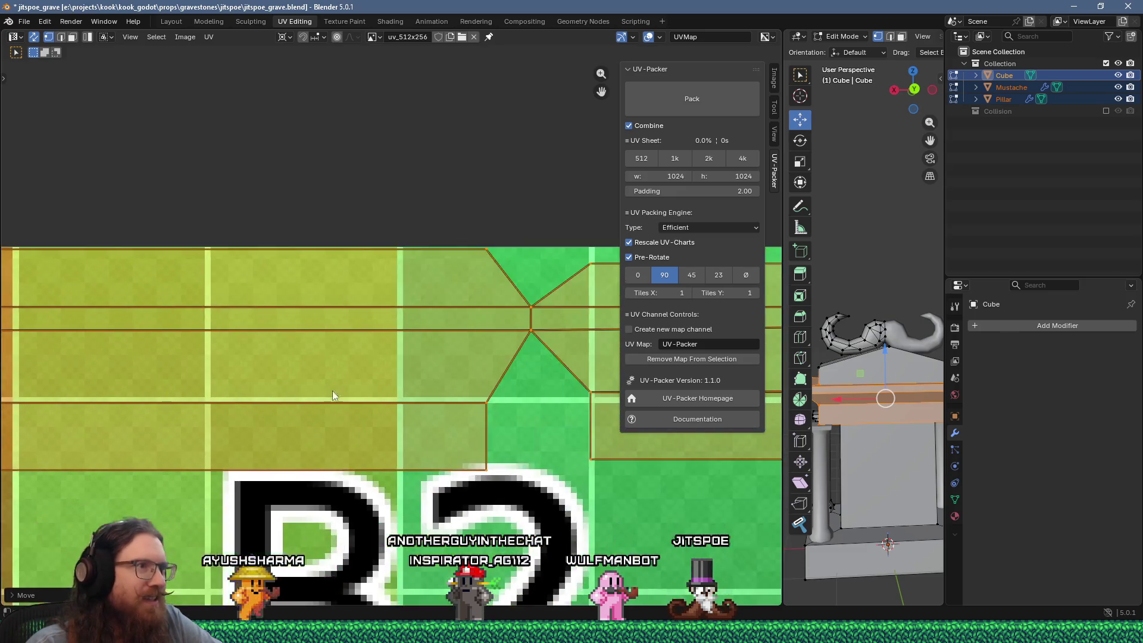
mouse_move(455, 323)
middle_mouse_down()
mouse_move(423, 353)
mouse_move(361, 344)
middle_mouse_up()
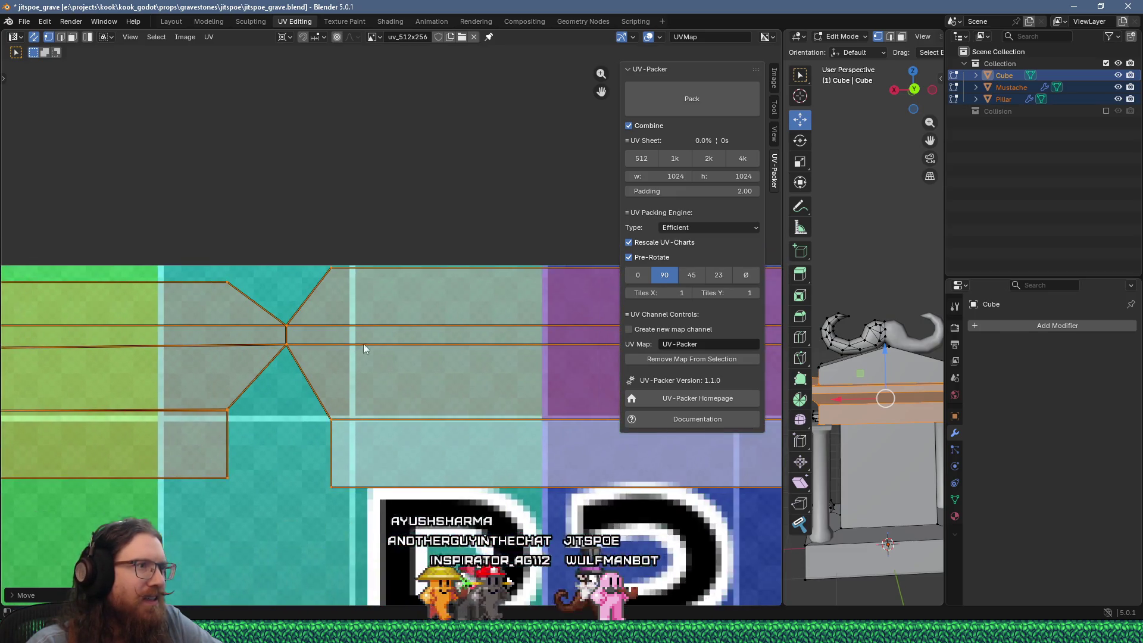
scroll(362, 344, "up", 2)
scroll(375, 332, "up", 1)
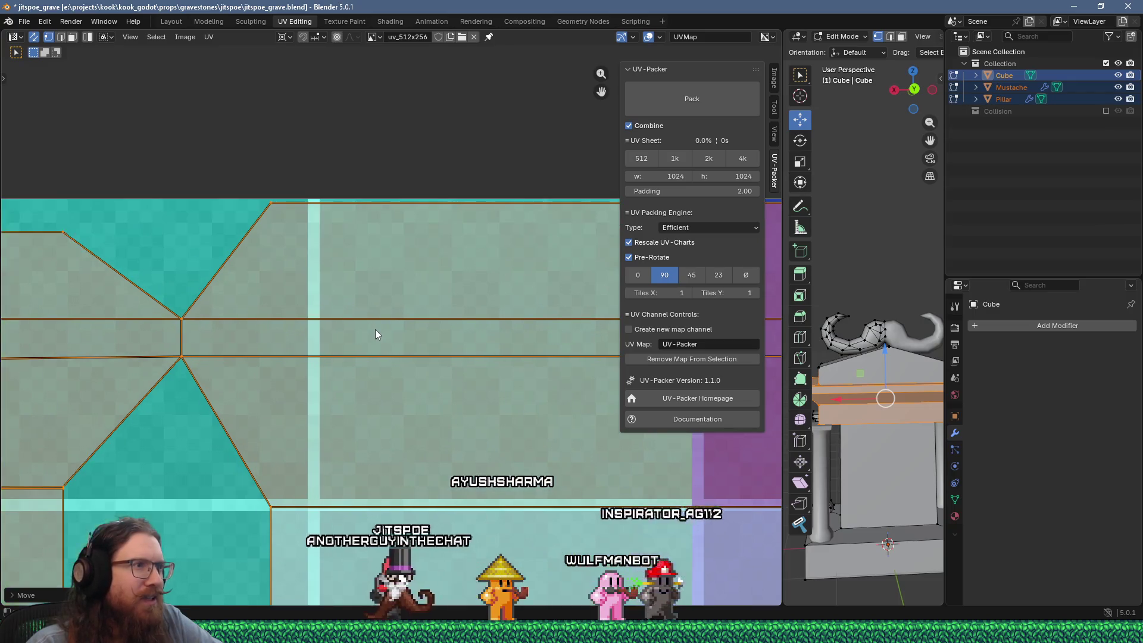
mouse_move(613, 365)
middle_mouse_down()
mouse_move(229, 352)
mouse_move(485, 343)
middle_mouse_up()
scroll(238, 347, "down", 3)
mouse_move(280, 345)
middle_mouse_down()
mouse_move(382, 340)
mouse_move(307, 356)
middle_mouse_up()
scroll(370, 341, "down", 3)
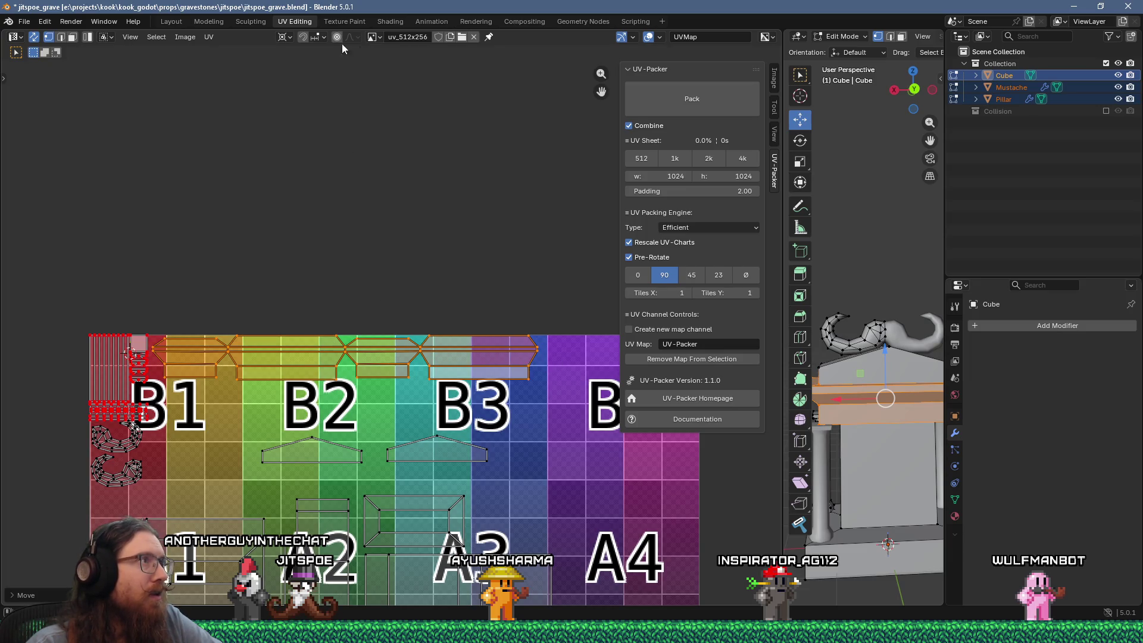
With a median-point pivot, flatten the top-strip edge path with a Y scale of 0
left_click(302, 85)
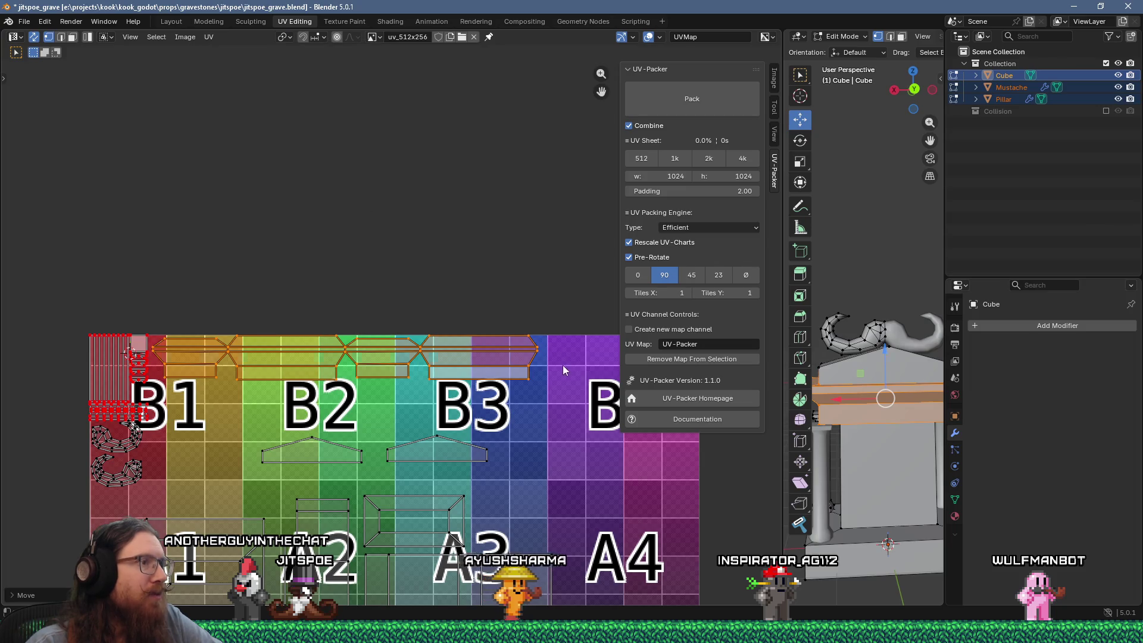
left_click(546, 359)
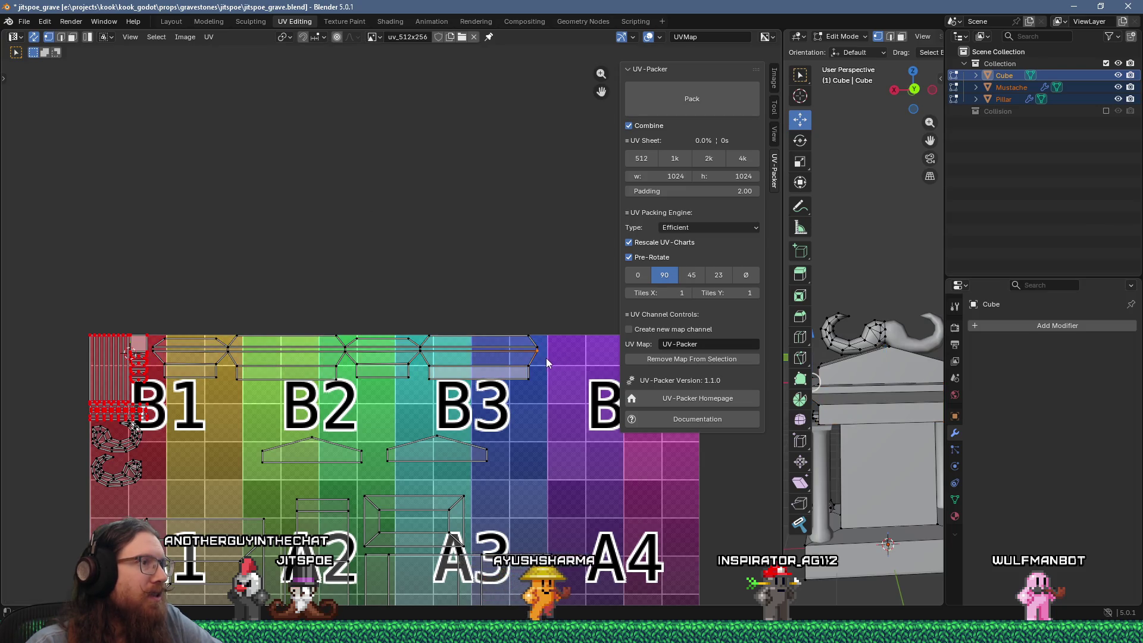
left_click(158, 356, "ctrl")
key("s")
key("y")
key("0")
key("Return")
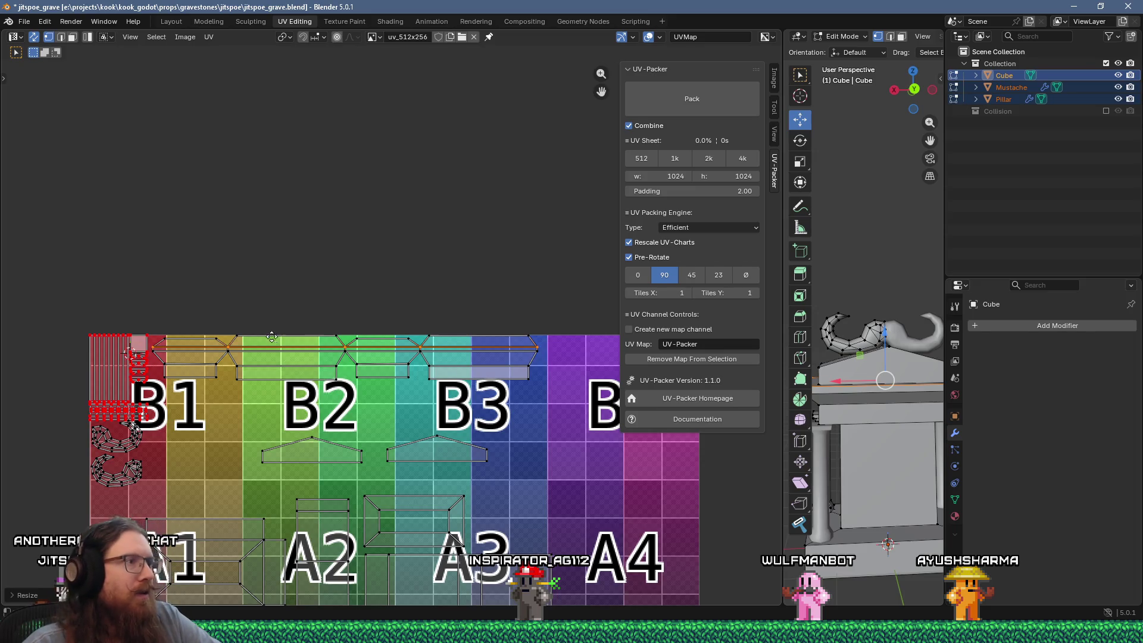
Select the long upper islands near B1 and shift them to the left
scroll(396, 336, "up", 5)
scroll(302, 360, "up", 2)
scroll(381, 340, "up", 2)
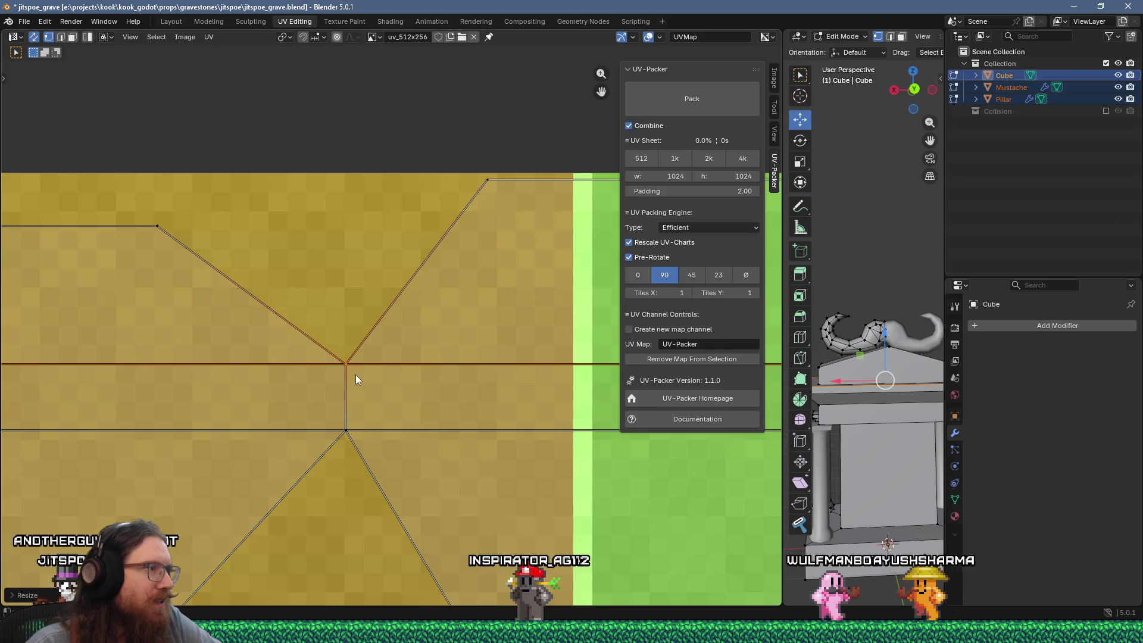
scroll(384, 395, "down", 4)
middle_click_drag(320, 363, 449, 348)
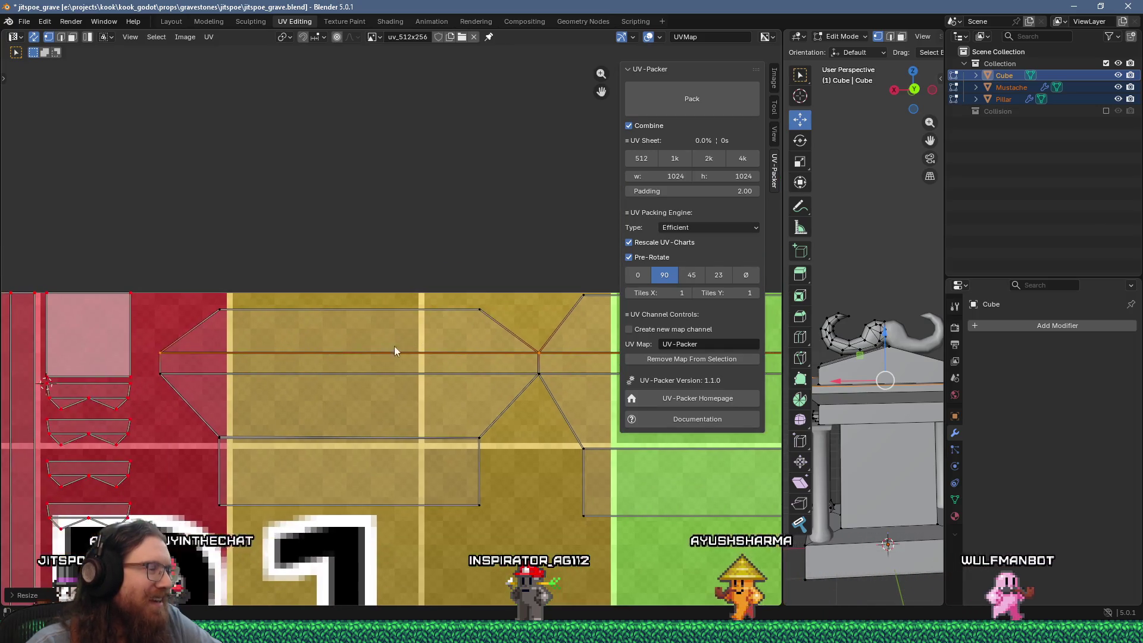
scroll(410, 344, "down", 2)
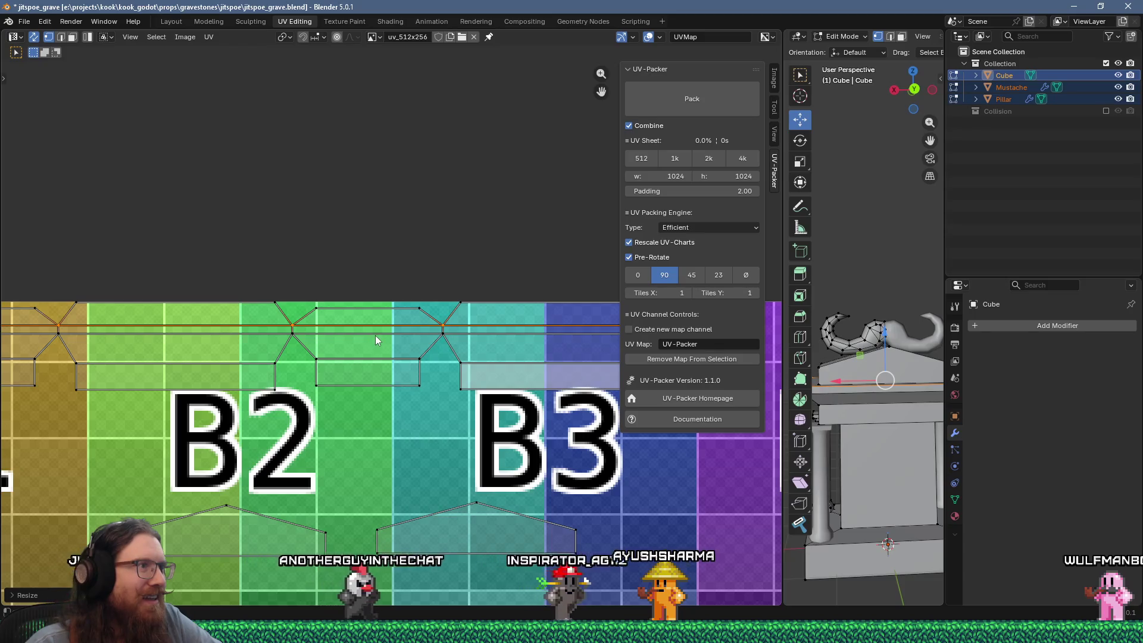
scroll(376, 338, "down", 2)
mouse_move(376, 339)
middle_mouse_down()
mouse_move(415, 347)
mouse_move(255, 329)
middle_mouse_up()
scroll(431, 334, "up", 3)
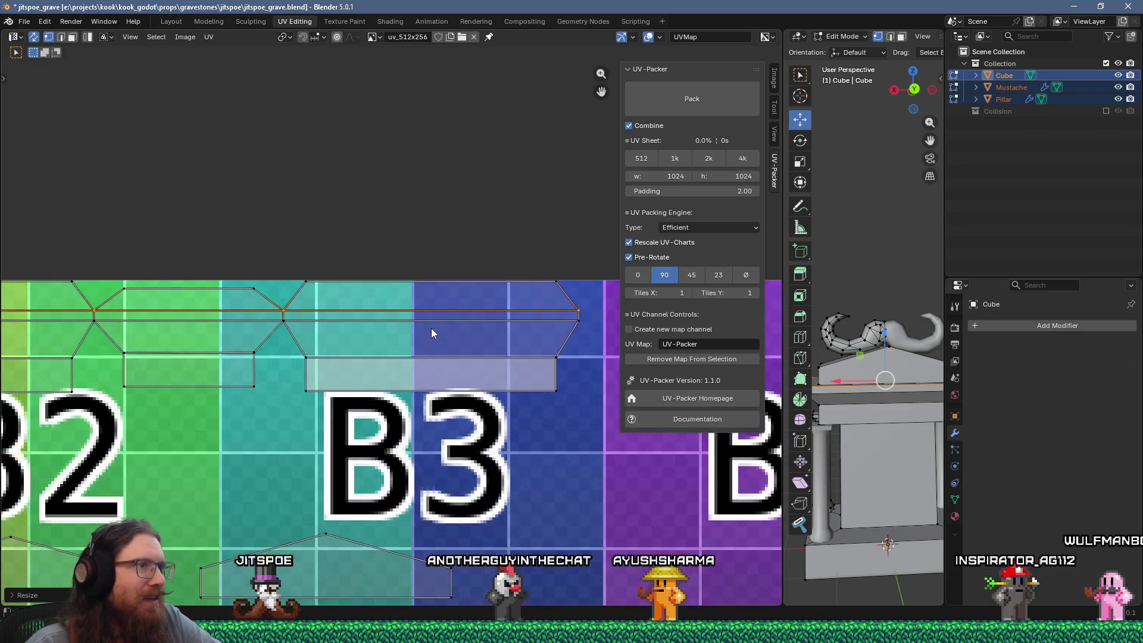
scroll(431, 334, "down", 4)
scroll(203, 340, "up", 6)
mouse_move(252, 334)
middle_mouse_down()
mouse_move(338, 331)
mouse_move(159, 324)
middle_mouse_up()
scroll(234, 331, "down", 10)
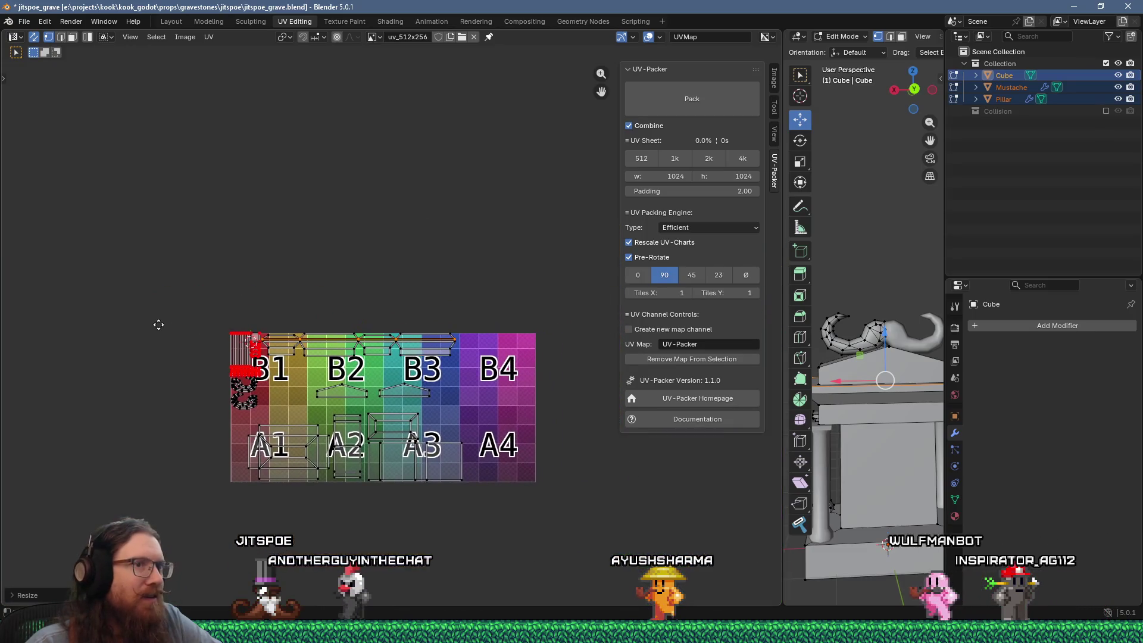
left_click_drag(264, 319, 261, 315)
scroll(253, 341, "up", 4)
scroll(246, 337, "up", 3)
scroll(245, 337, "up", 2)
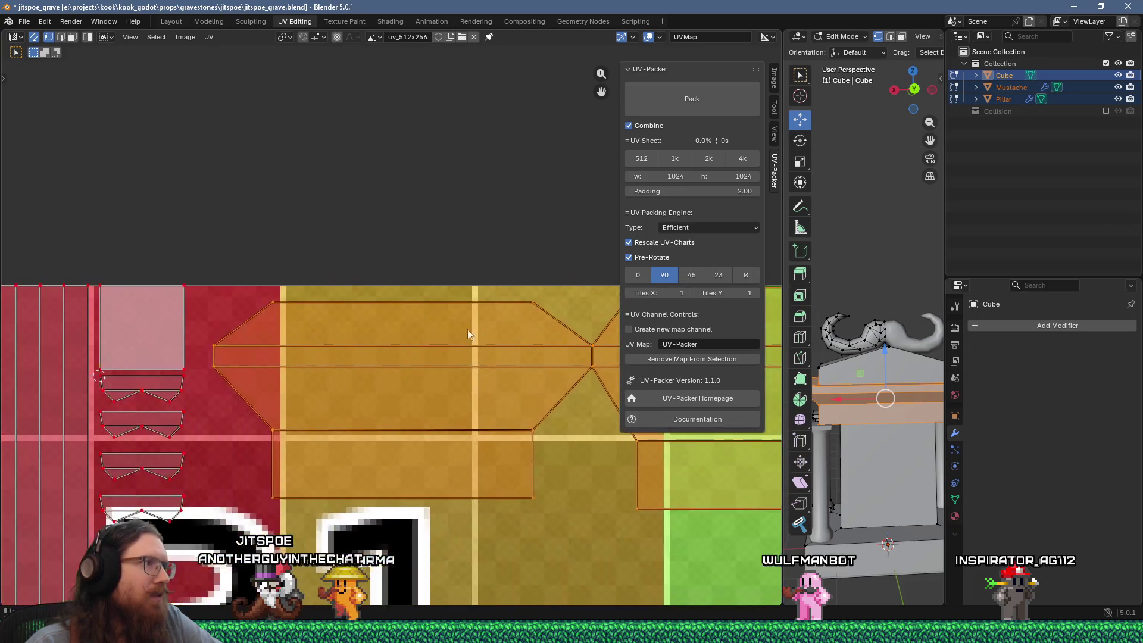
scroll(337, 328, "up", 6)
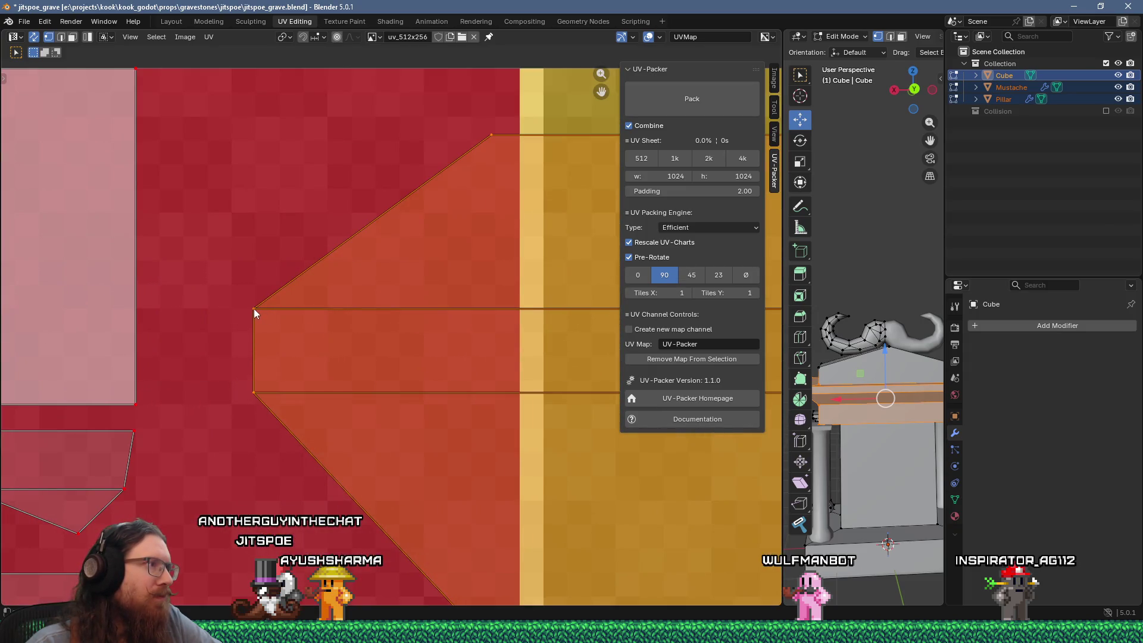
key("g")
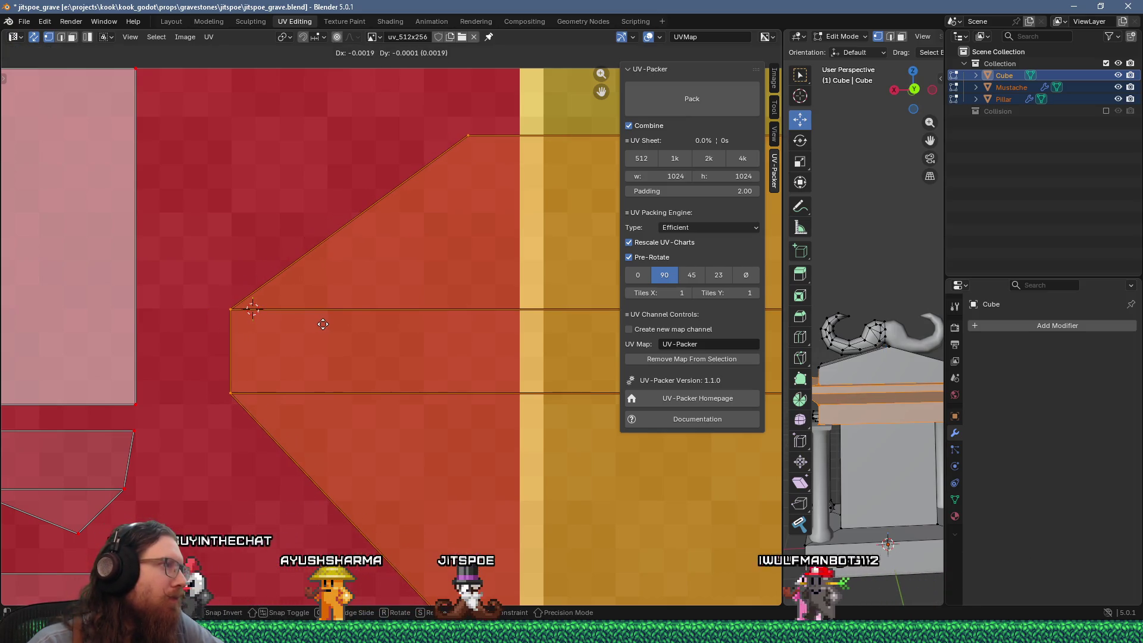
left_click(323, 324)
Change the pivot and enlarge the selected islands by about 1.1
scroll(313, 327, "down", 4)
scroll(243, 307, "up", 5)
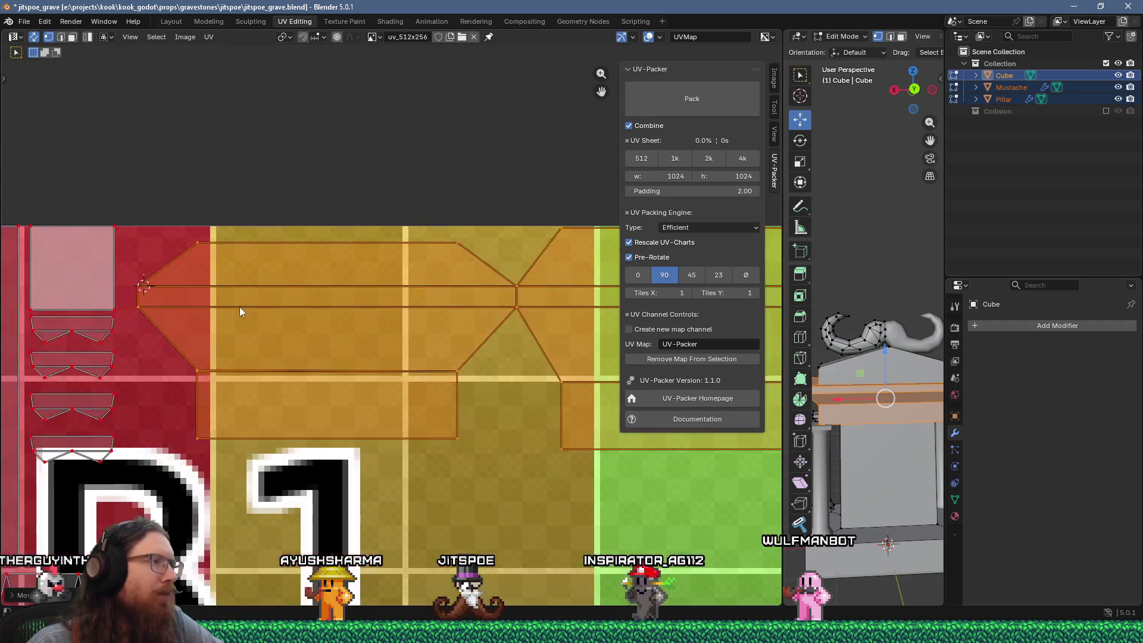
scroll(183, 304, "down", 3)
scroll(212, 286, "up", 5)
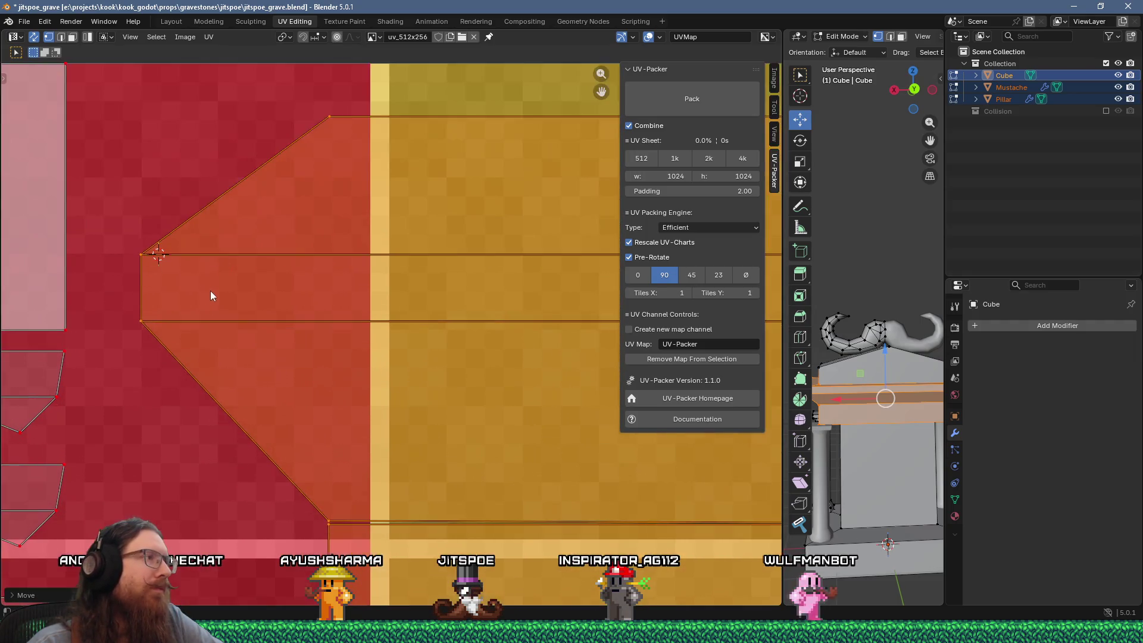
scroll(342, 321, "up", 1)
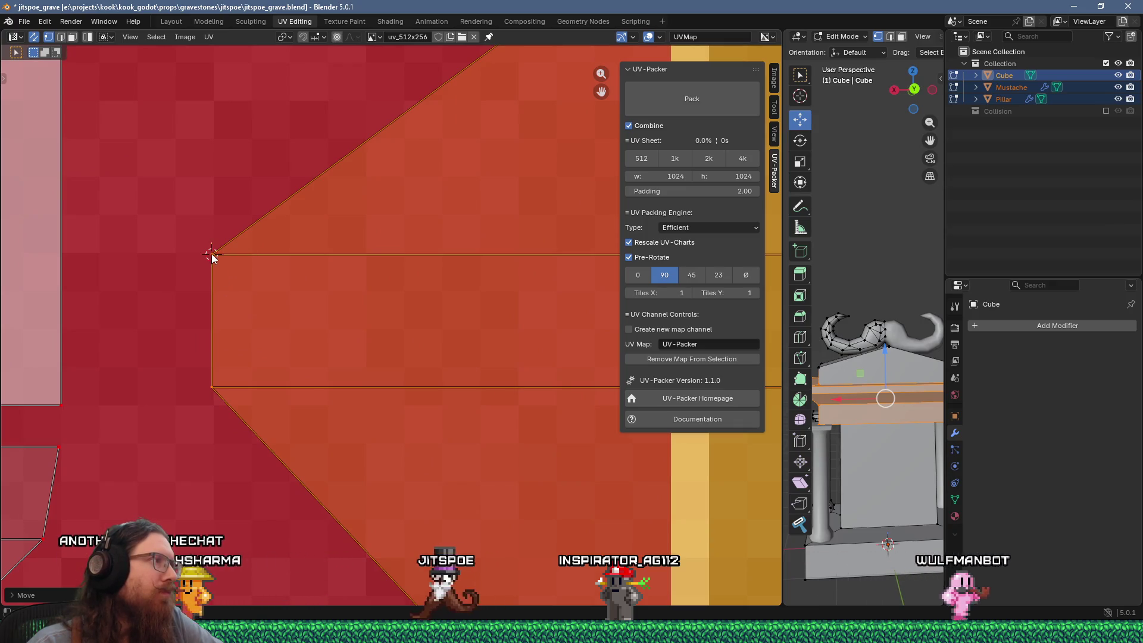
scroll(237, 279, "down", 3)
scroll(765, 263, "up", 2)
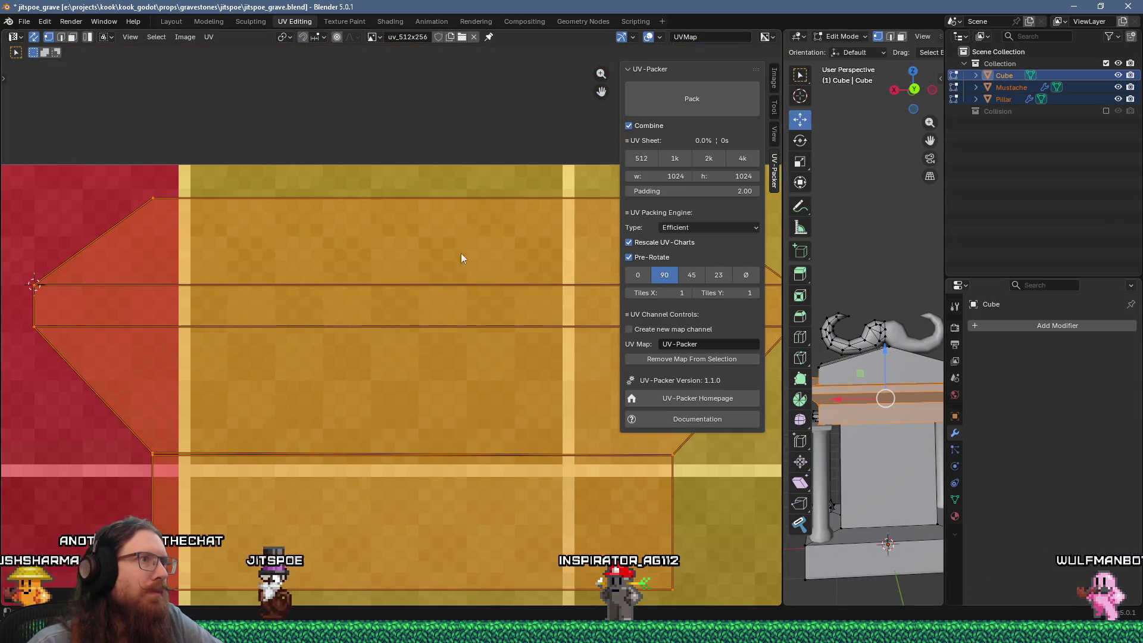
scroll(494, 260, "down", 3)
scroll(452, 281, "up", 4)
middle_click_drag(524, 280, 420, 272)
scroll(420, 273, "up", 1)
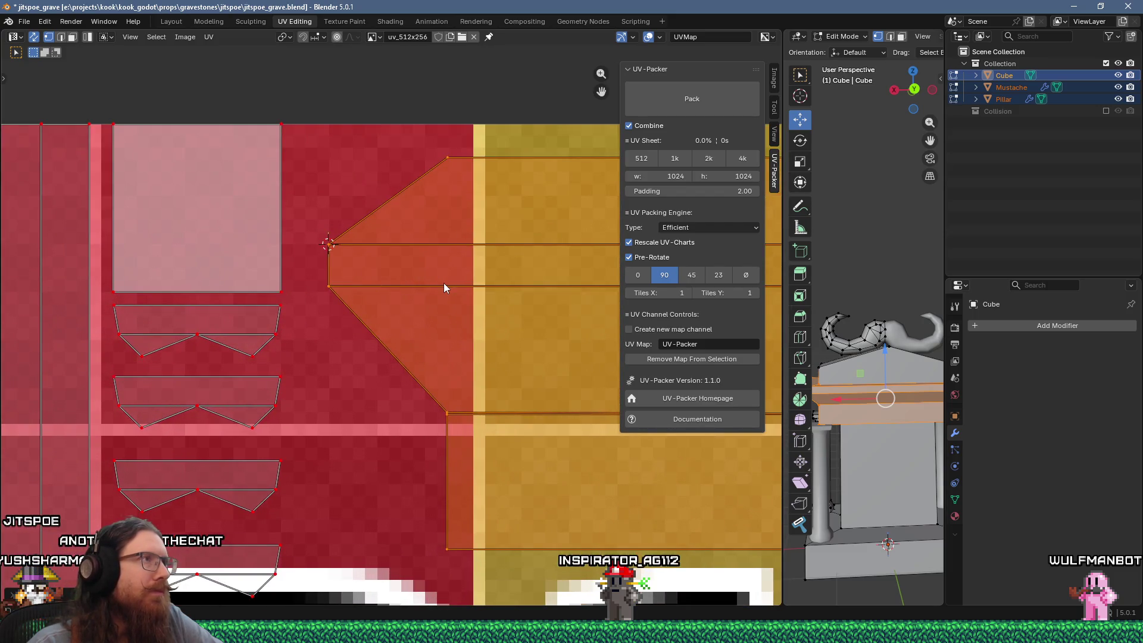
left_click(286, 38)
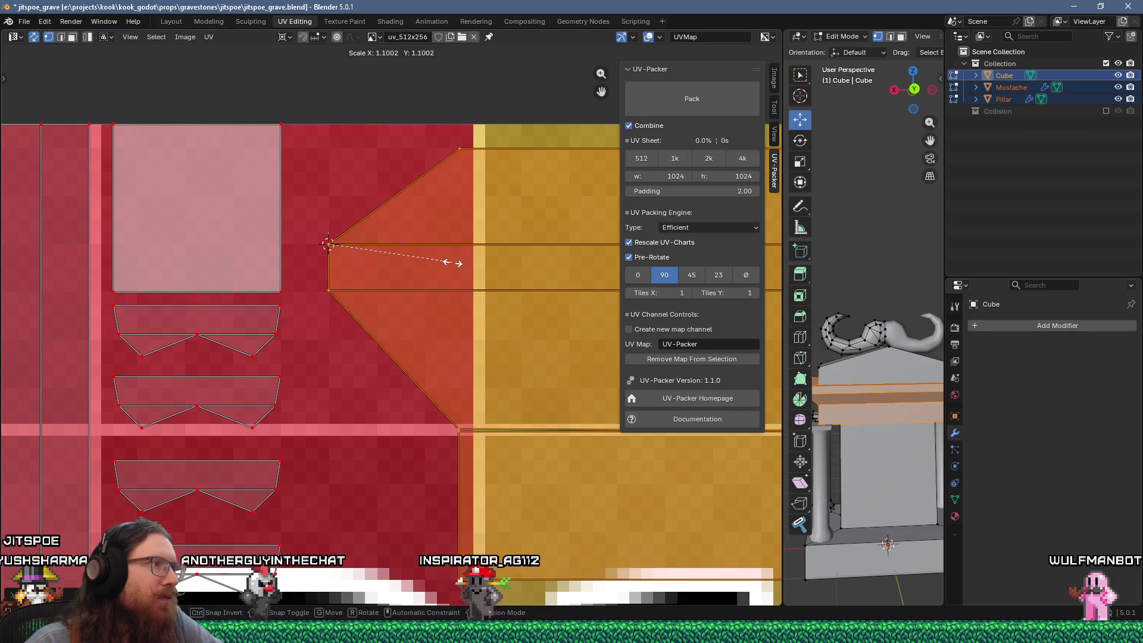
left_click(453, 262)
scroll(413, 248, "up", 4)
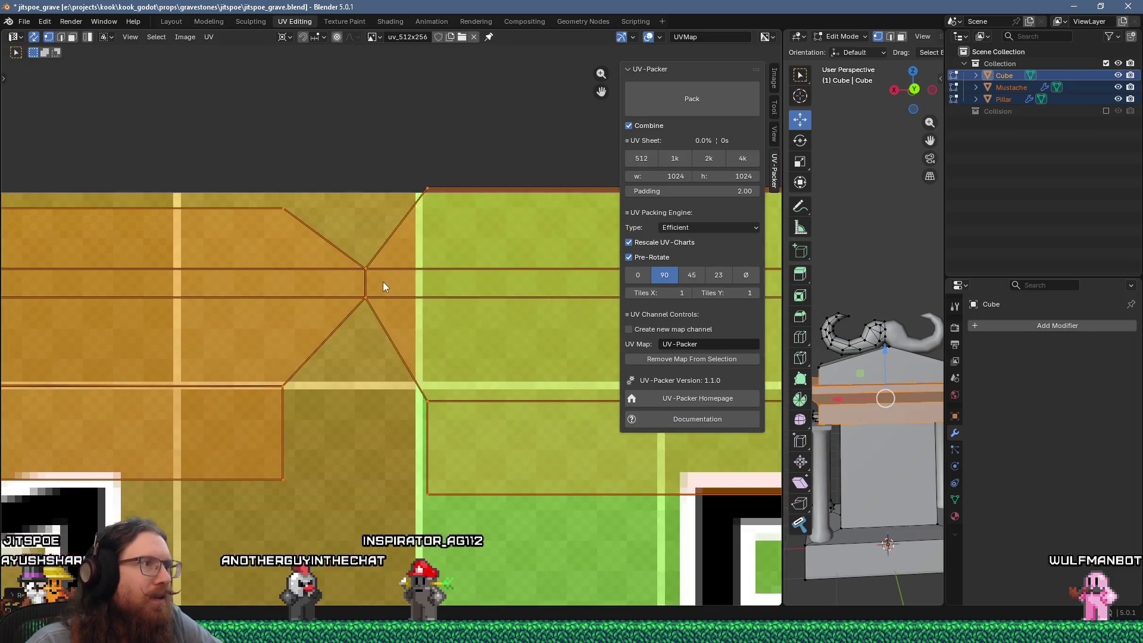
scroll(381, 281, "up", 3)
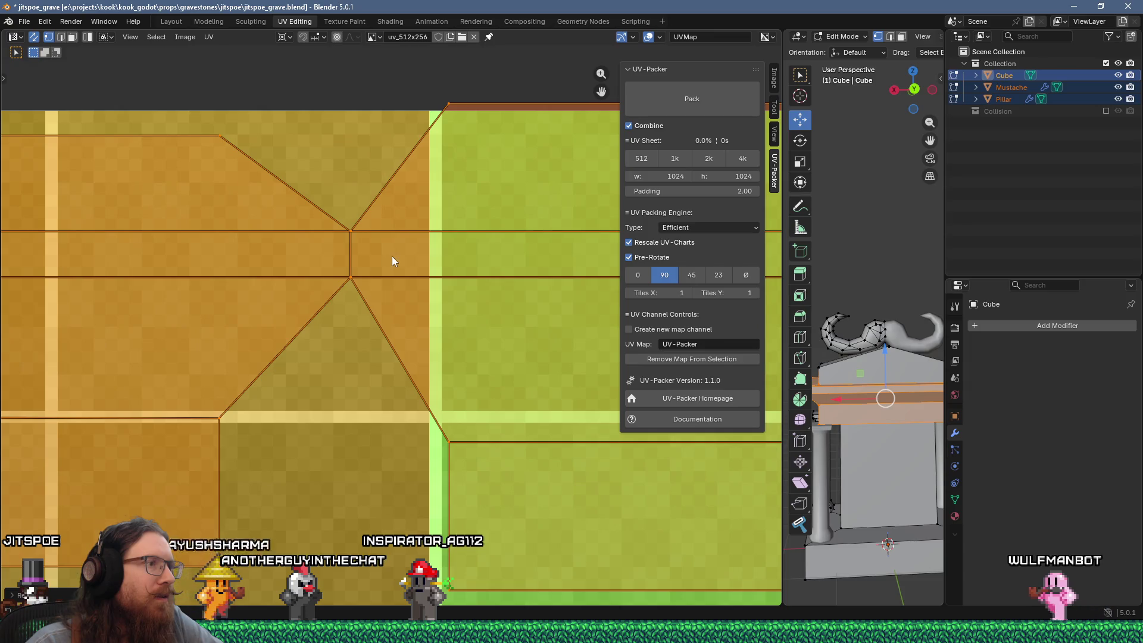
scroll(391, 256, "down", 1)
mouse_move(441, 230)
middle_mouse_down()
mouse_move(232, 242)
mouse_move(463, 215)
middle_mouse_up()
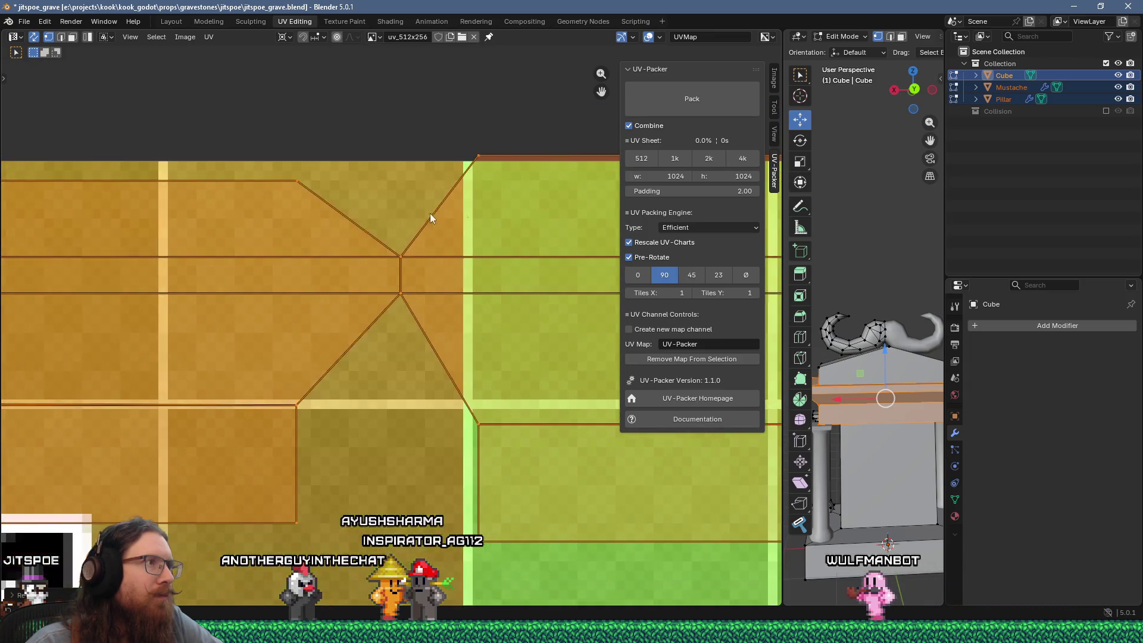
scroll(463, 215, "up", 4)
Nudge the islands so their edges line up with the B1–B3 tile boundaries
key("g")
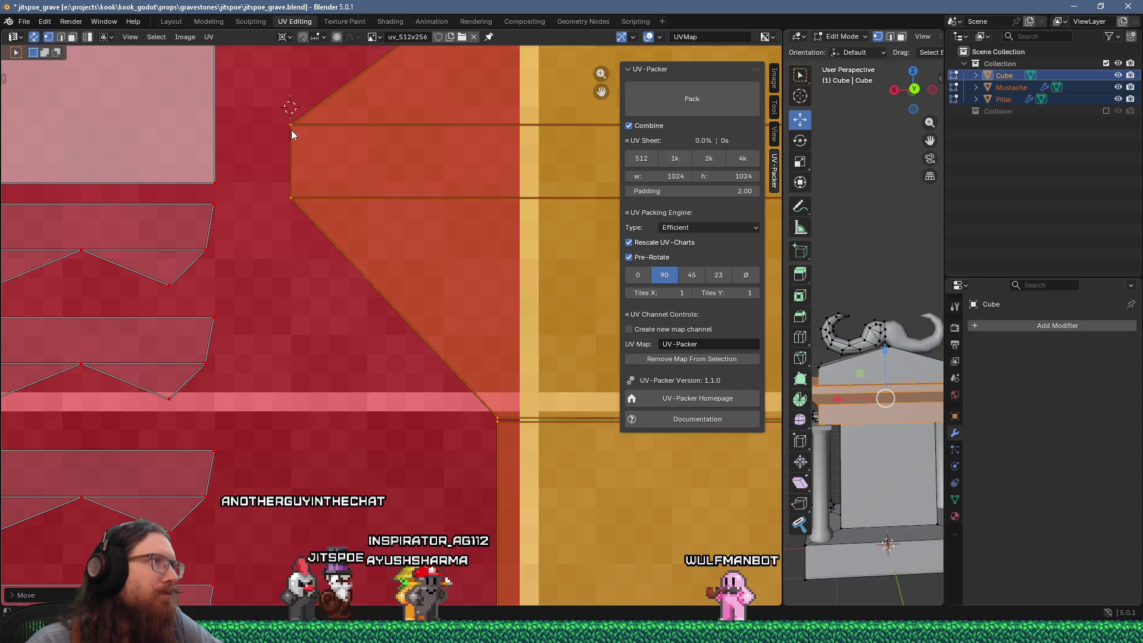
scroll(327, 212, "down", 5)
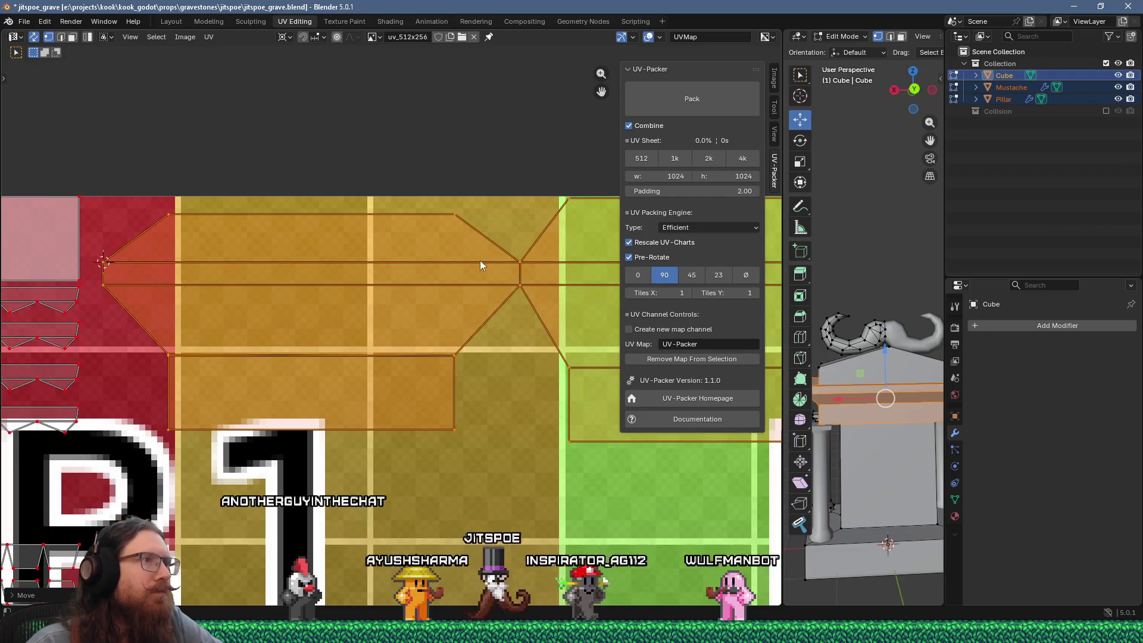
scroll(473, 264, "right", 4, "ctrl")
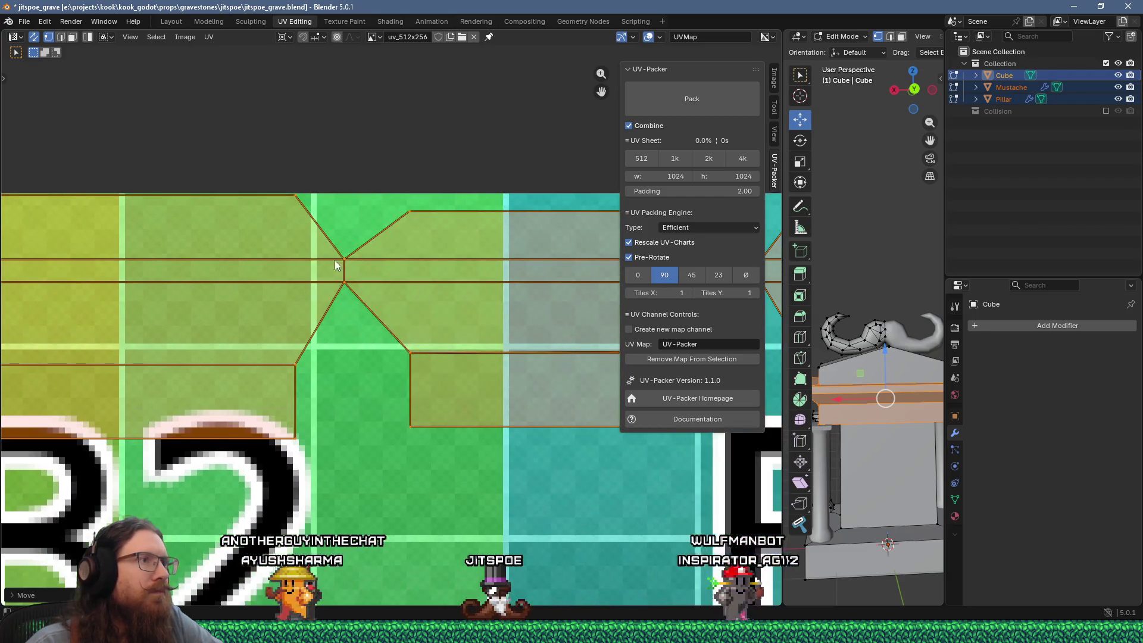
scroll(328, 262, "right", 4, "ctrl")
scroll(337, 276, "up", 2)
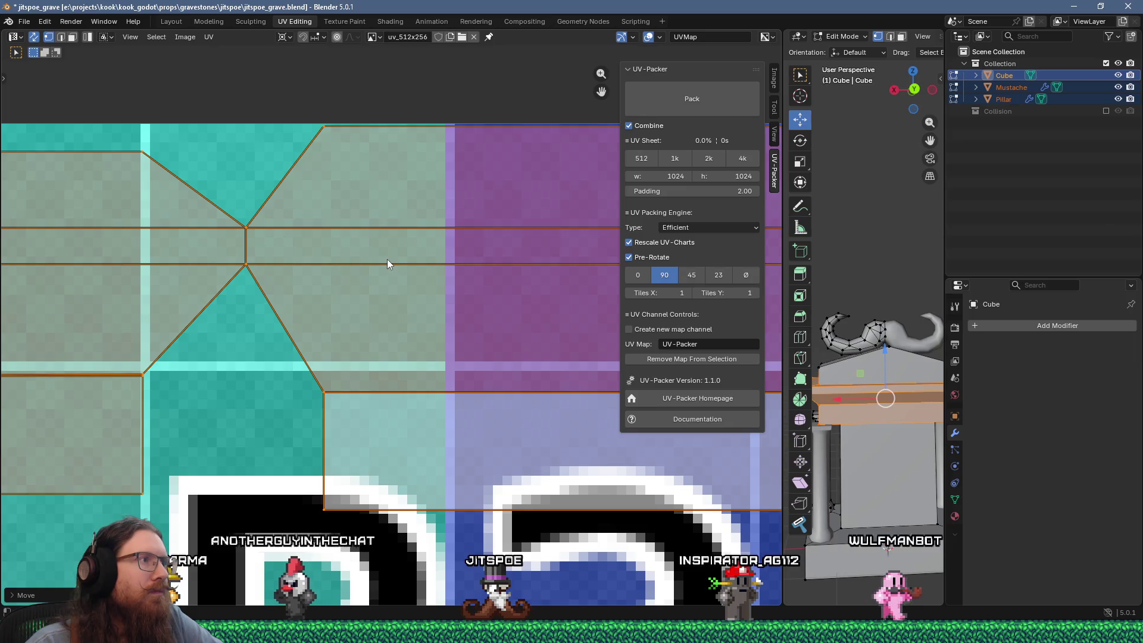
scroll(387, 262, "down", 3)
scroll(387, 268, "right", 3, "ctrl")
scroll(411, 272, "up", 1)
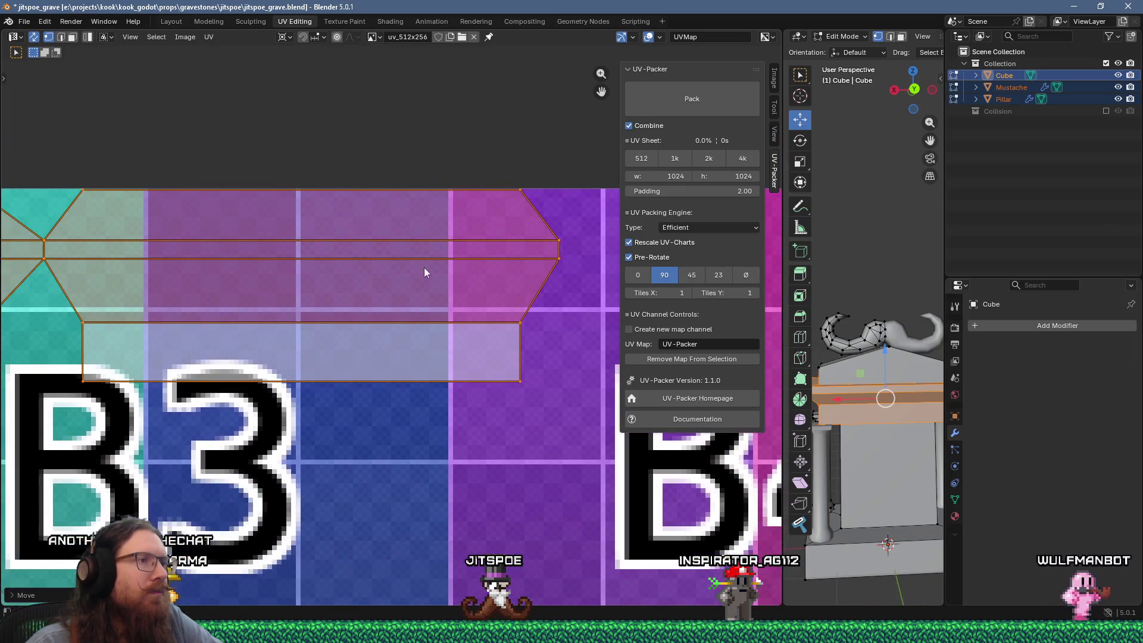
scroll(238, 238, "left", 3, "ctrl")
scroll(252, 227, "up", 6)
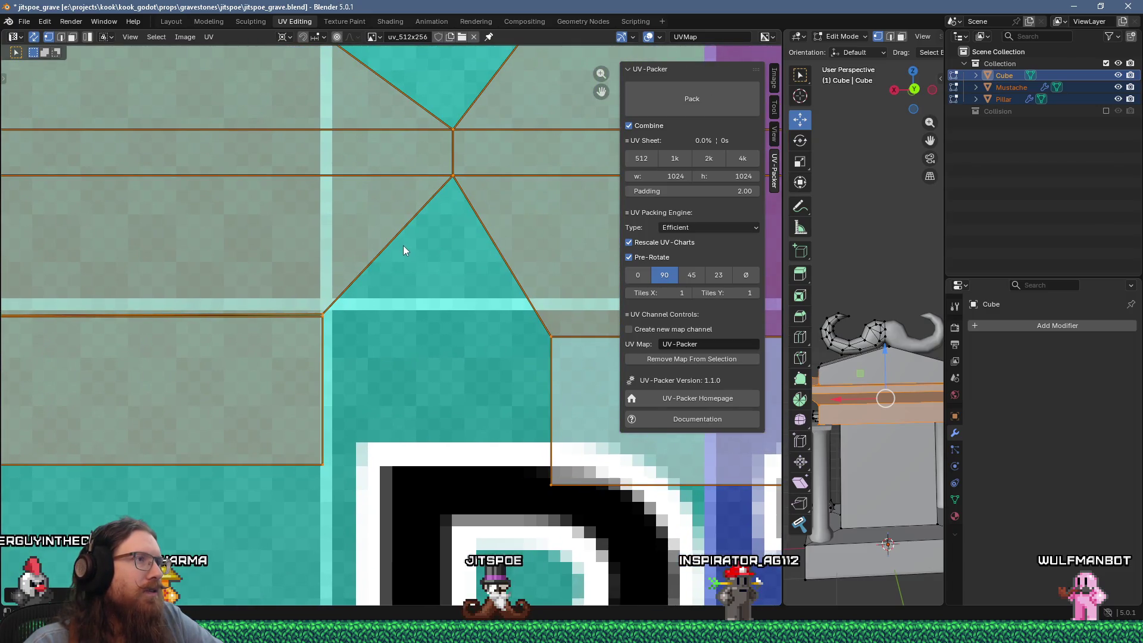
scroll(402, 245, "down", 6)
scroll(417, 280, "left", 3, "ctrl")
scroll(429, 296, "left", 3, "ctrl")
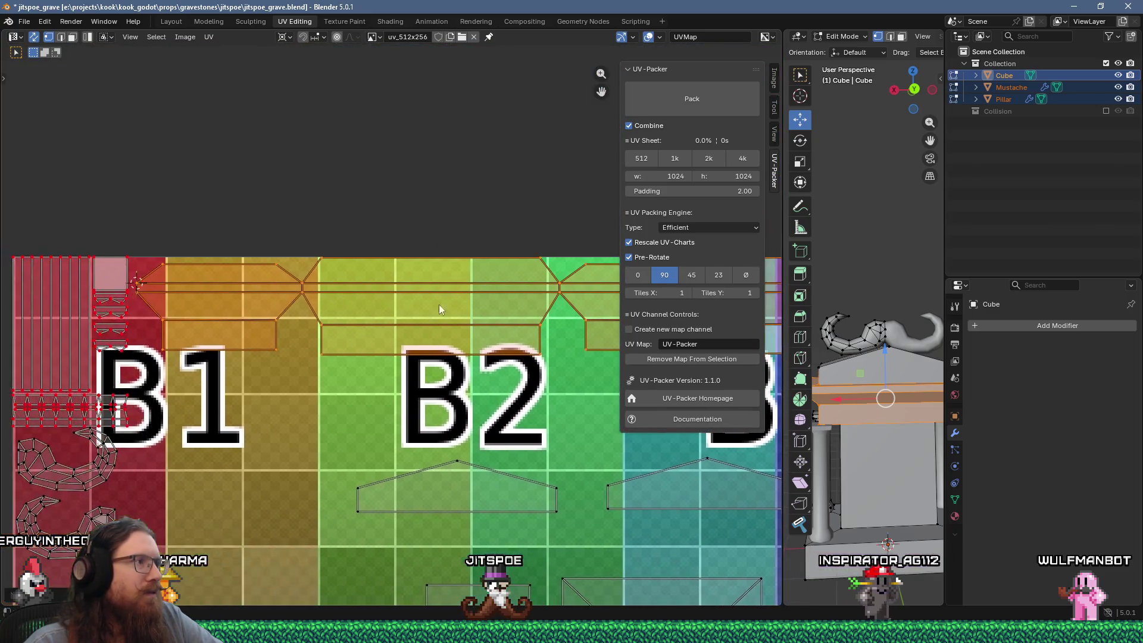
scroll(220, 301, "up", 6)
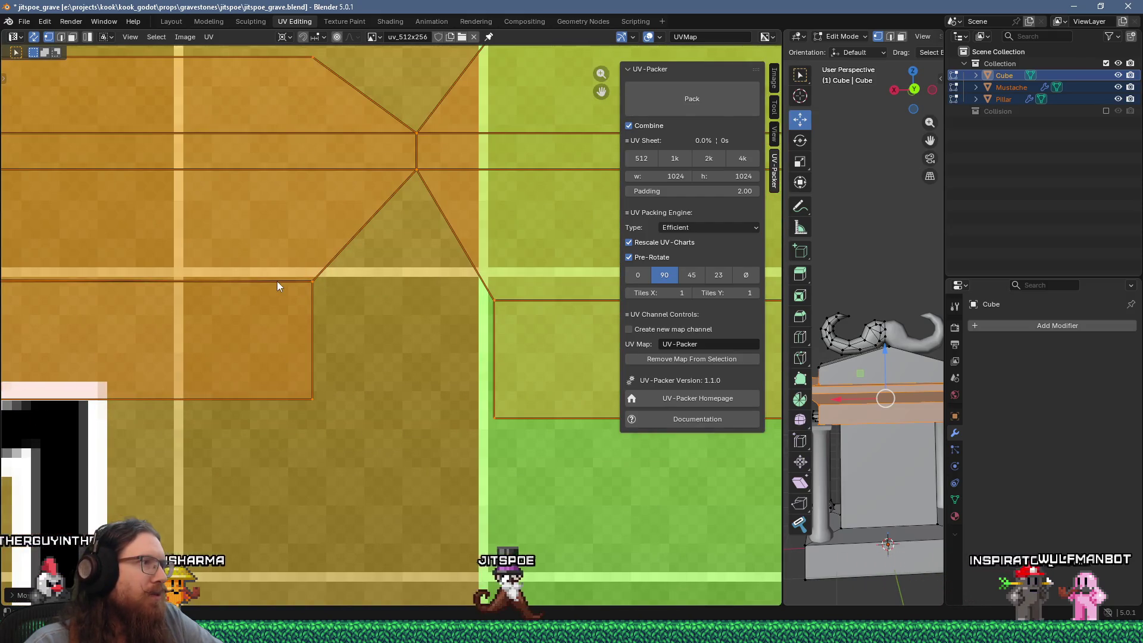
scroll(198, 270, "down", 4)
Snap the selected strip UVs to pixels
key("u")
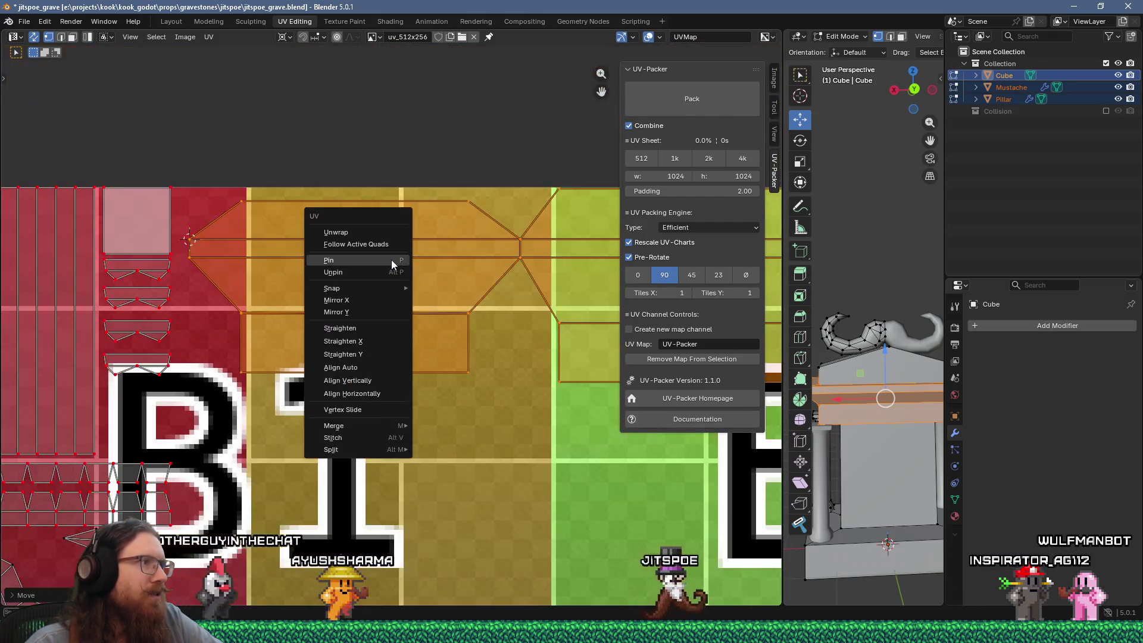
mouse_move(384, 292)
left_click(434, 291)
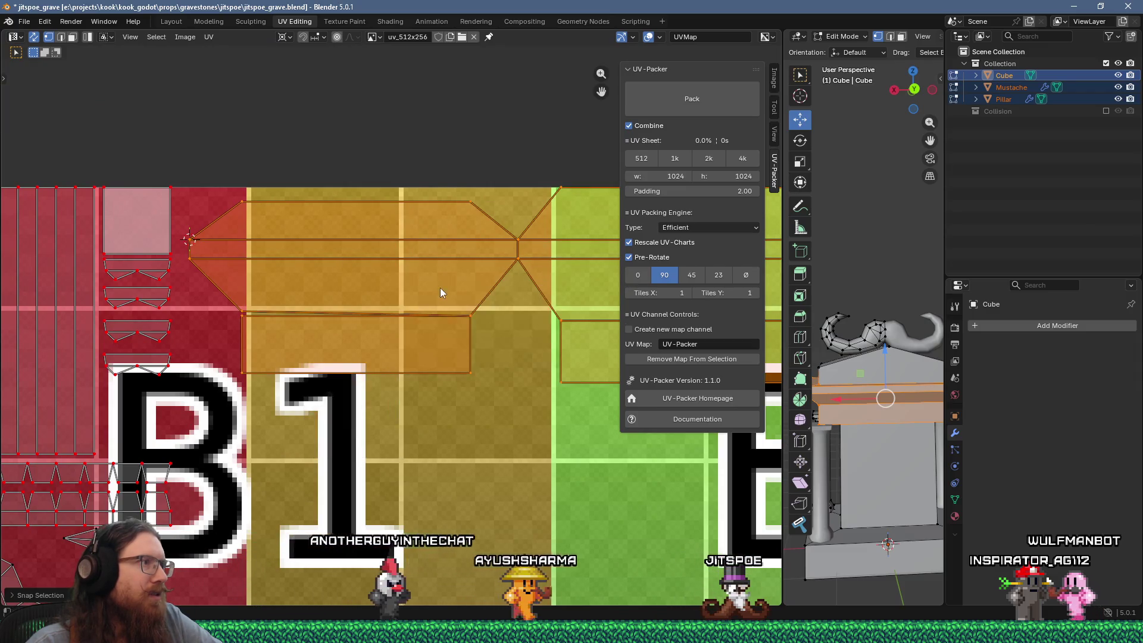
scroll(238, 299, "up", 5)
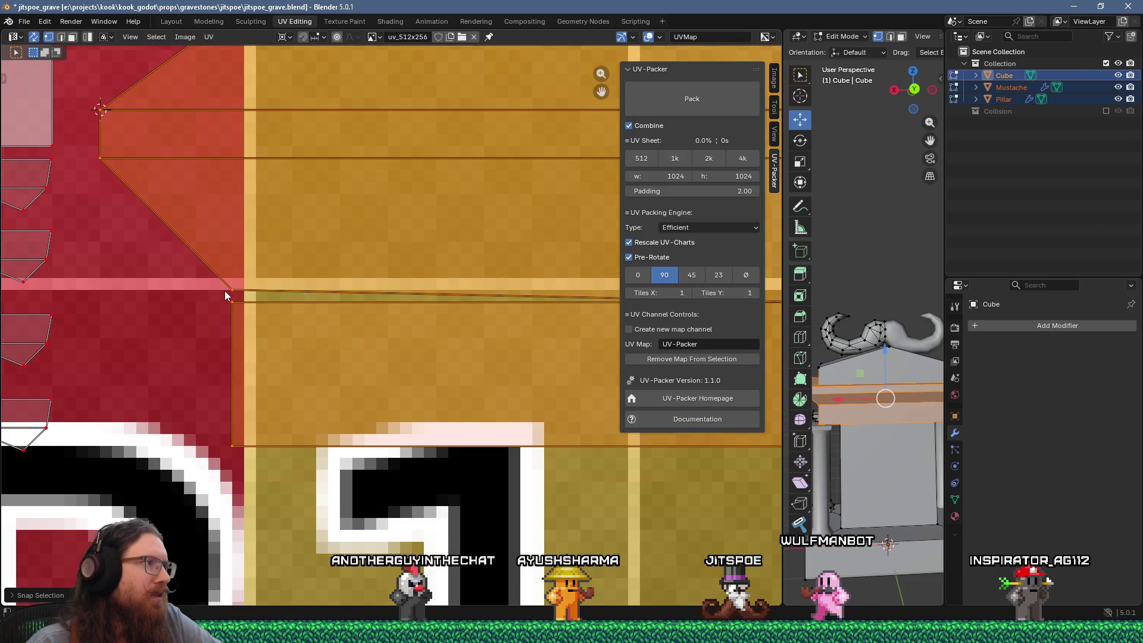
Move the lower horizontal UV edge into place and snap it to pixels
left_click(233, 289)
key("g")
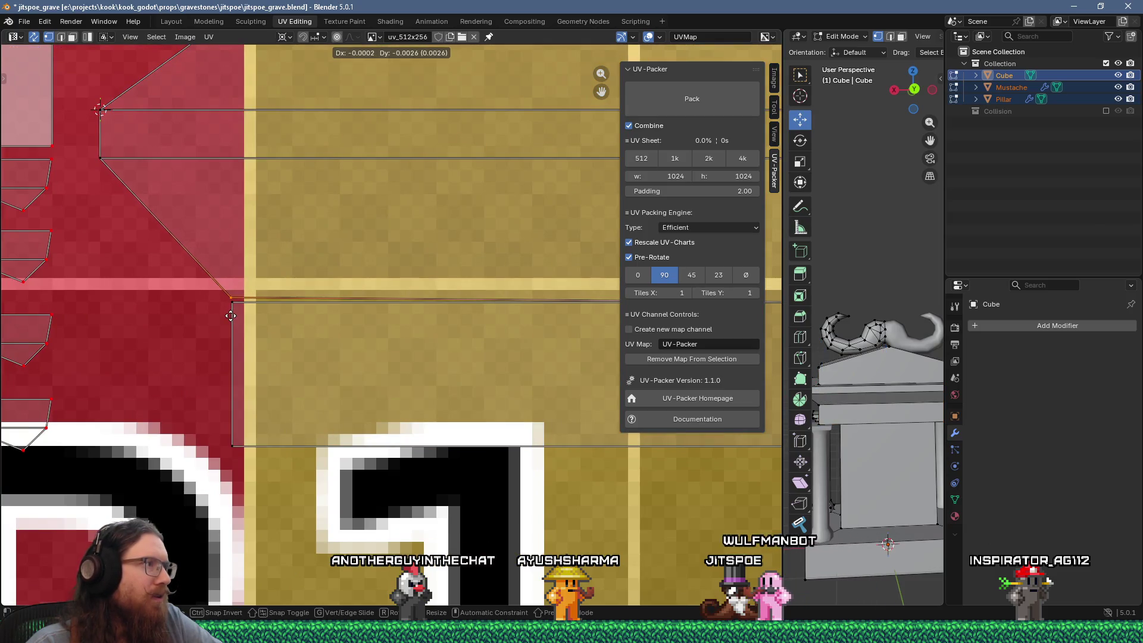
right_click(231, 313)
left_click(261, 312)
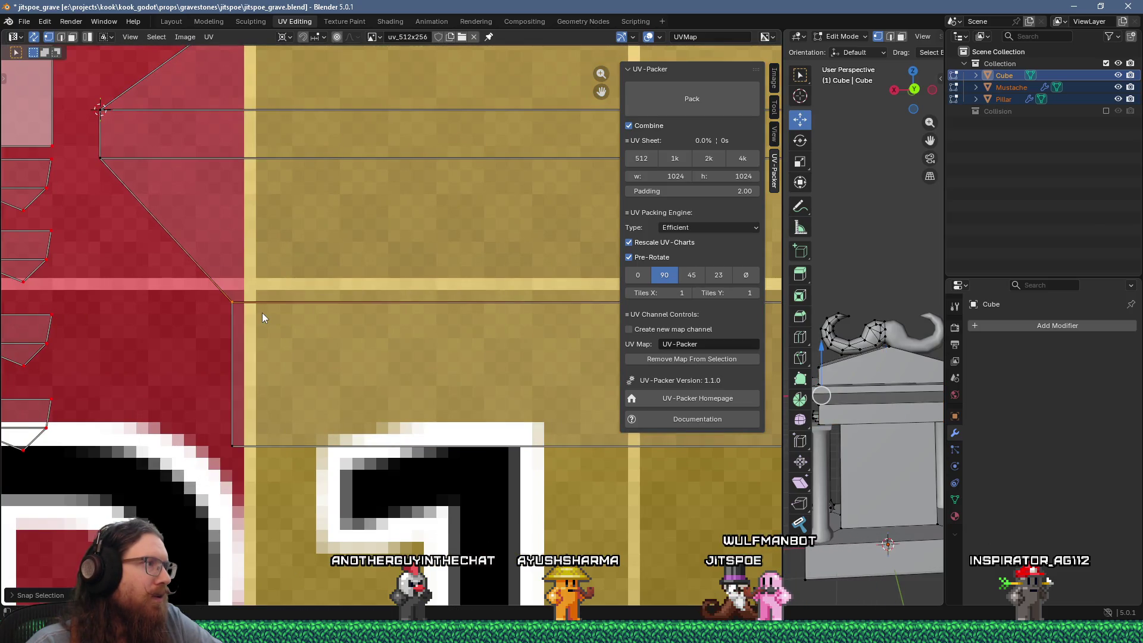
Pin the long top-strip UVs, then select the roof-shaped island under B2
scroll(262, 311, "down", 3)
scroll(262, 311, "down", 1)
middle_click_drag(262, 311, 158, 237)
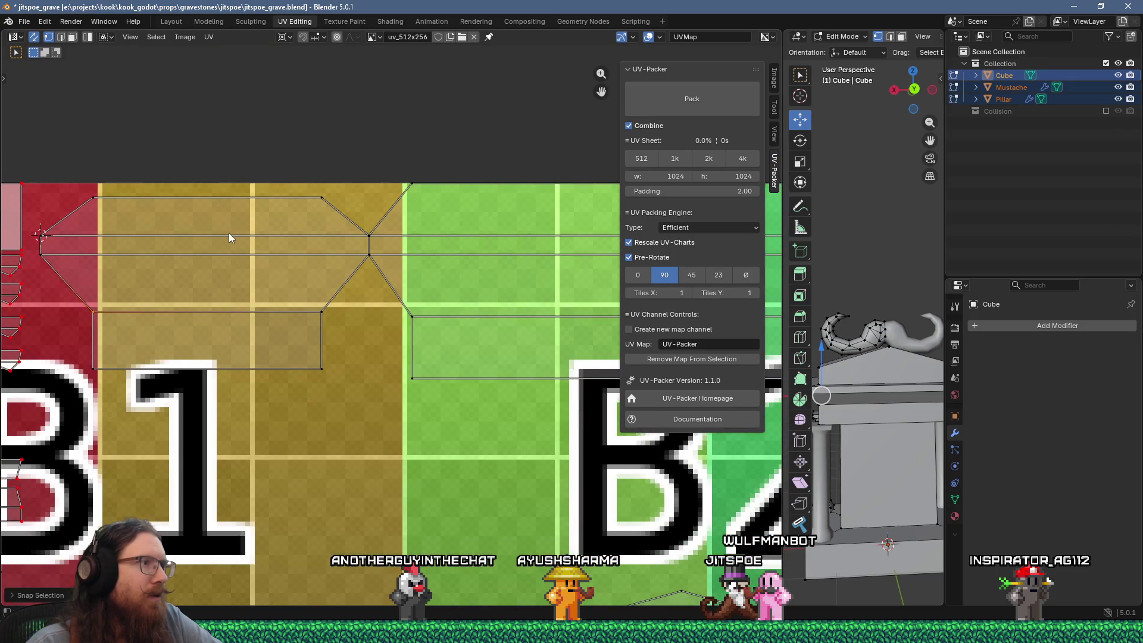
middle_click_drag(398, 301, 152, 281)
scroll(351, 267, "down", 4)
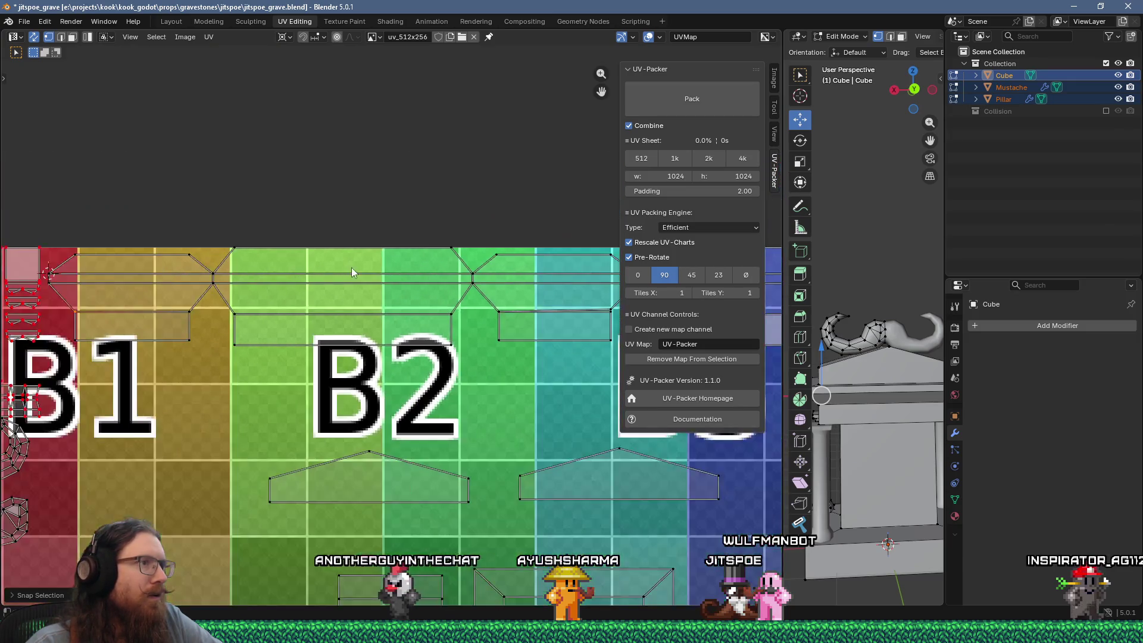
left_click_drag(218, 281, 583, 348)
middle_click_drag(583, 348, 381, 327)
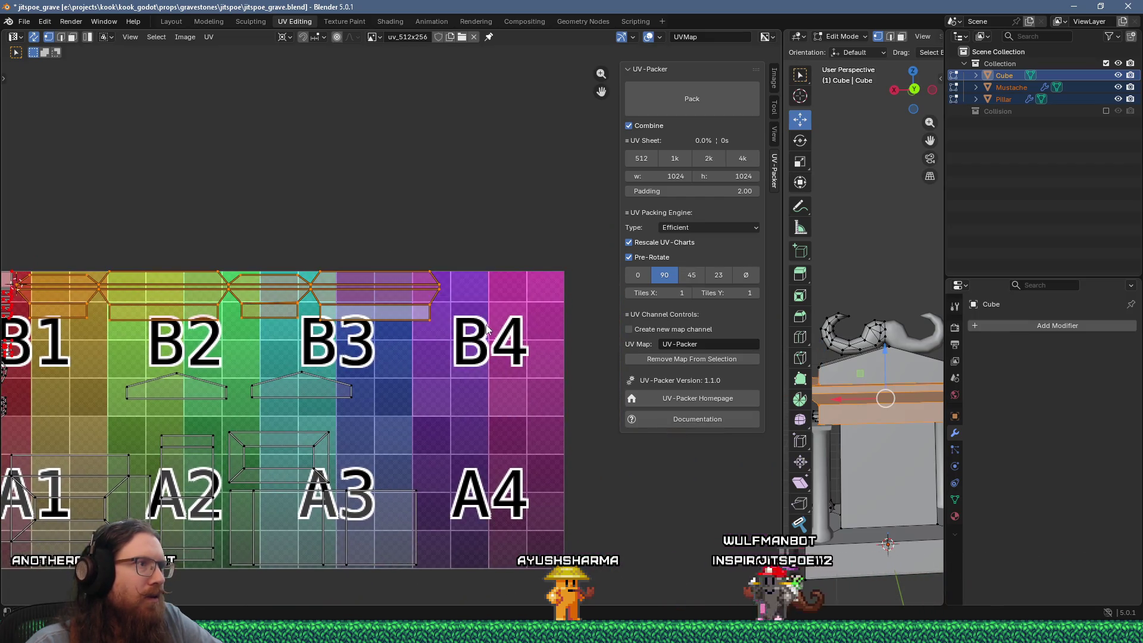
right_click(400, 255)
left_click(451, 293)
middle_click_drag(223, 387, 407, 328)
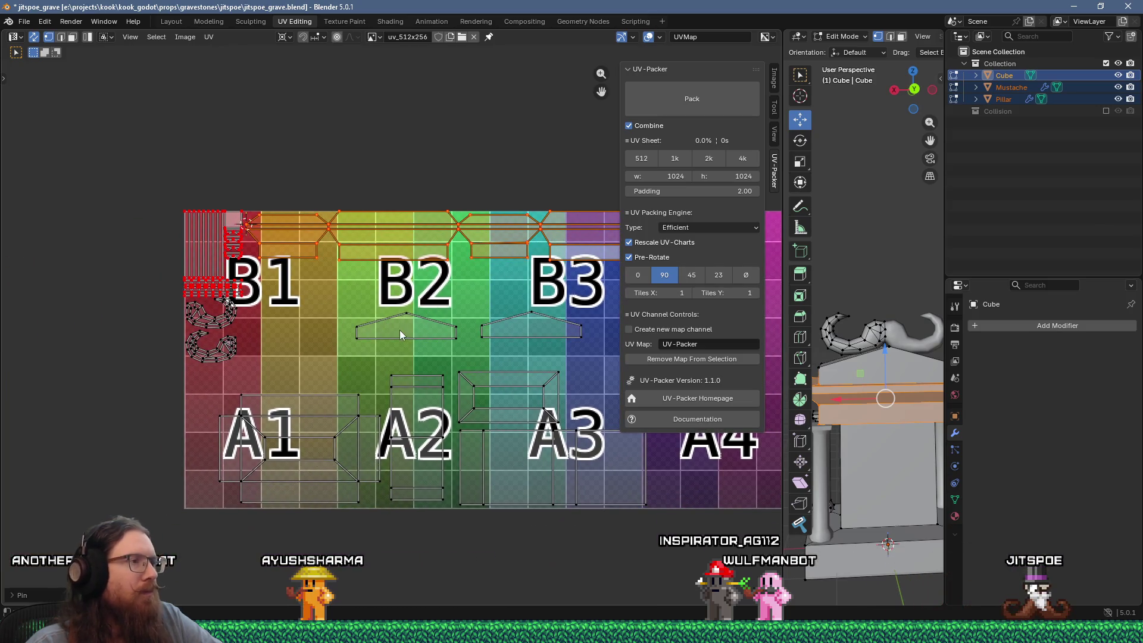
left_click_drag(467, 349, 468, 349)
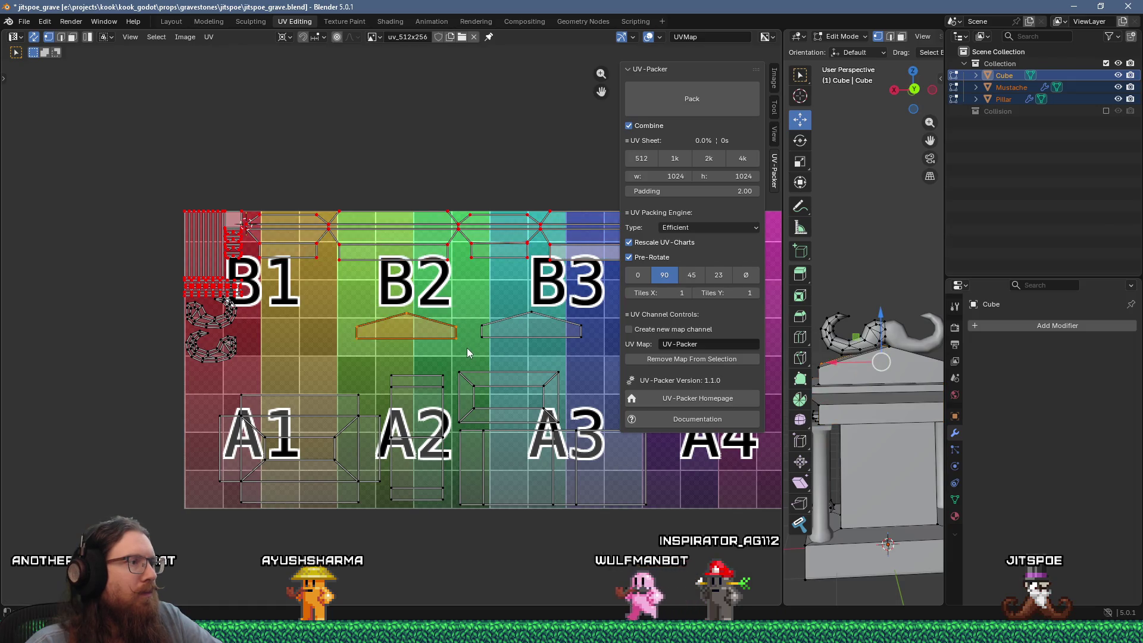
Move the first roof-shaped island onto the B1 tile
key("g")
left_click(360, 310)
middle_click_drag(360, 309, 500, 347)
scroll(432, 331, "up", 6)
mouse_move(432, 331)
middle_mouse_down()
mouse_move(309, 349)
mouse_move(399, 379)
middle_mouse_up()
scroll(309, 349, "up", 1)
key("g")
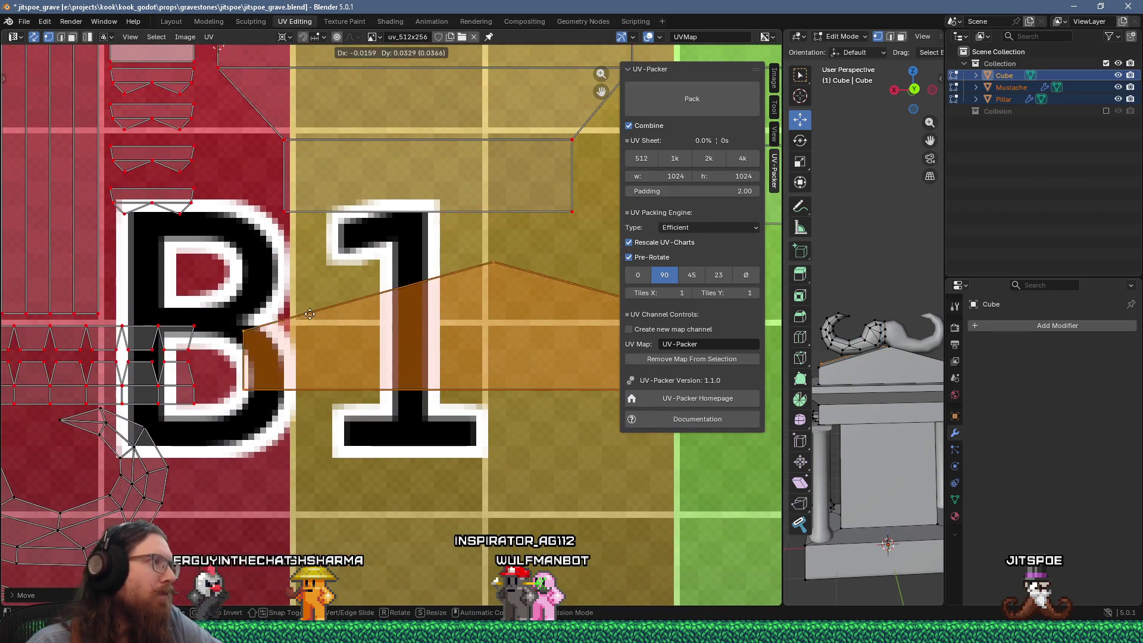
scroll(302, 304, "up", 4)
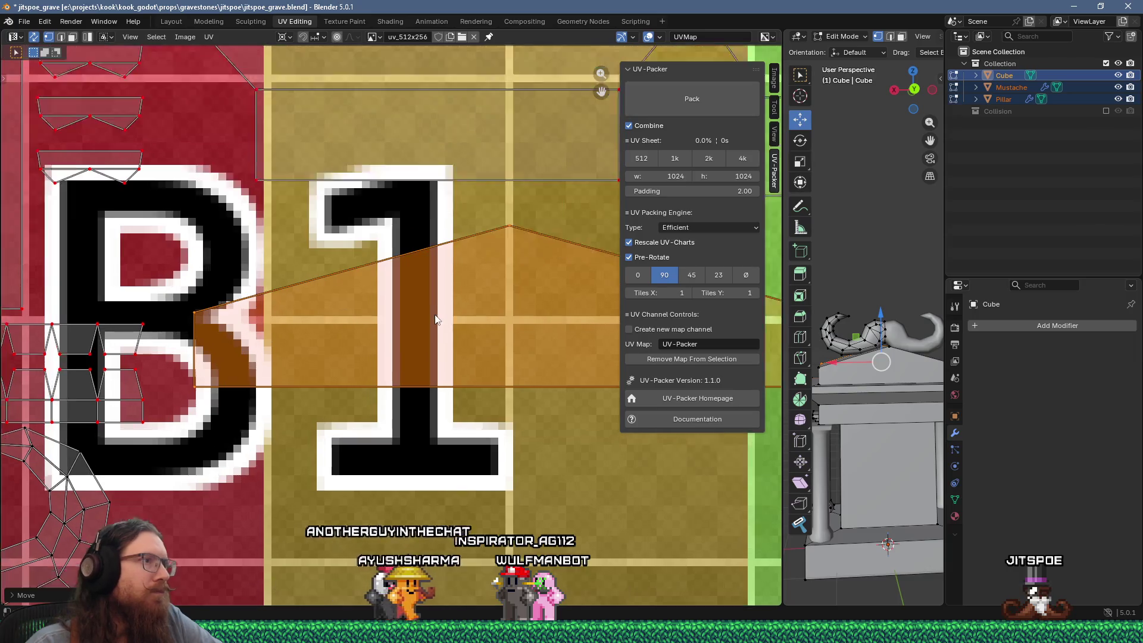
key("g")
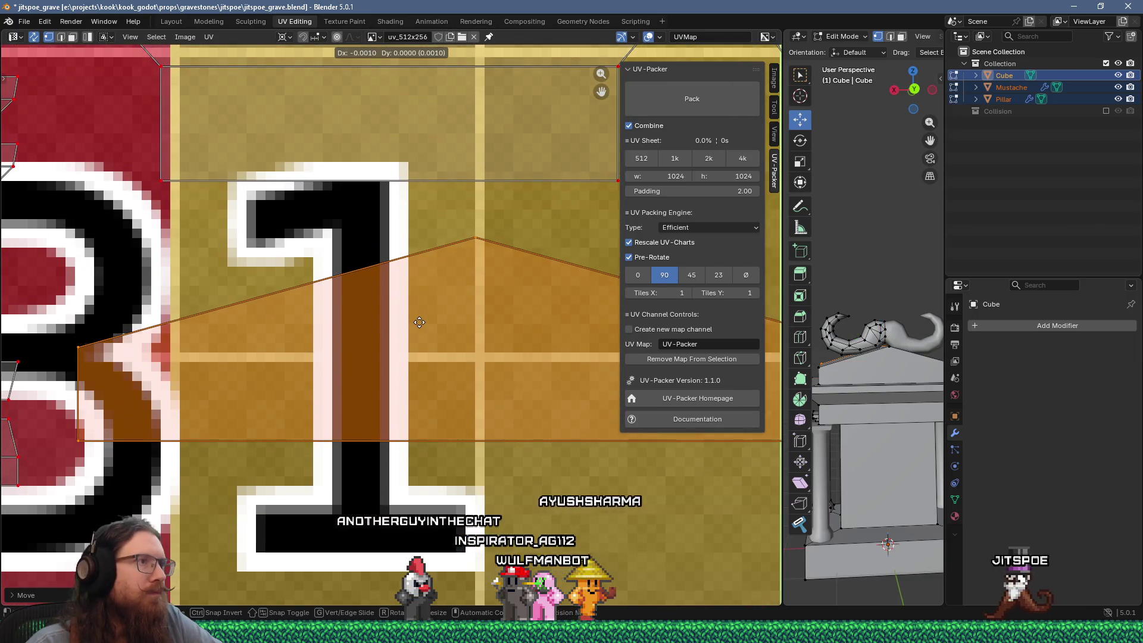
right_click(309, 335)
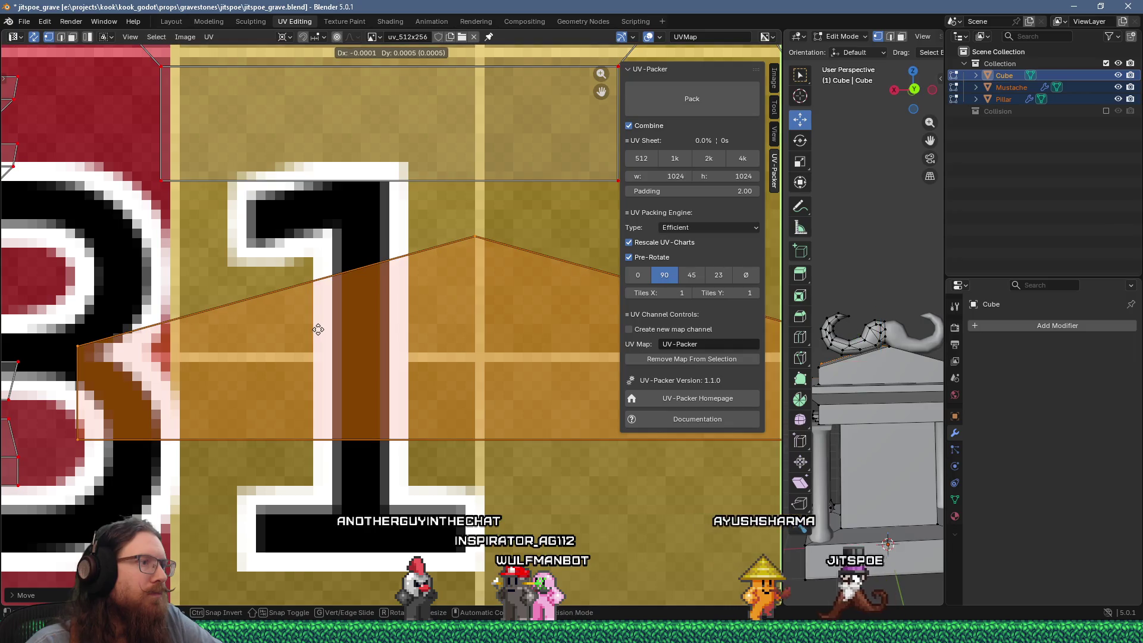
scroll(295, 334, "left", 5, "ctrl")
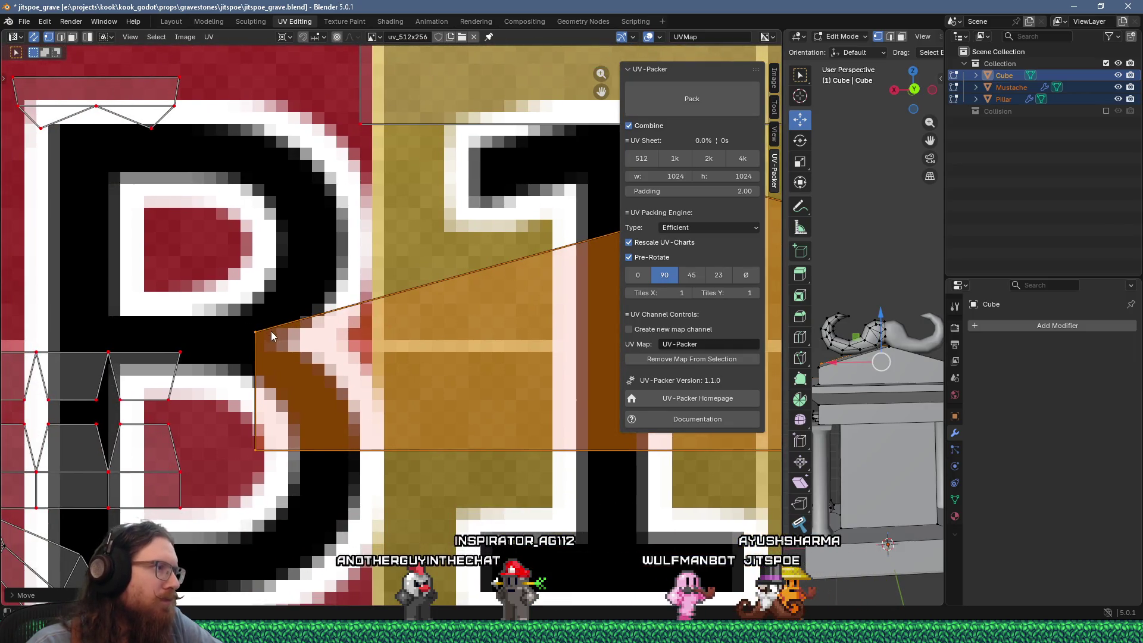
Refine the first roof island's position over B1, shifting it slightly down
right_click(270, 331)
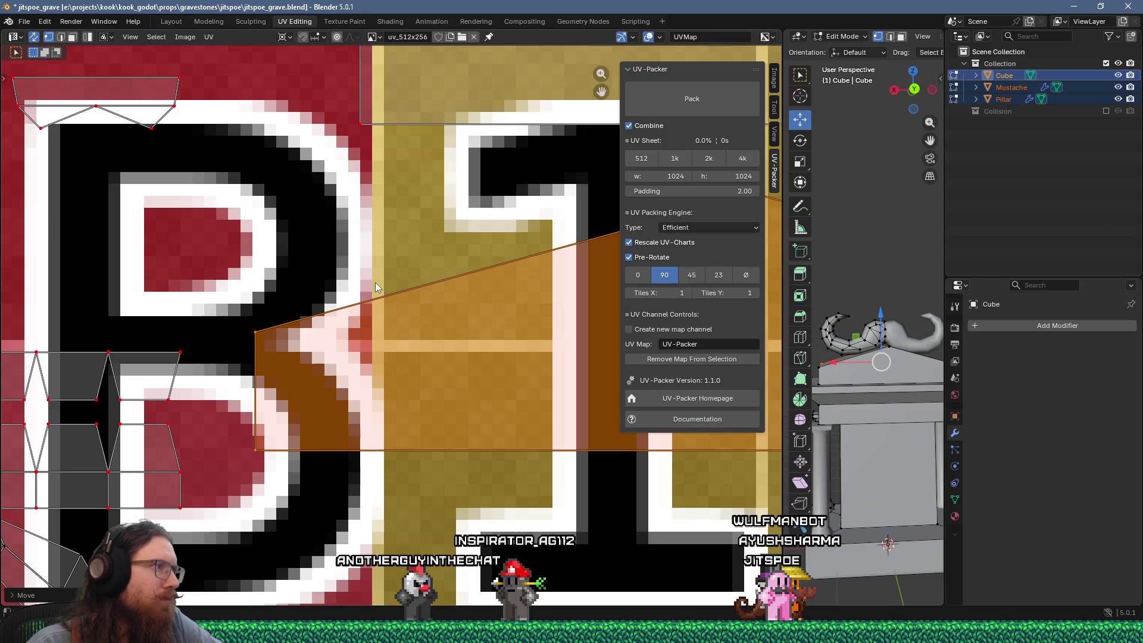
scroll(379, 310, "down", 2)
scroll(379, 309, "right", 5, "ctrl")
scroll(360, 314, "up", 2)
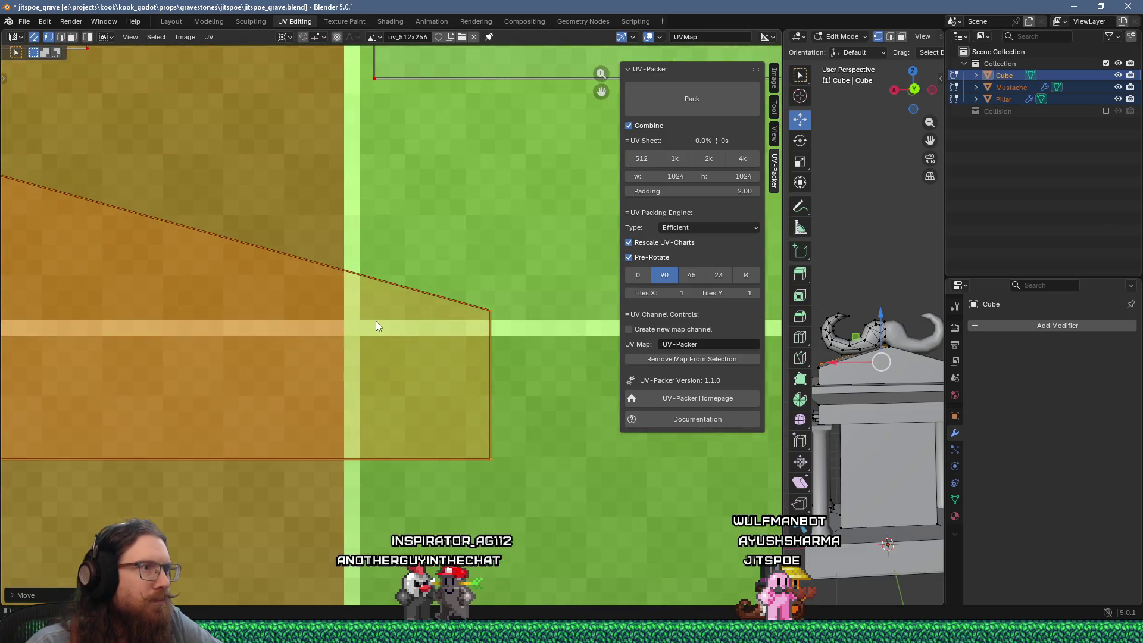
scroll(404, 328, "up", 6)
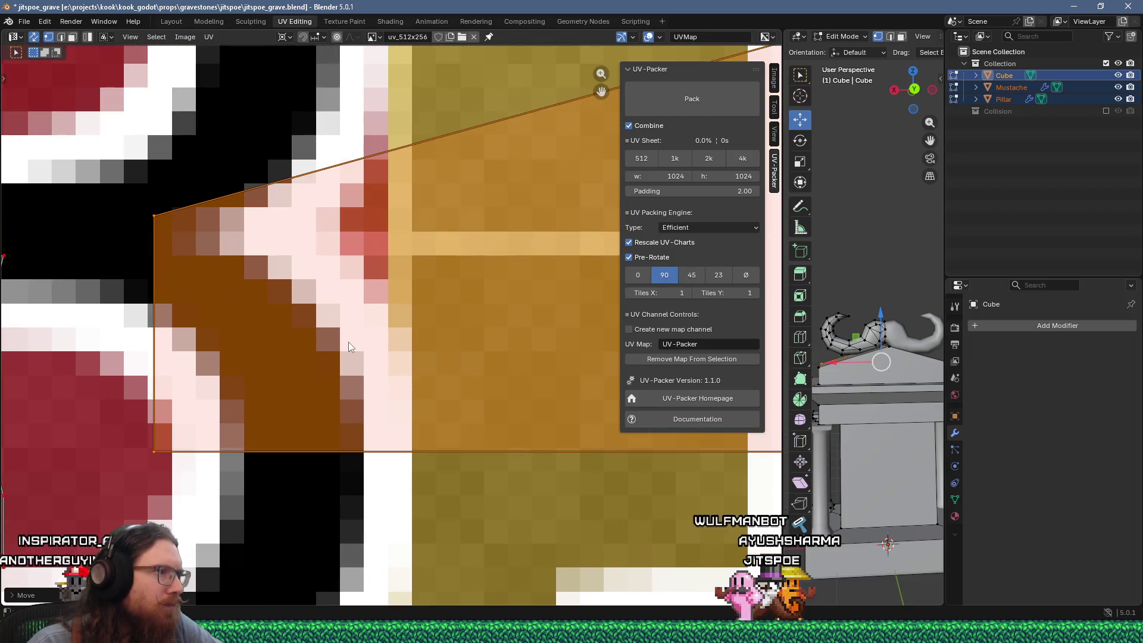
scroll(348, 337, "down", 5)
scroll(369, 324, "up", 5)
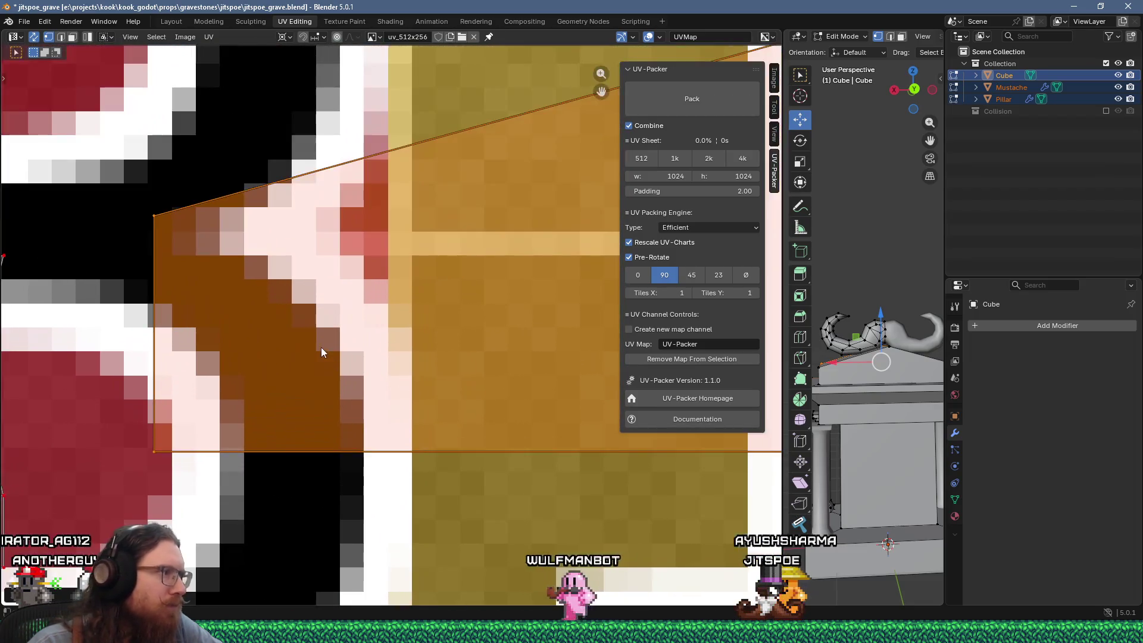
scroll(376, 311, "down", 4)
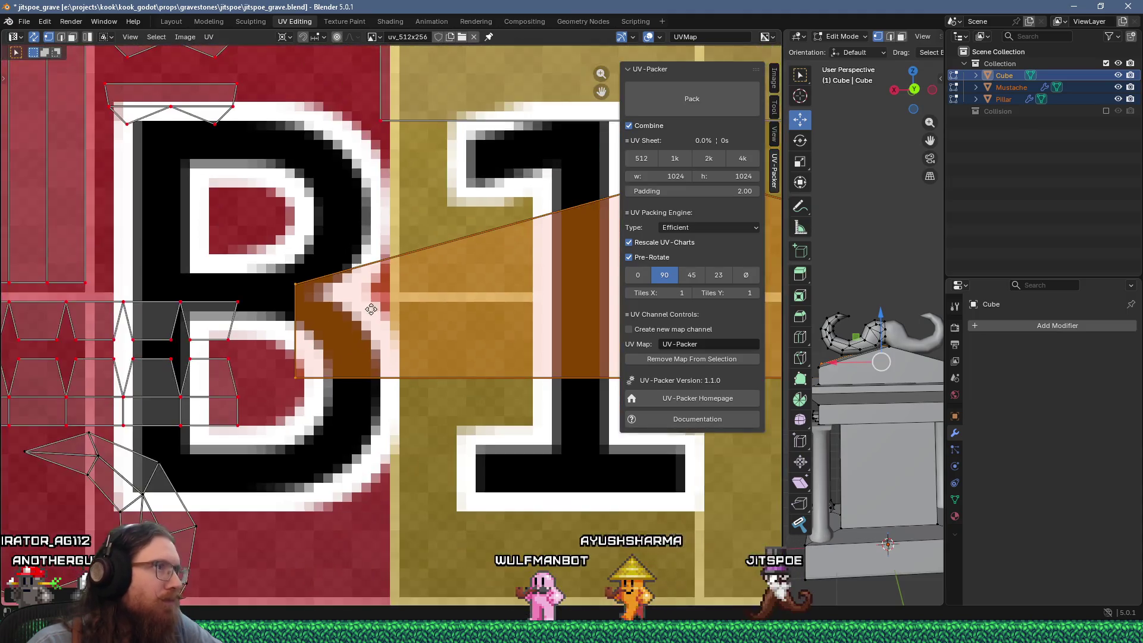
scroll(376, 310, "up", 6)
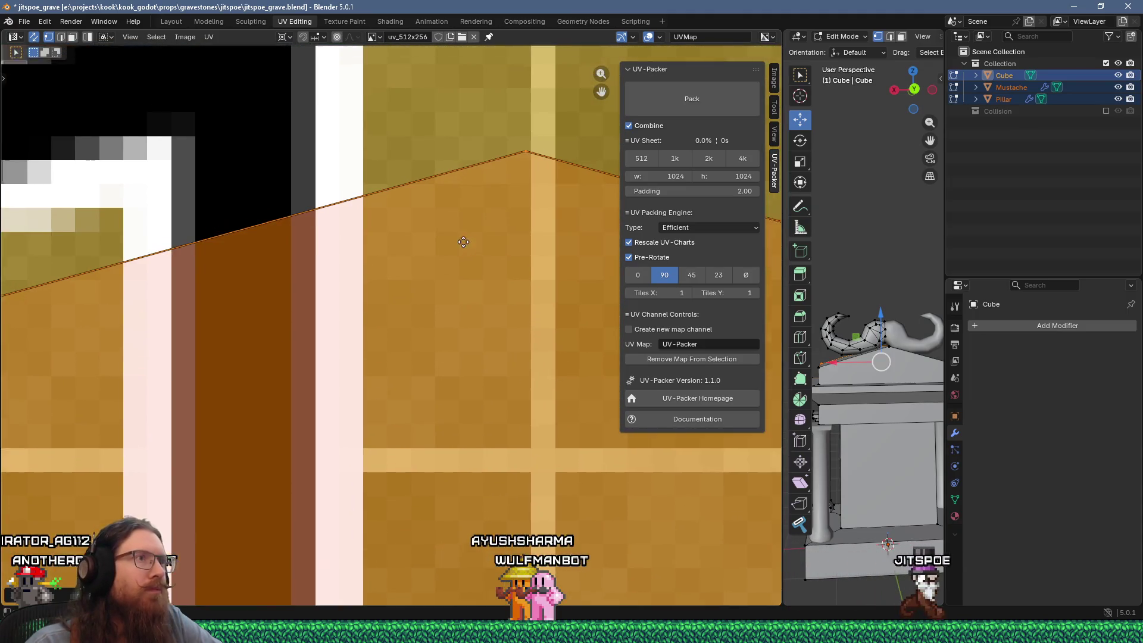
key("g")
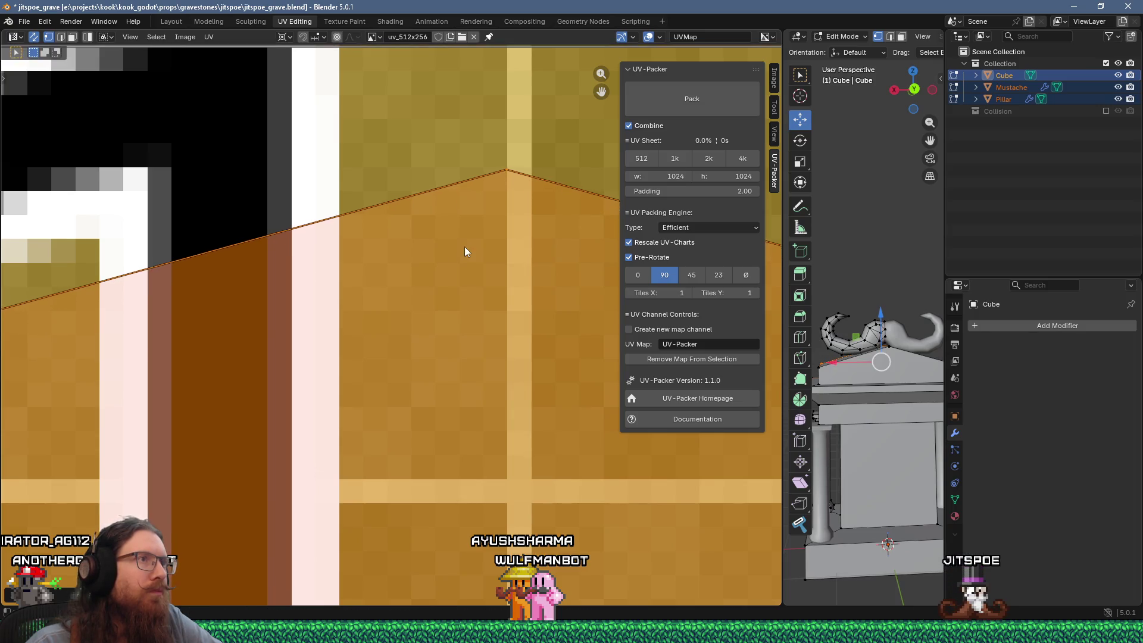
scroll(463, 253, "down", 4)
scroll(463, 257, "up", 3)
key("g")
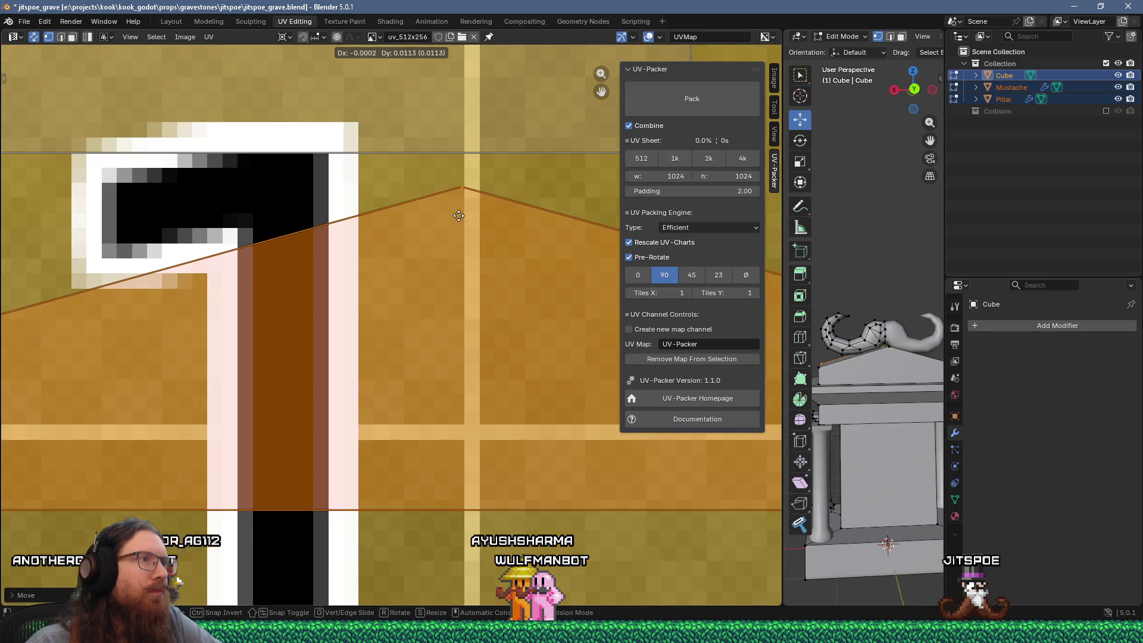
key("g")
left_click(455, 251)
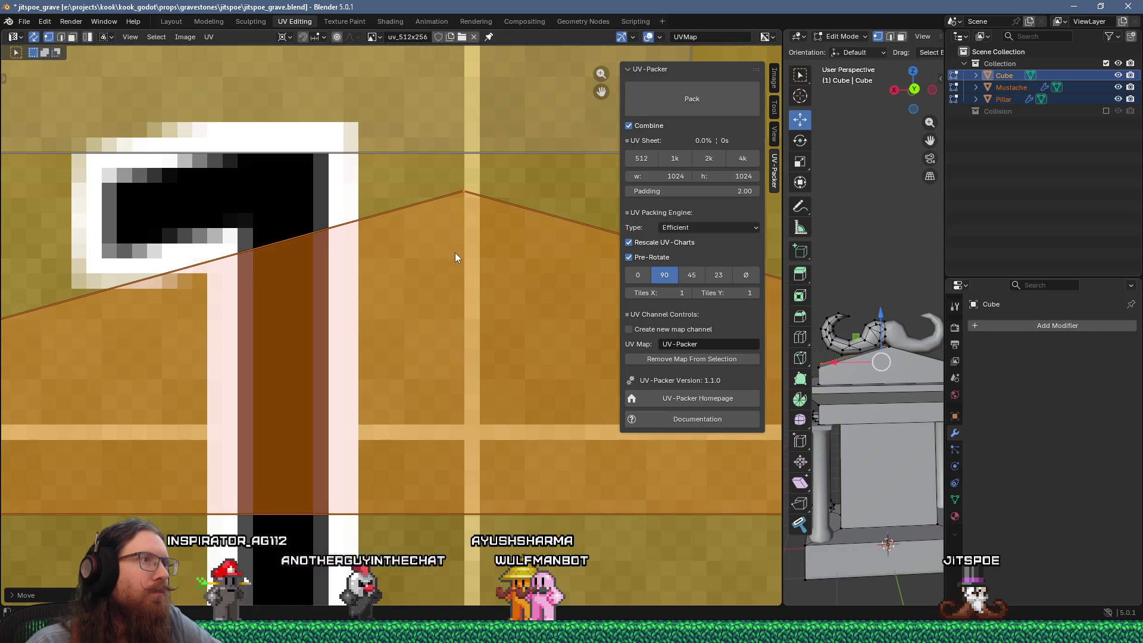
scroll(455, 251, "down", 2)
scroll(466, 316, "up", 2)
Snap the first roof island to texture pixels and pin its UVs
right_click(466, 317)
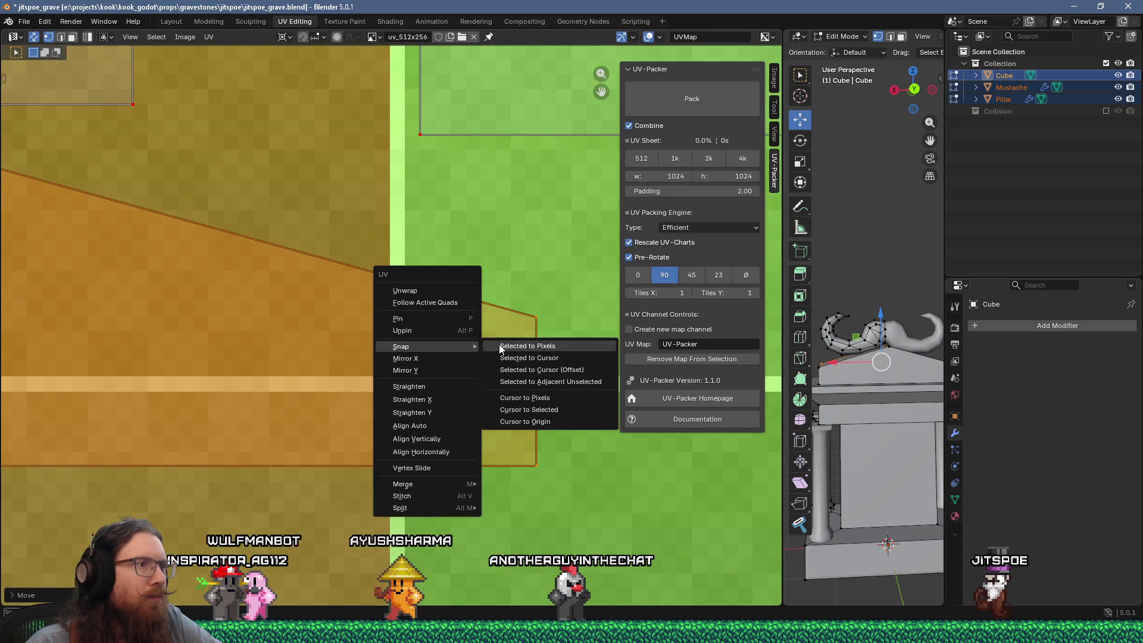
left_click(494, 345)
scroll(457, 319, "up", 5)
right_click(397, 318)
mouse_move(397, 316)
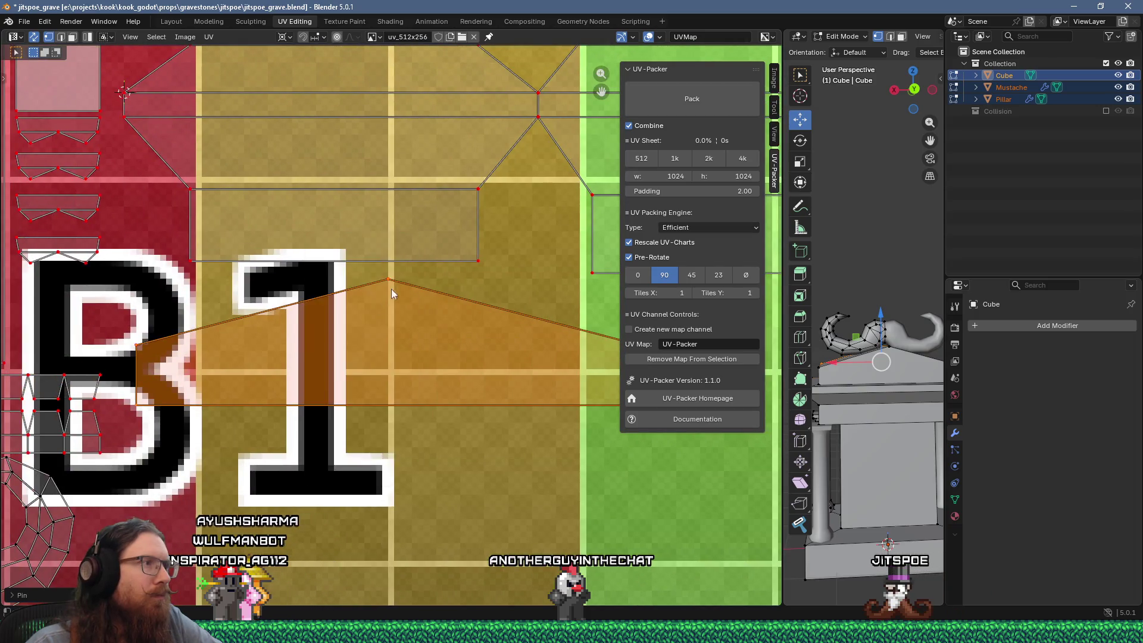
left_click(391, 288)
scroll(417, 315, "down", 3)
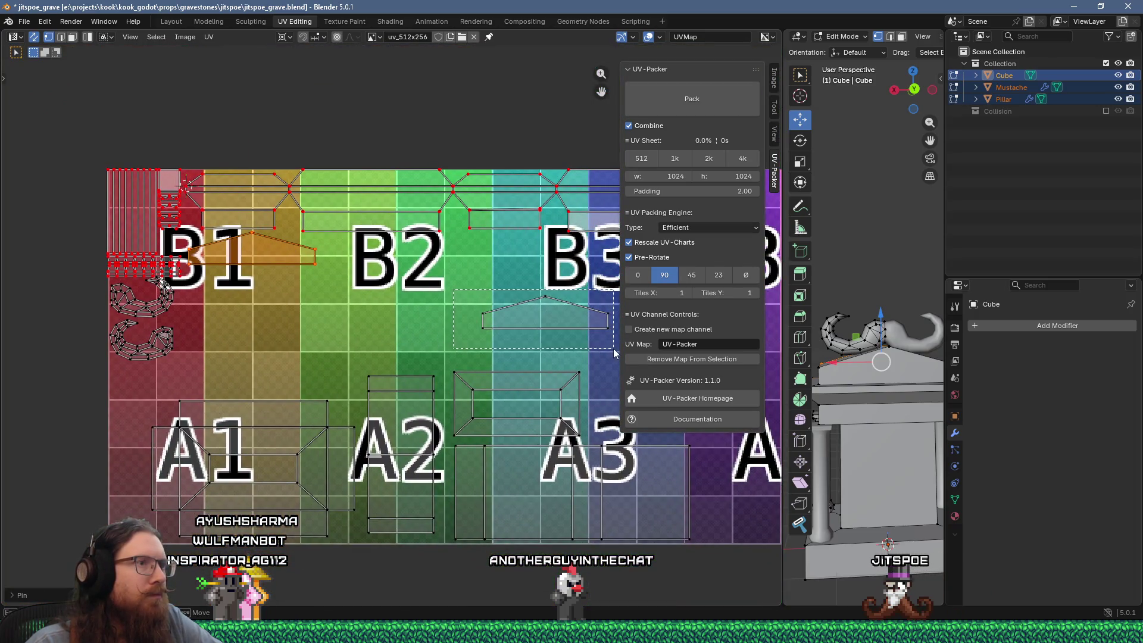
scroll(460, 316, "up", 3)
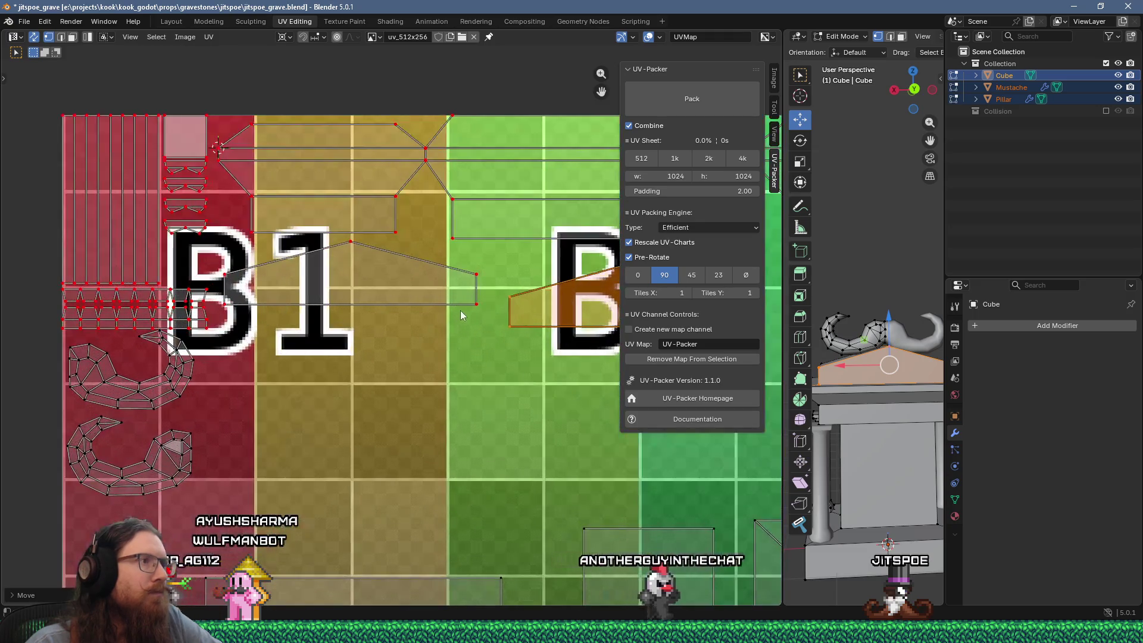
Move the second roof island from B3 onto B1, just below the first
key("g")
scroll(363, 347, "up", 3)
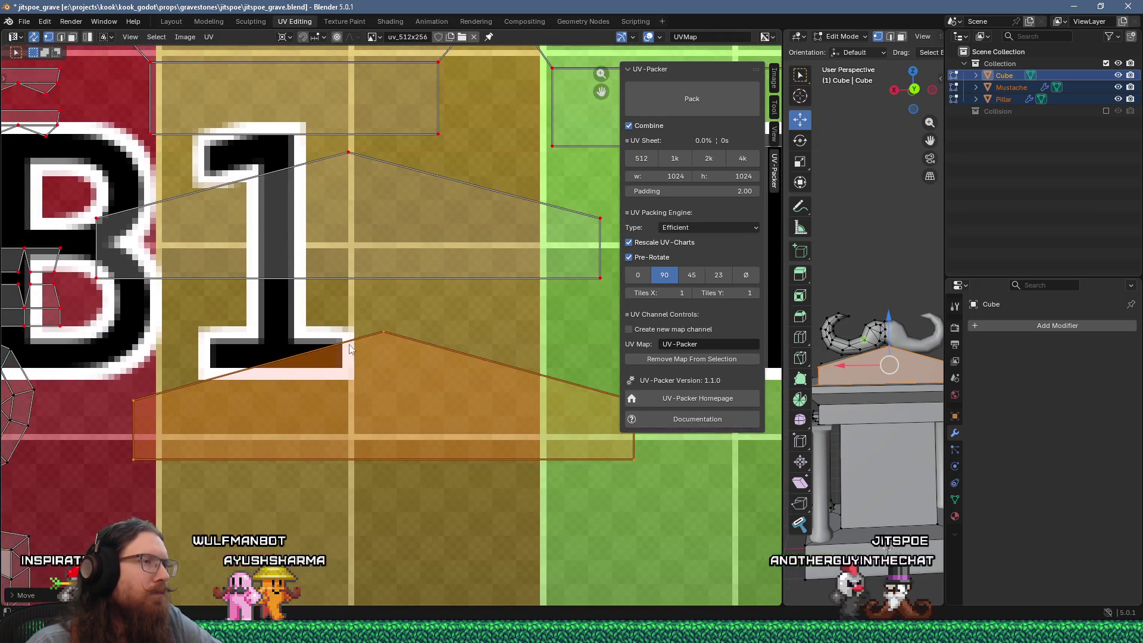
left_click(360, 344)
scroll(306, 309, "up", 2)
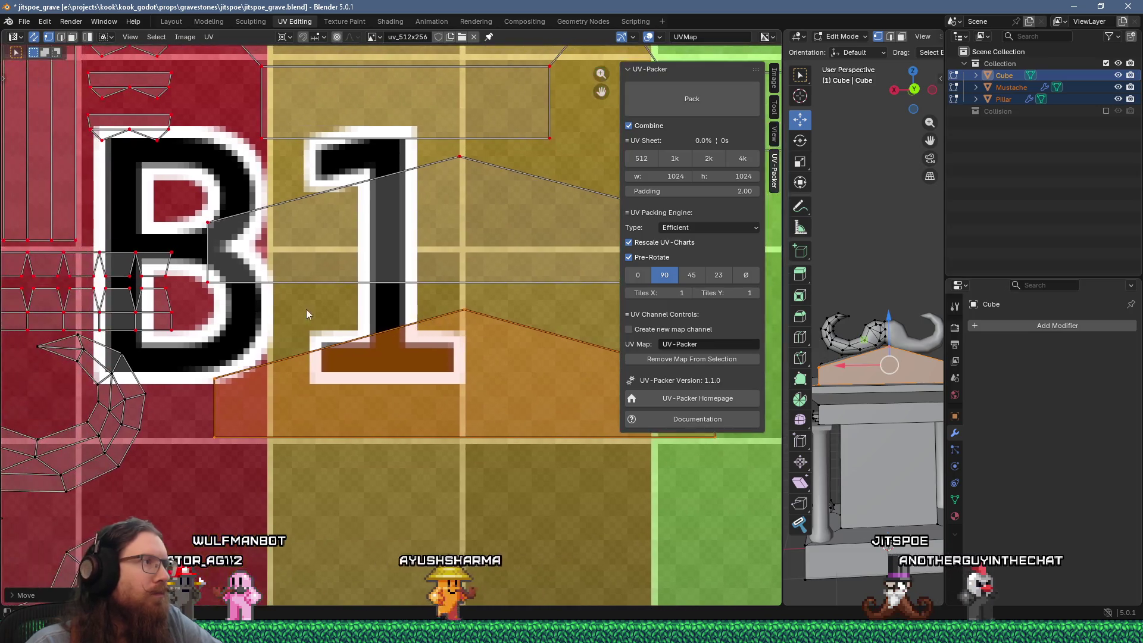
scroll(327, 308, "up", 4)
key("g")
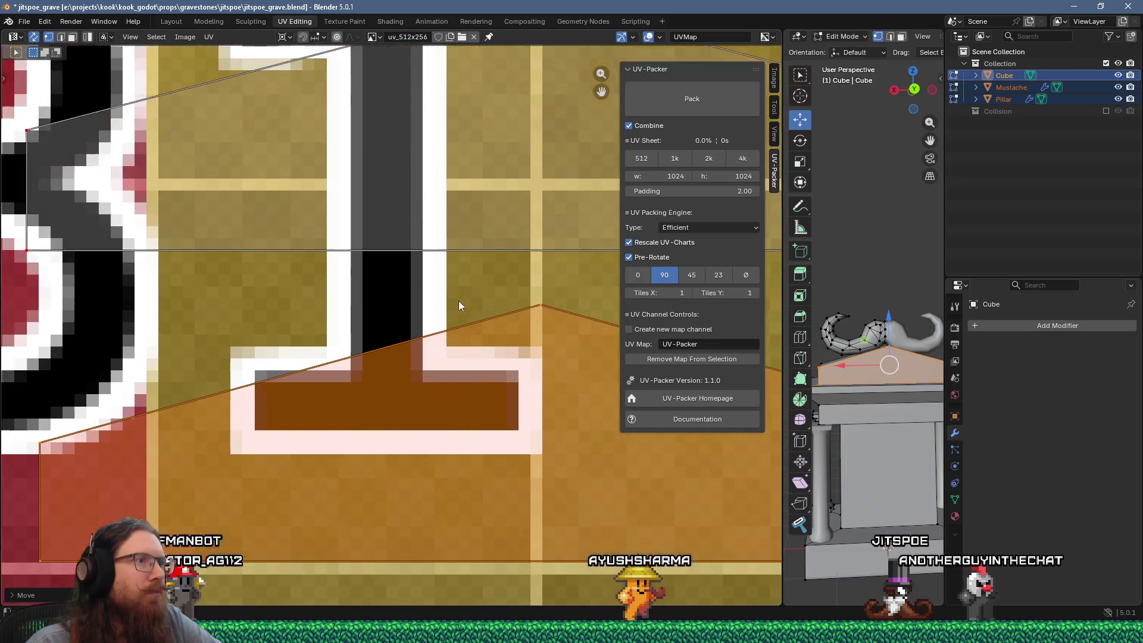
scroll(489, 335, "down", 2)
Snap the second roof island to texture pixels and pin it in place
right_click(491, 334)
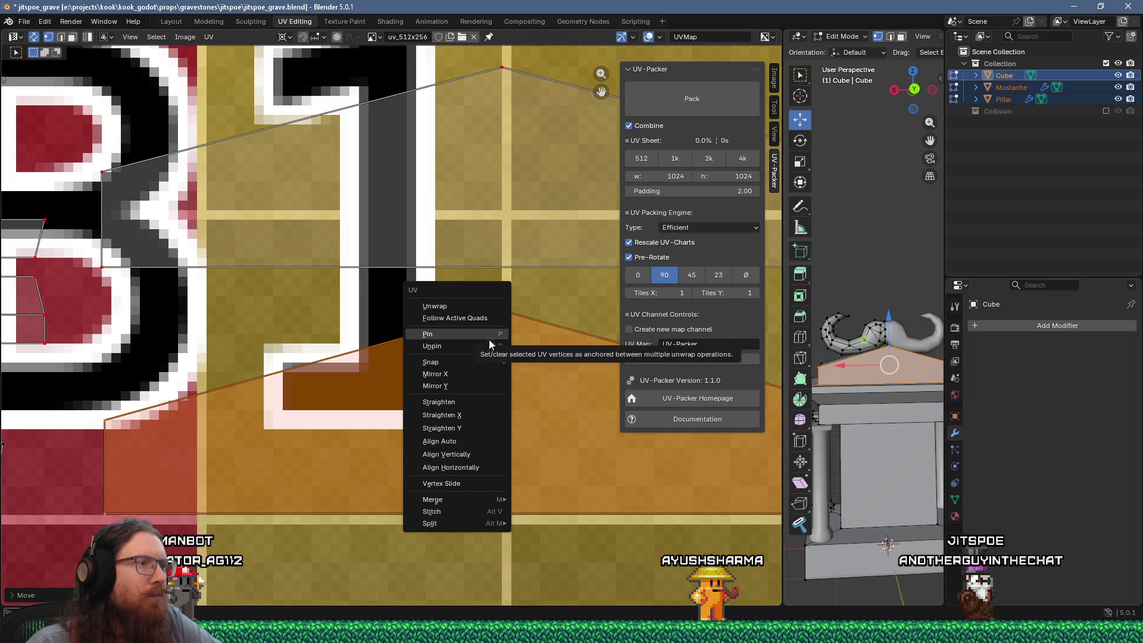
left_click(550, 361)
right_click(528, 354)
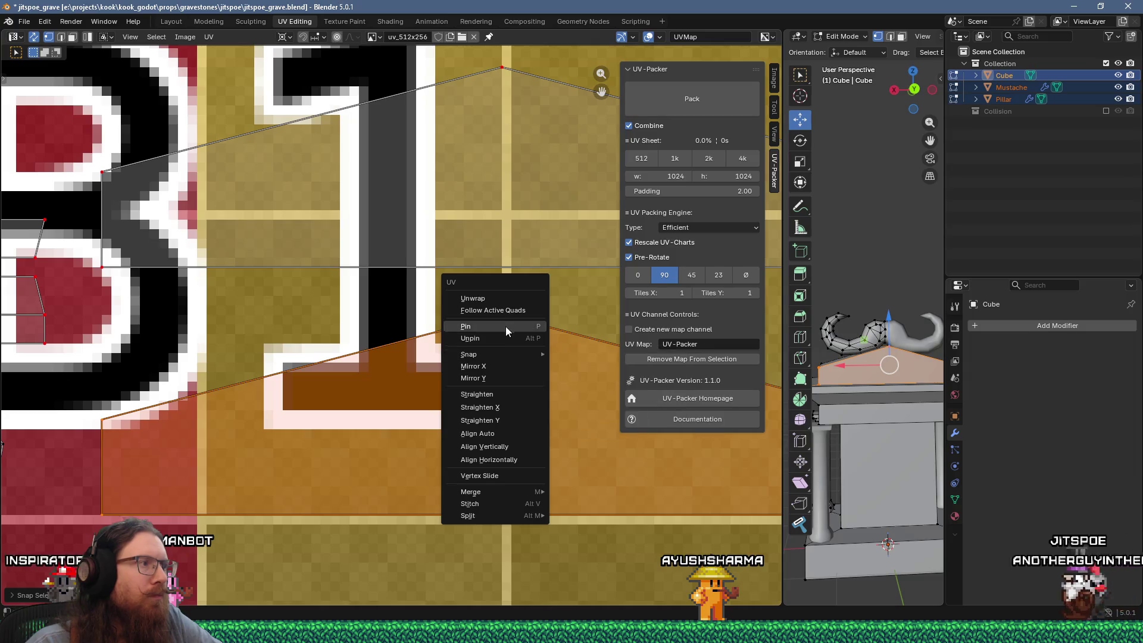
left_click(506, 325)
scroll(487, 337, "down", 6)
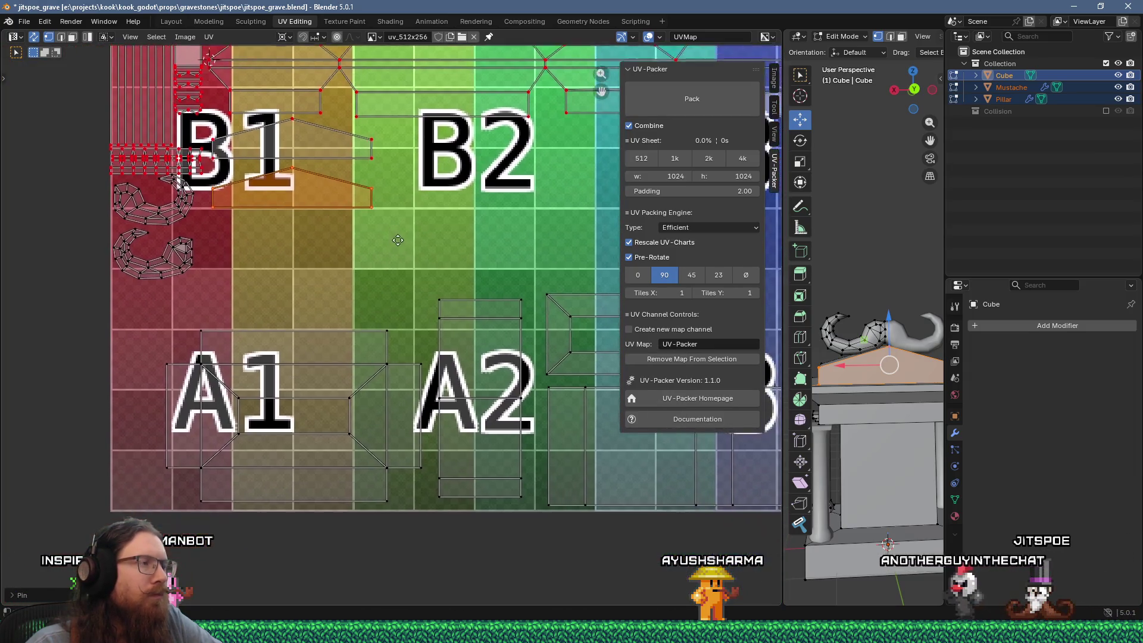
middle_click_drag(398, 240, 351, 286)
scroll(339, 322, "down", 2)
mouse_move(331, 332)
middle_mouse_down()
mouse_move(252, 299)
mouse_move(511, 286)
middle_mouse_up()
scroll(405, 323, "up", 1)
middle_click_drag(294, 315, 378, 312)
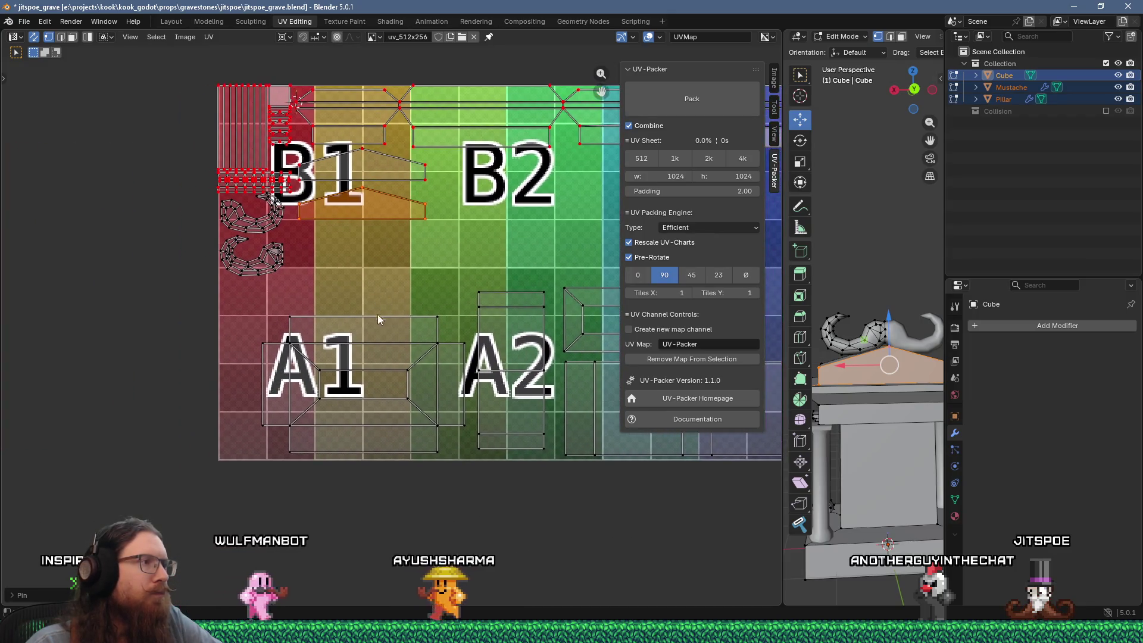
Select the large island over A1 and move it up and to the left
left_click_drag(248, 320, 469, 466)
key("g")
left_click(411, 423)
scroll(334, 341, "up", 5)
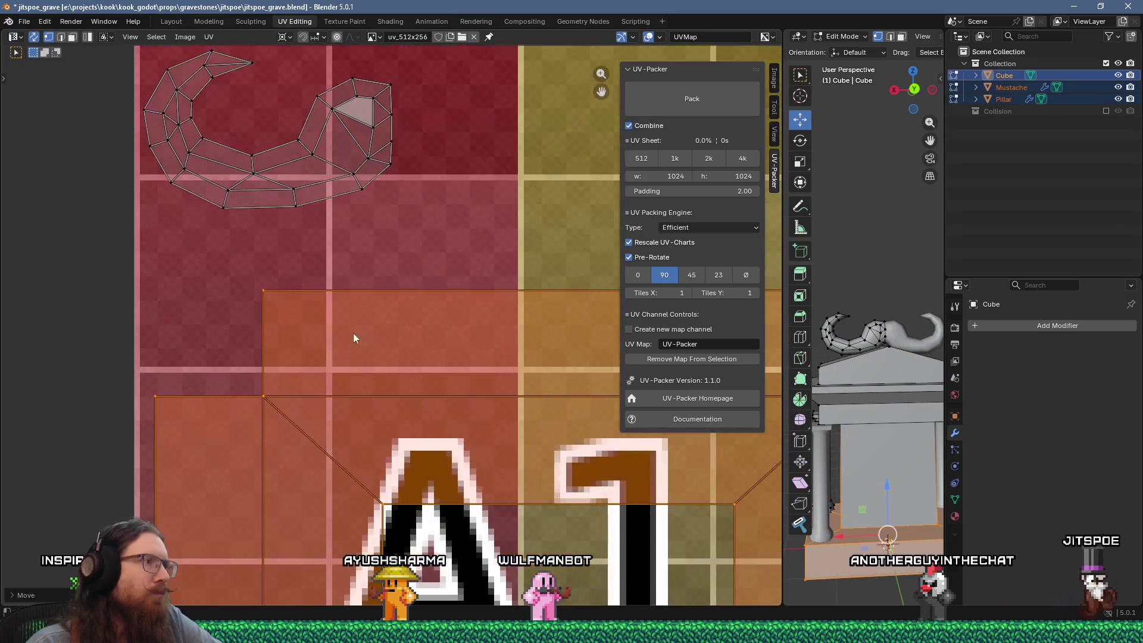
key("g")
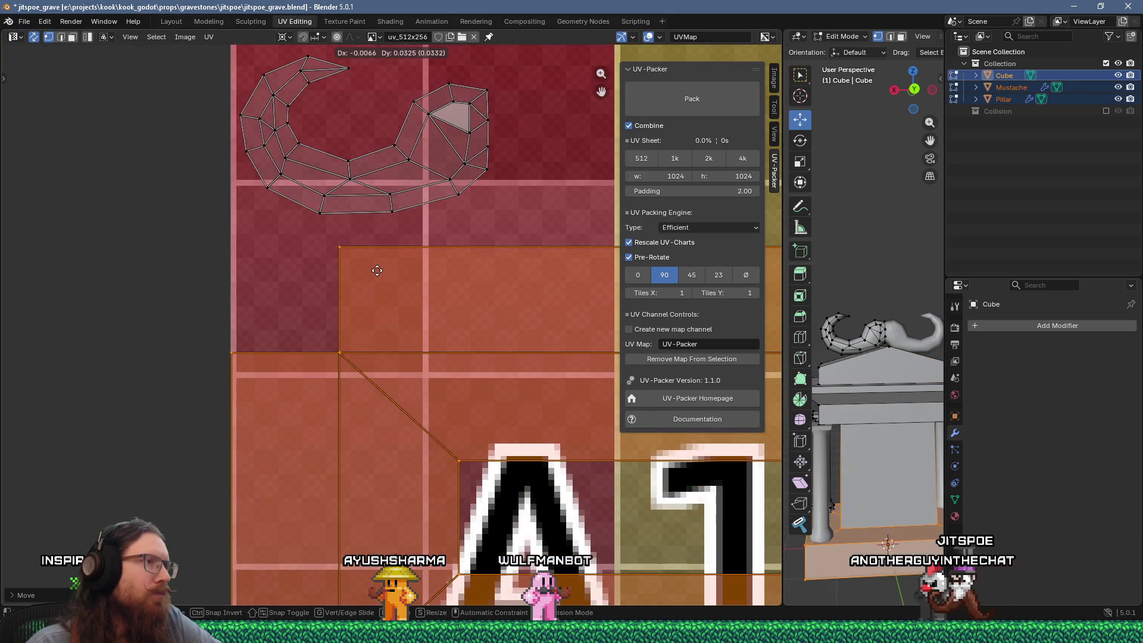
scroll(347, 277, "up", 3)
mouse_move(362, 333)
middle_mouse_down()
mouse_move(313, 209)
mouse_move(310, 309)
mouse_move(112, 300)
mouse_move(165, 274)
mouse_move(369, 297)
mouse_move(340, 323)
middle_mouse_up()
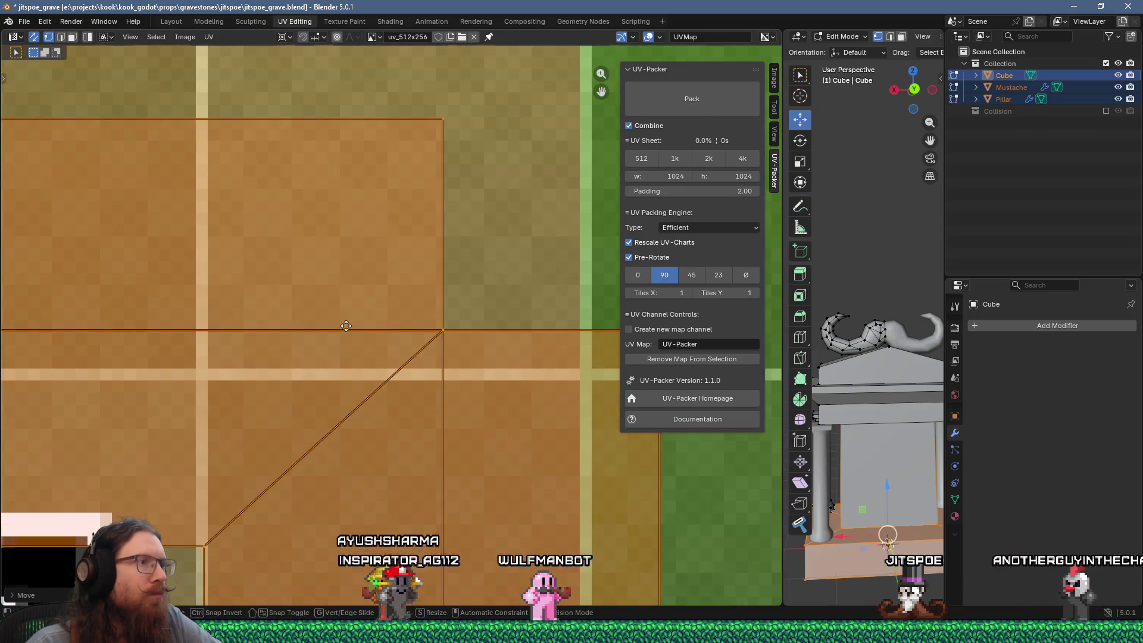
Nudge one of the A1 island's corner vertices onto a texture grid line
key("g")
left_click(348, 326)
mouse_move(325, 326)
middle_mouse_down()
mouse_move(200, 288)
mouse_move(475, 352)
mouse_move(348, 331)
middle_mouse_up()
mouse_move(388, 375)
middle_mouse_down()
mouse_move(395, 332)
mouse_move(401, 449)
mouse_move(420, 395)
middle_mouse_up()
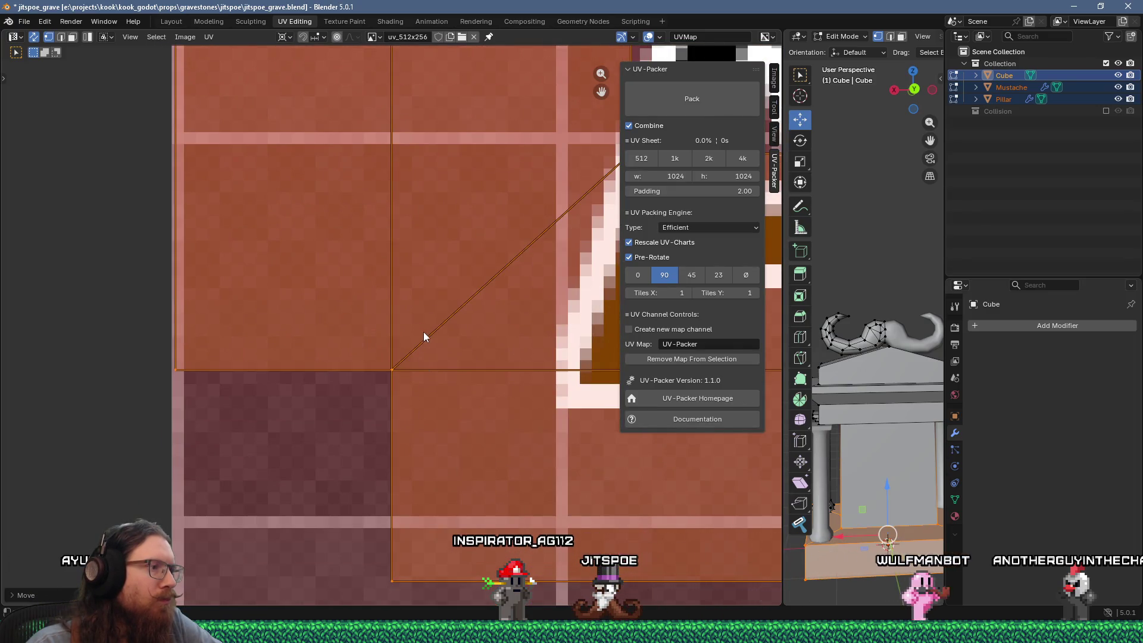
middle_click_drag(453, 241, 453, 470)
middle_click_drag(405, 155, 405, 238)
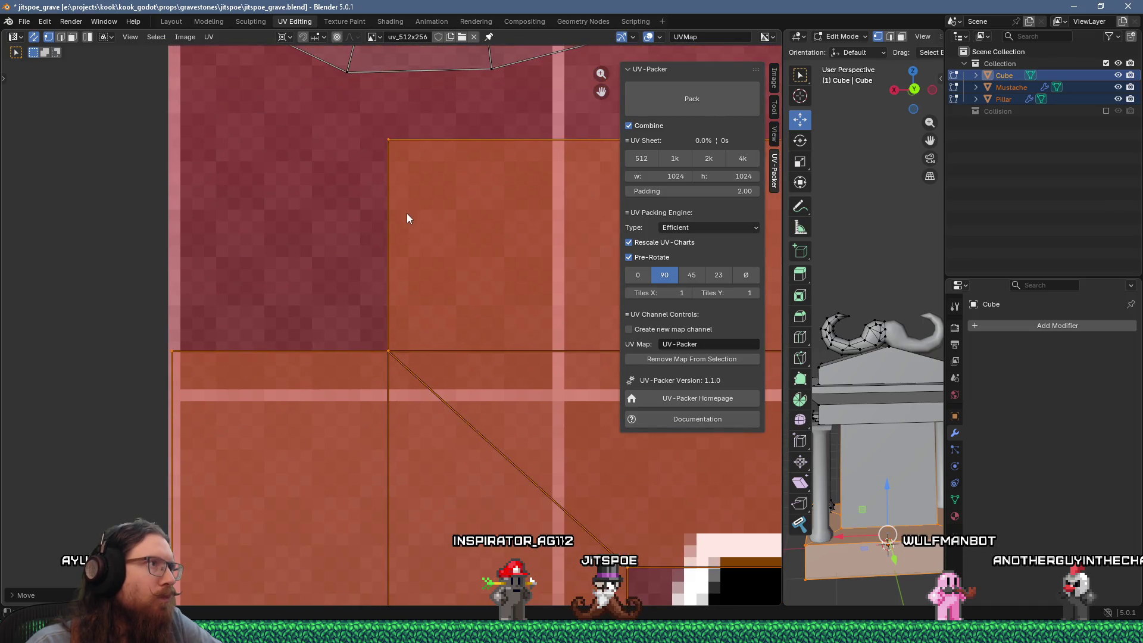
Shift the A1 island so its remaining corners line up with the grid
key("g")
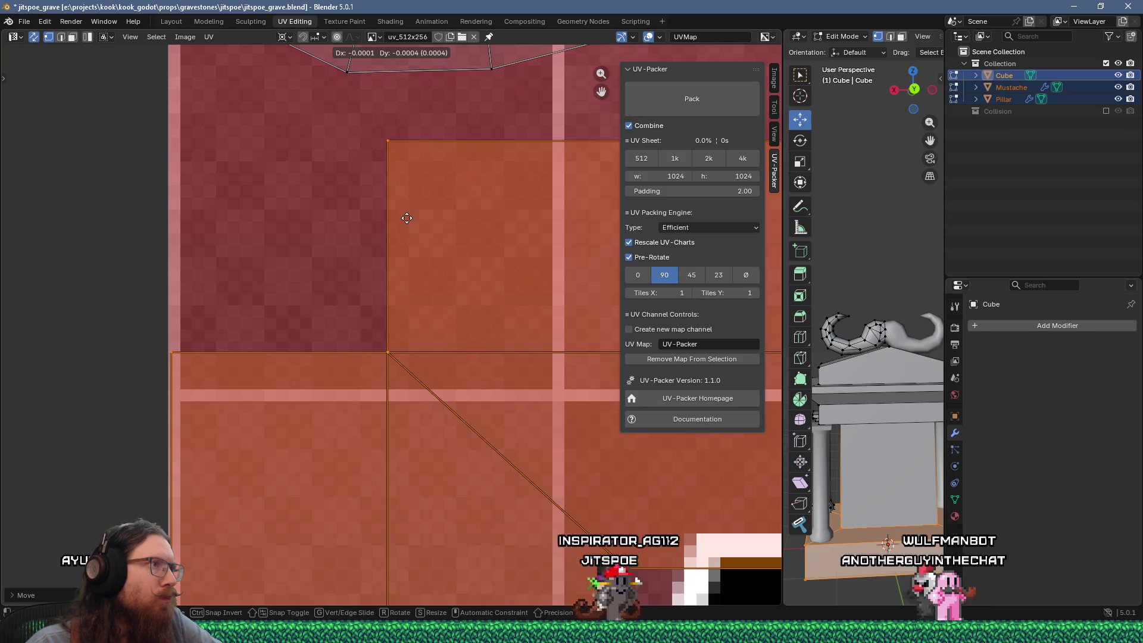
left_click(406, 218)
middle_click_drag(404, 223, 428, 373)
scroll(437, 391, "down", 1)
middle_click_drag(531, 412, 487, 294)
scroll(486, 294, "down", 1)
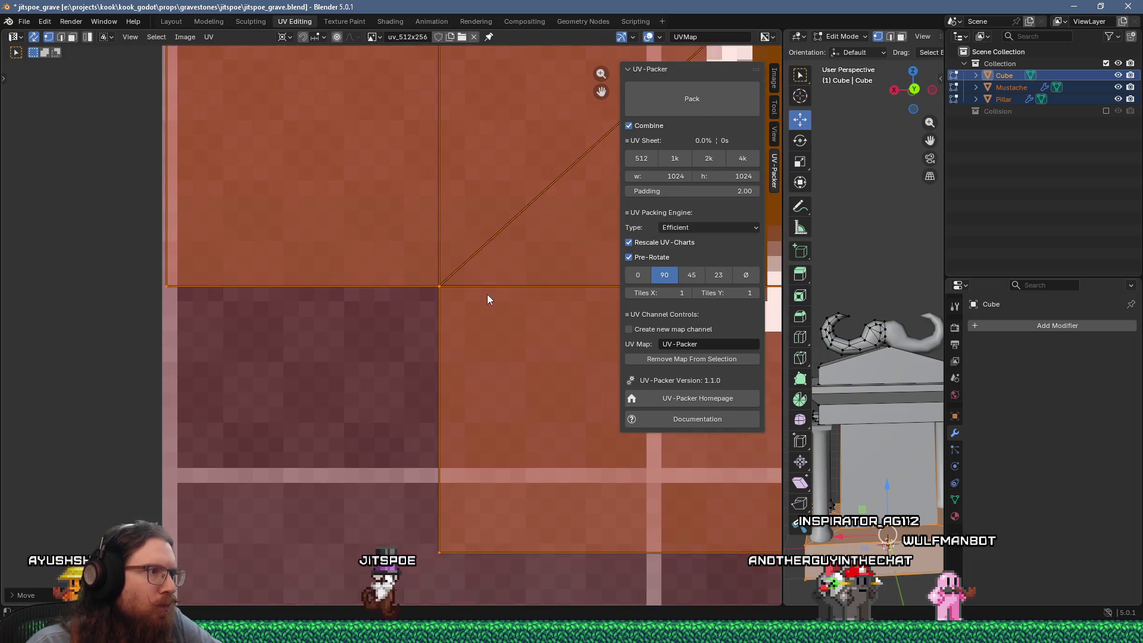
scroll(487, 306, "down", 2)
scroll(430, 313, "up", 3)
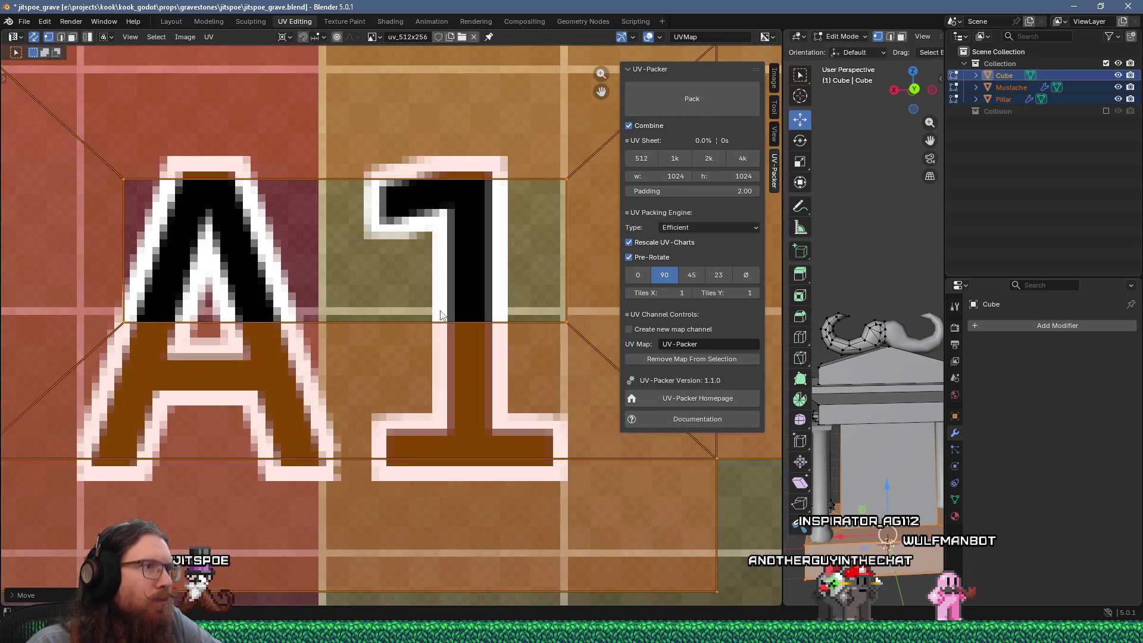
scroll(441, 315, "down", 2)
Snap the A1 island to texture pixels and pin its UVs
right_click(432, 256)
mouse_move(463, 311)
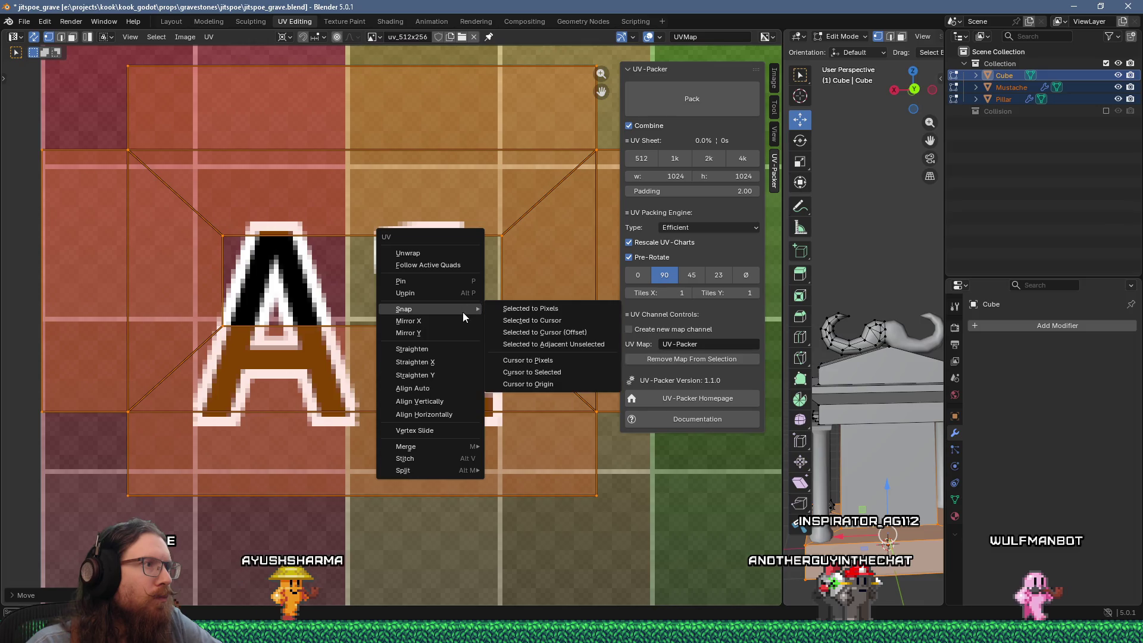
left_click(502, 308)
scroll(476, 280, "down", 2)
right_click(467, 273)
left_click(456, 252)
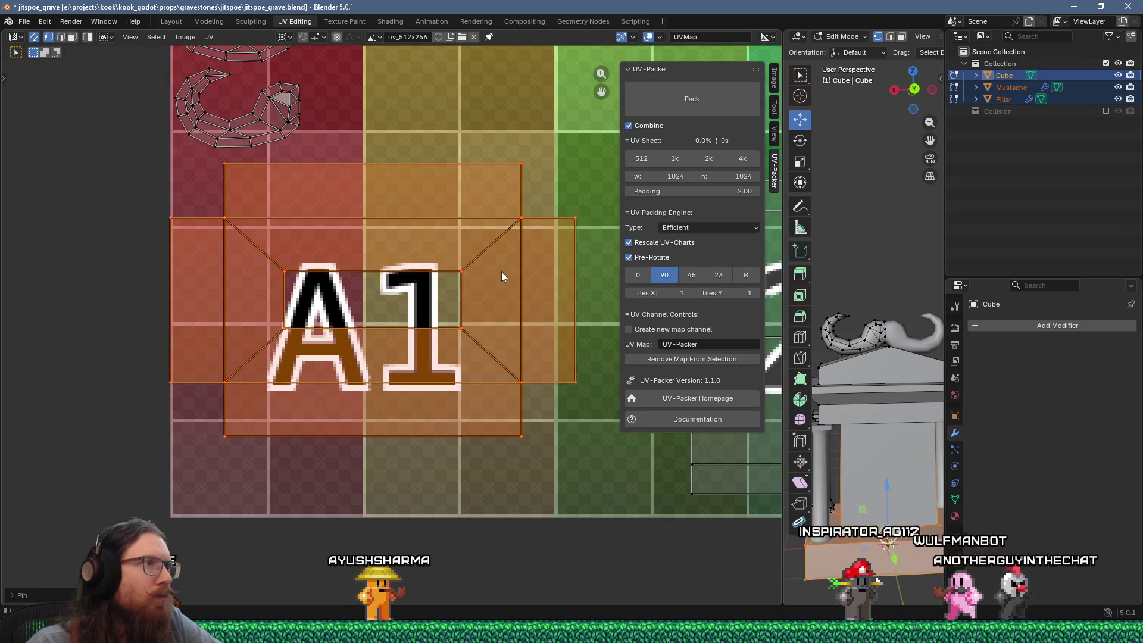
scroll(500, 275, "down", 1)
middle_click_drag(500, 275, 305, 292)
left_click_drag(521, 499, 520, 498)
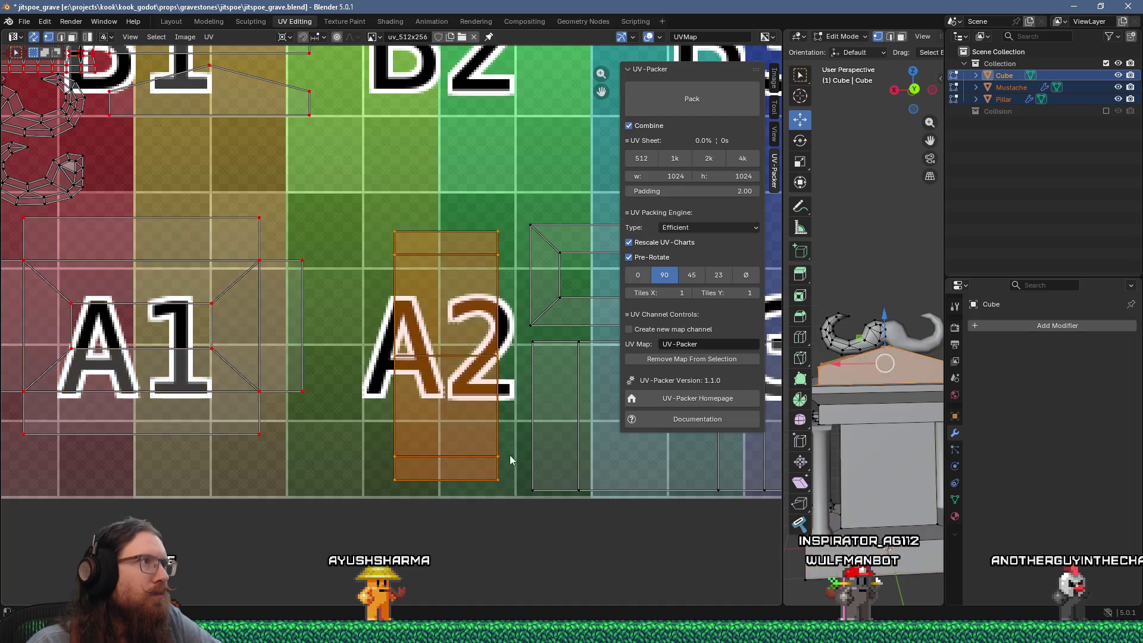
Move the tall island onto the A2 cell and align its edges with the tile
key("g")
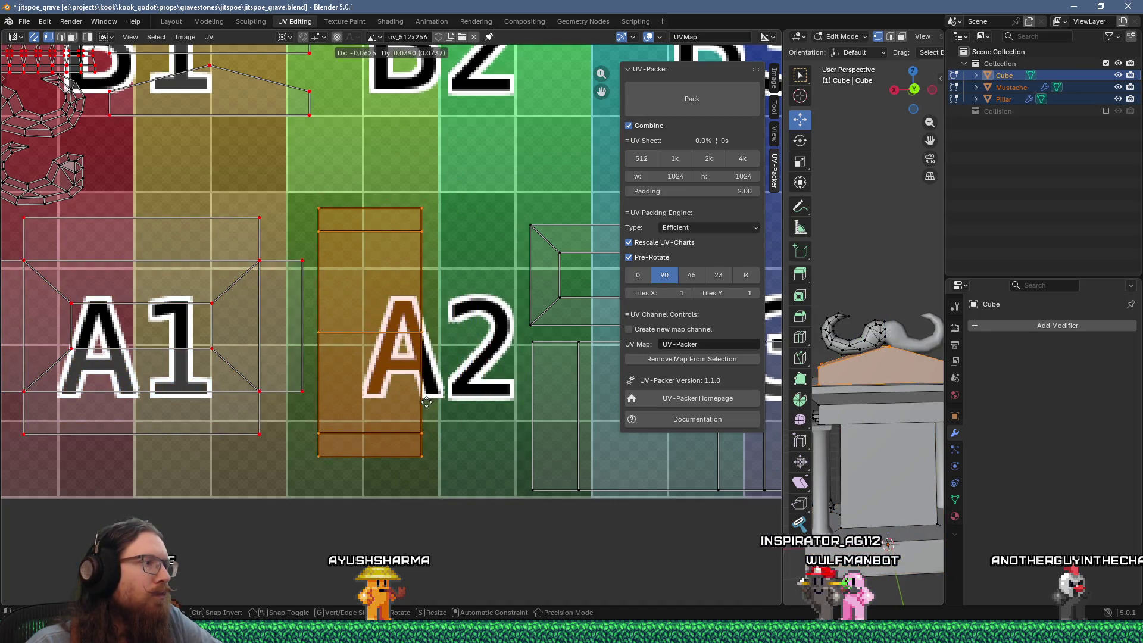
scroll(286, 246, "up", 6)
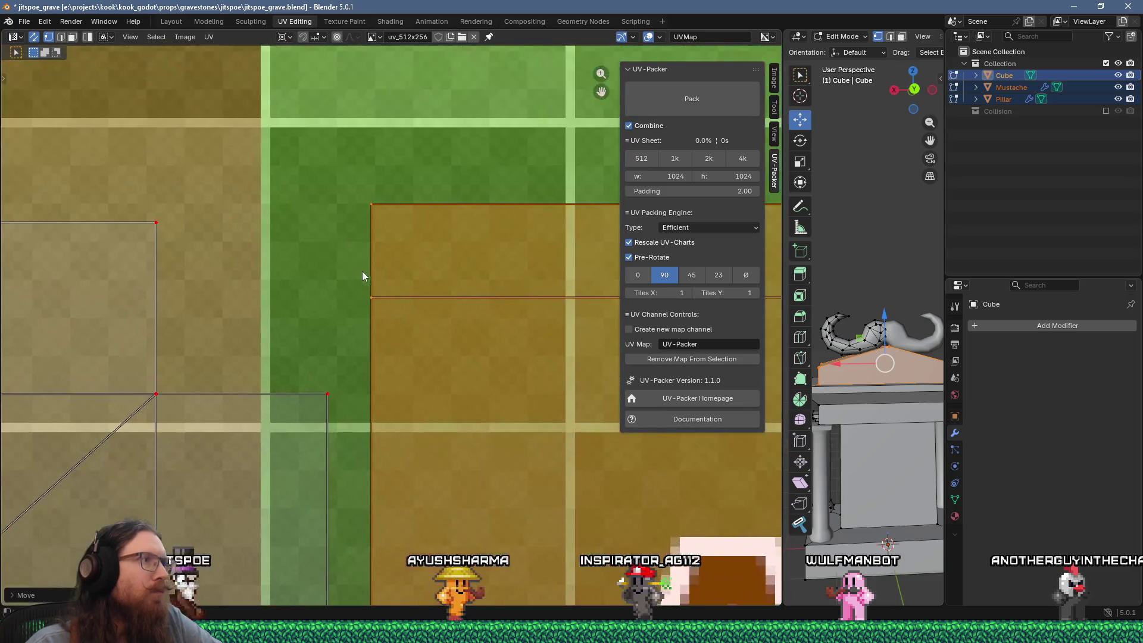
key("g")
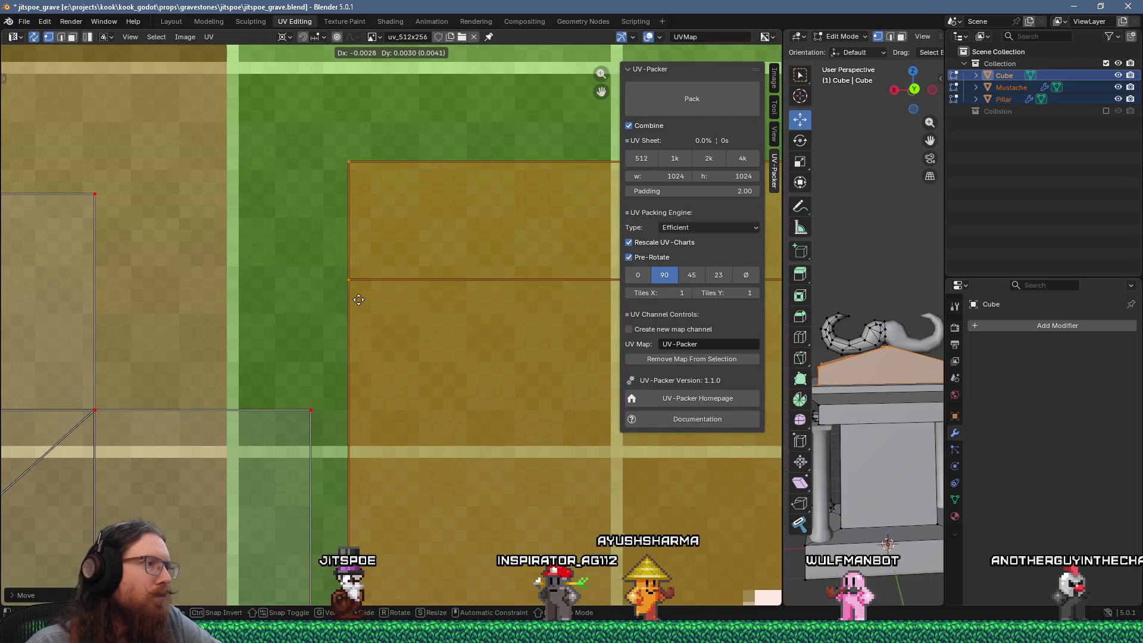
scroll(369, 302, "up", 2)
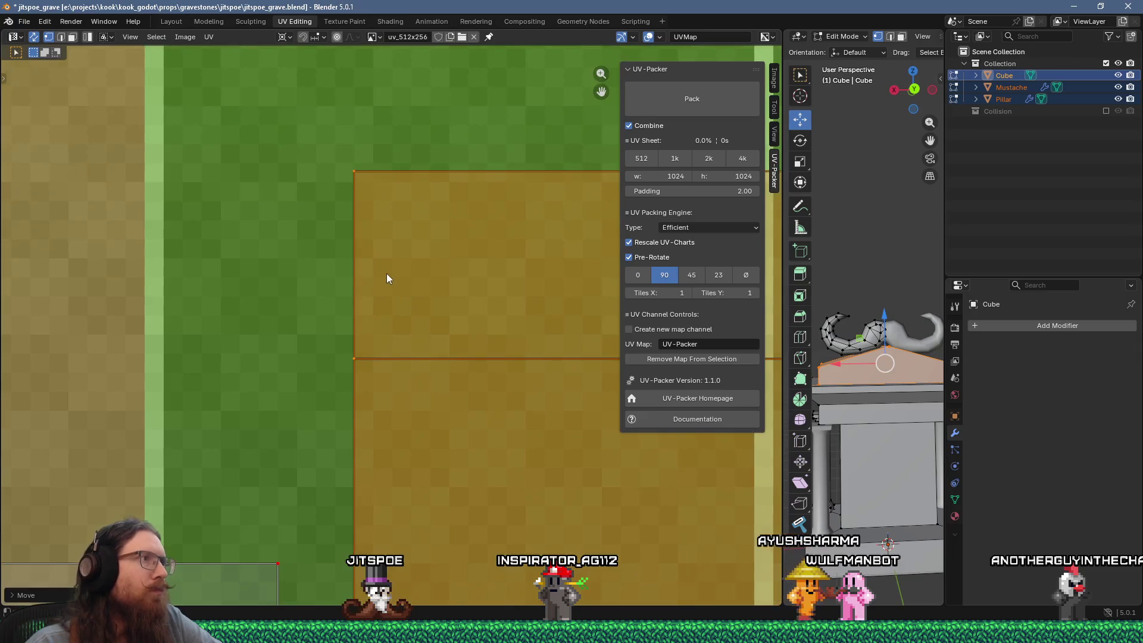
scroll(448, 274, "right", 10)
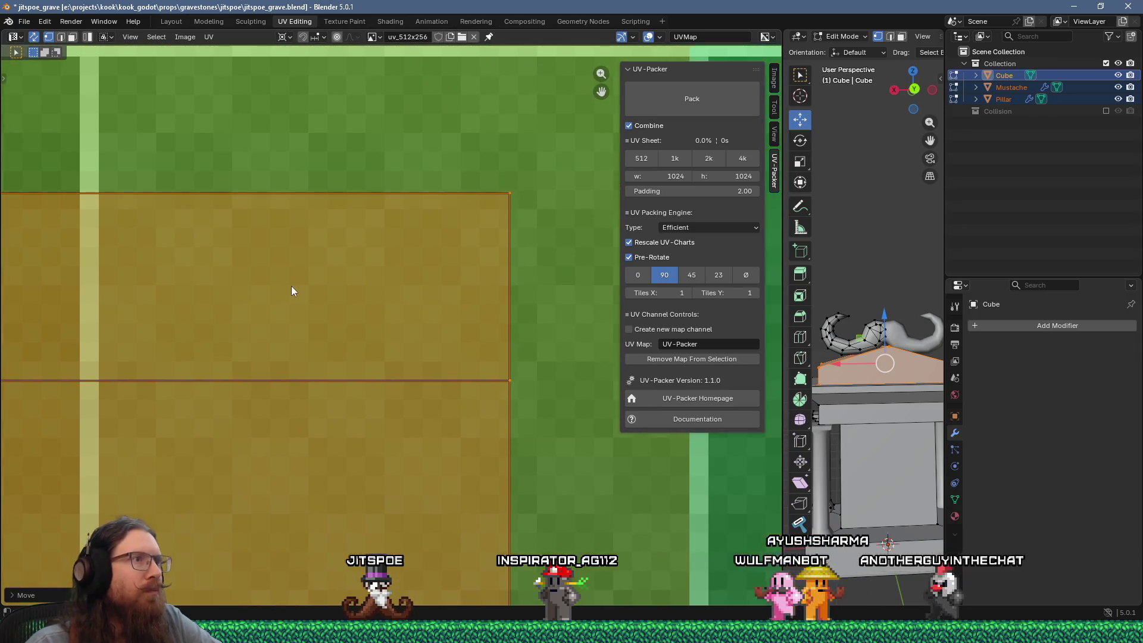
mouse_move(323, 289)
middle_mouse_down()
mouse_move(573, 316)
mouse_move(462, 314)
middle_mouse_up()
scroll(382, 300, "down", 1)
key("g")
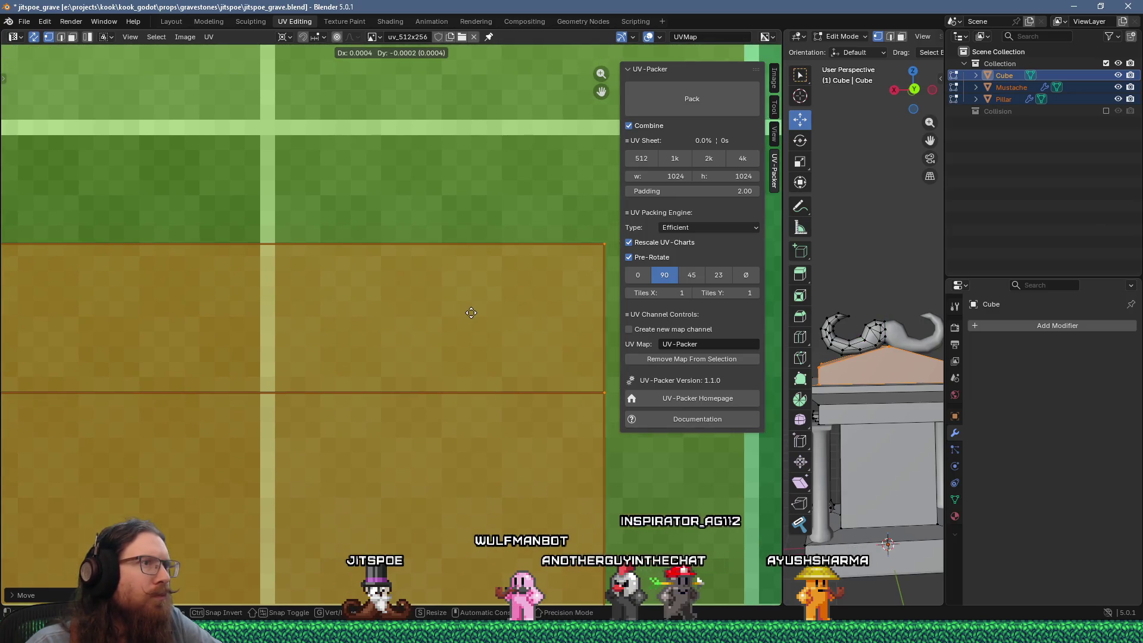
scroll(471, 318, "down", 2)
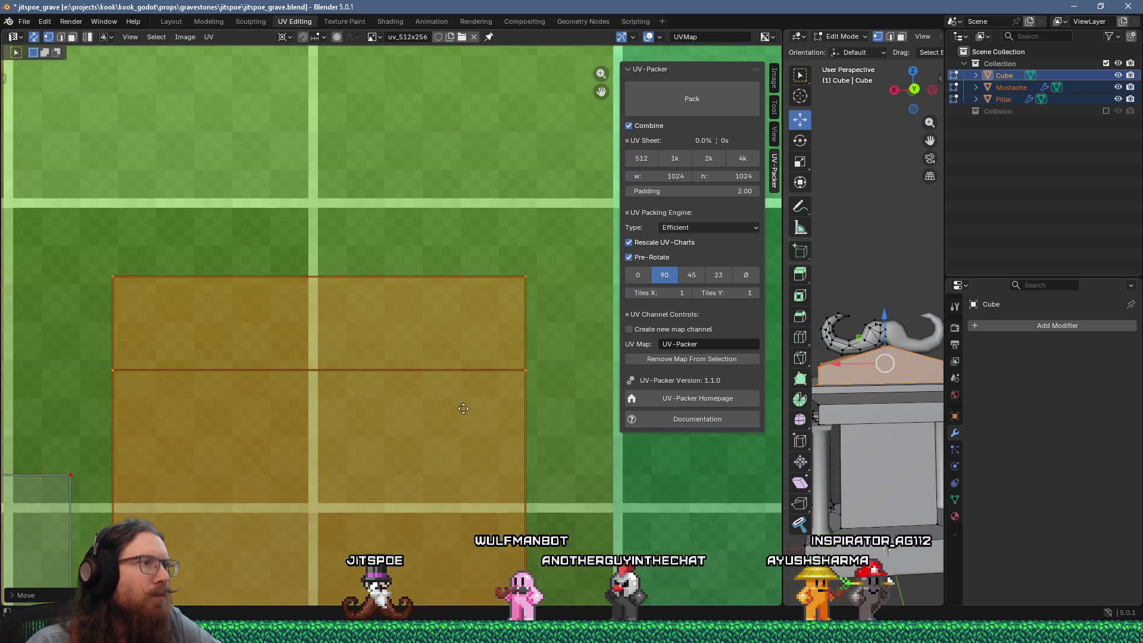
scroll(516, 358, "up", 5)
scroll(516, 357, "up", 3)
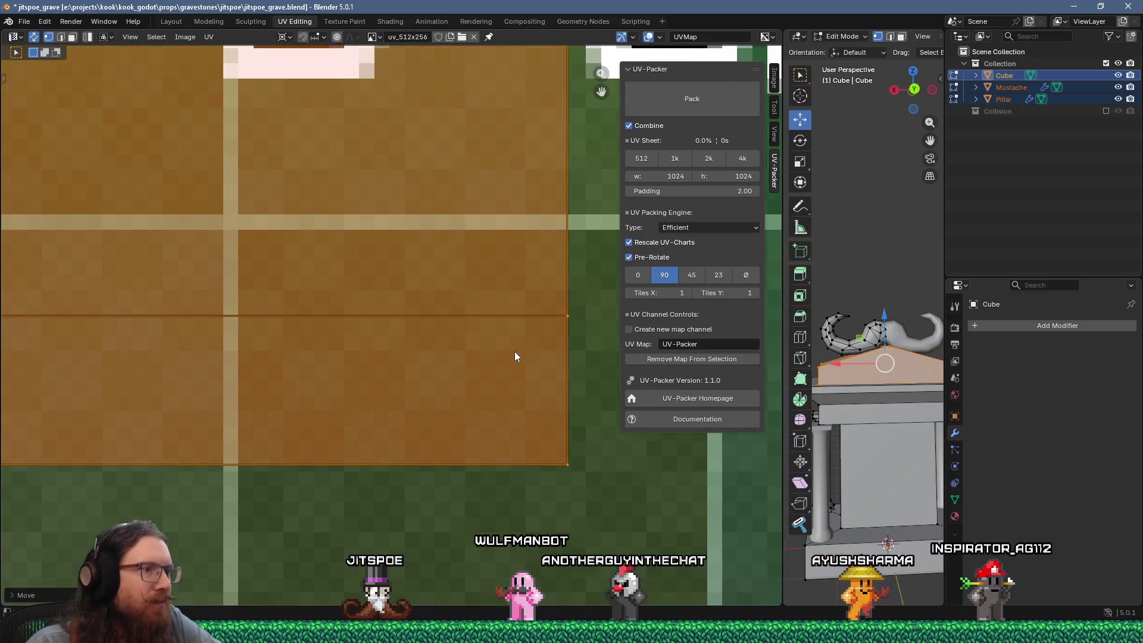
Snap the A2 island to texture pixels and pin its UVs
right_click(513, 347)
mouse_move(506, 375)
left_click(543, 375)
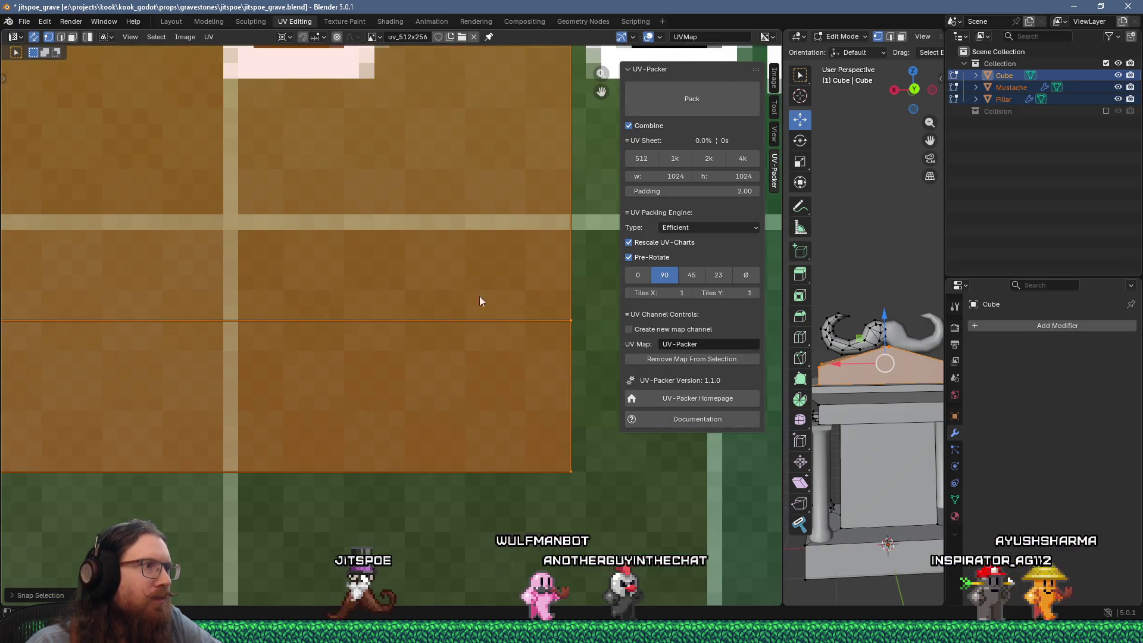
right_click(479, 287)
left_click(477, 260)
scroll(477, 263, "down", 5)
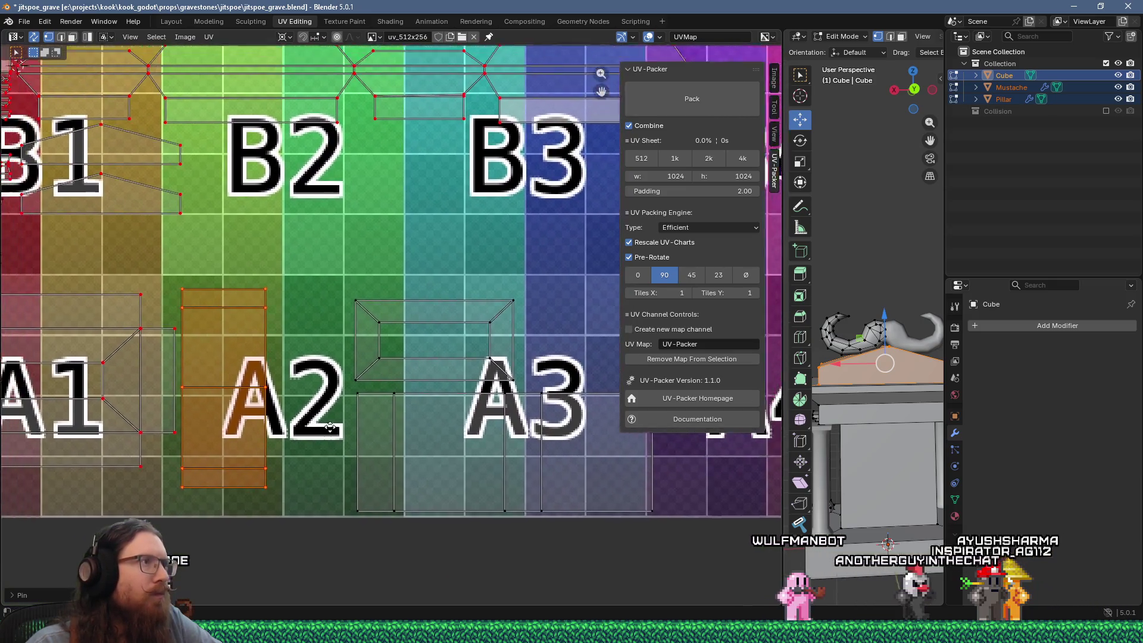
middle_click_drag(330, 427, 360, 438)
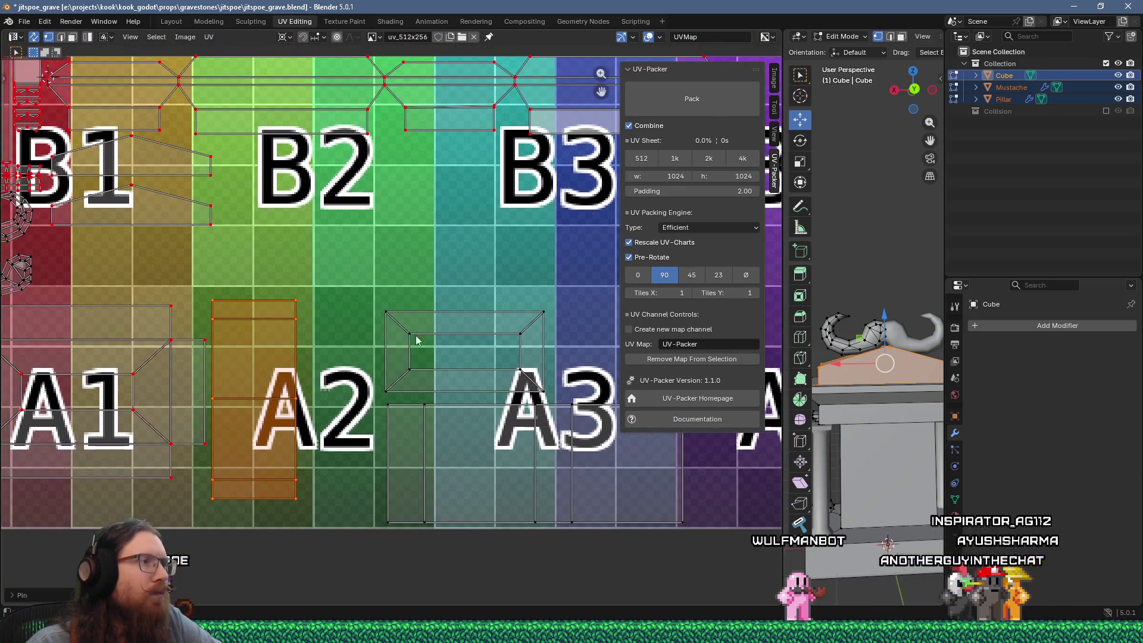
Select the trapezoid island, drop it onto B2 and align its left edge
left_click_drag(546, 403, 546, 398)
key("g")
left_click(403, 250)
scroll(398, 305, "up", 6)
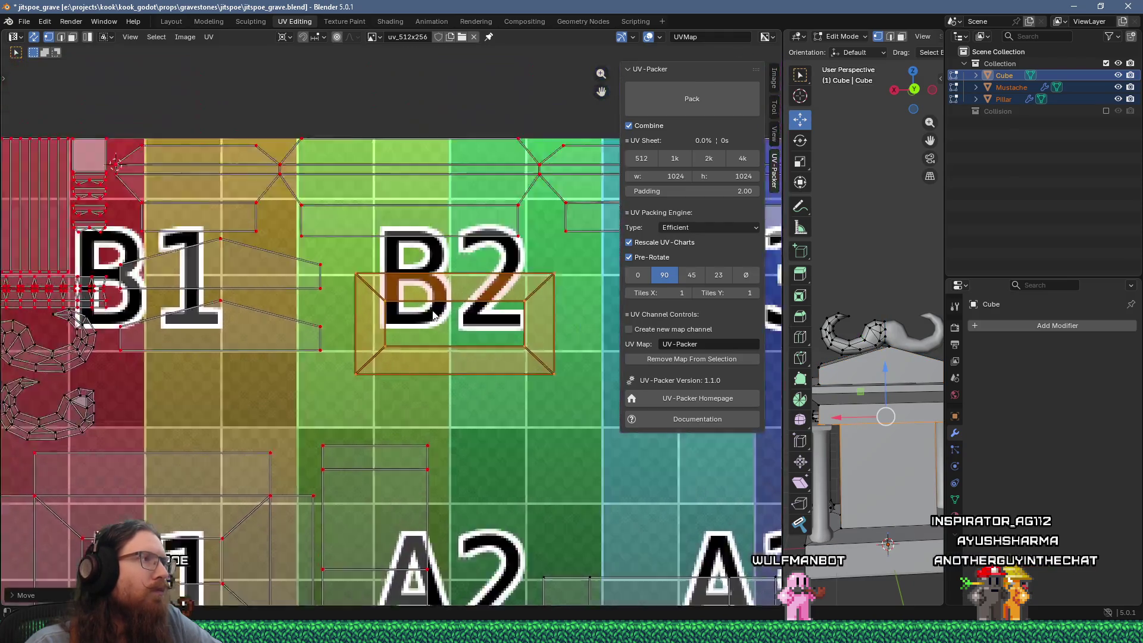
middle_click_drag(398, 305, 435, 447)
key("g")
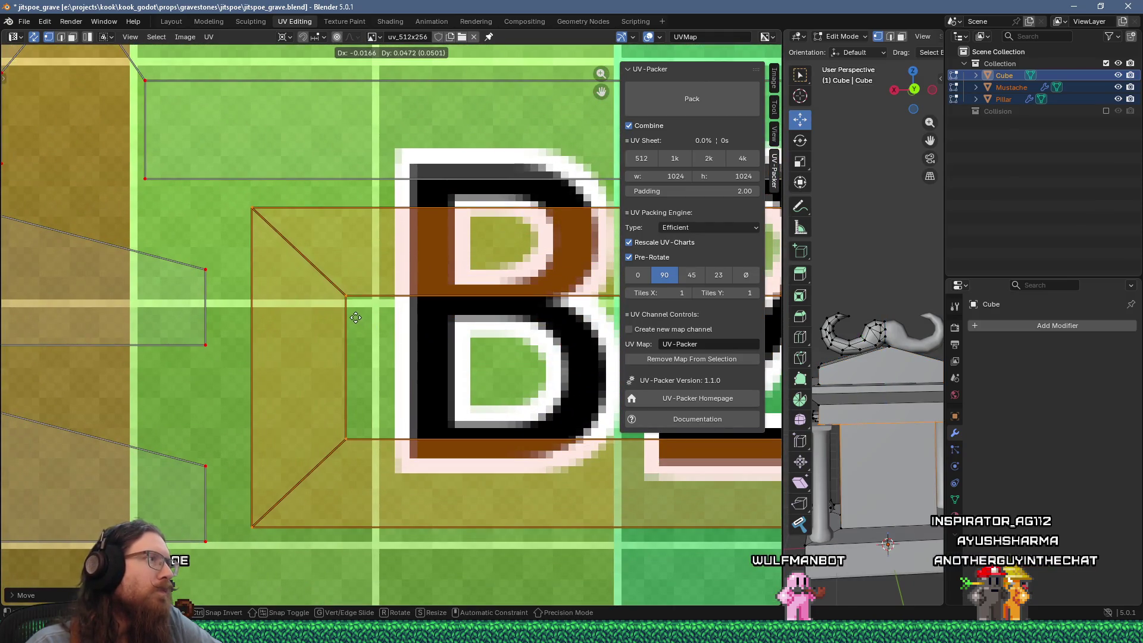
scroll(355, 314, "up", 5)
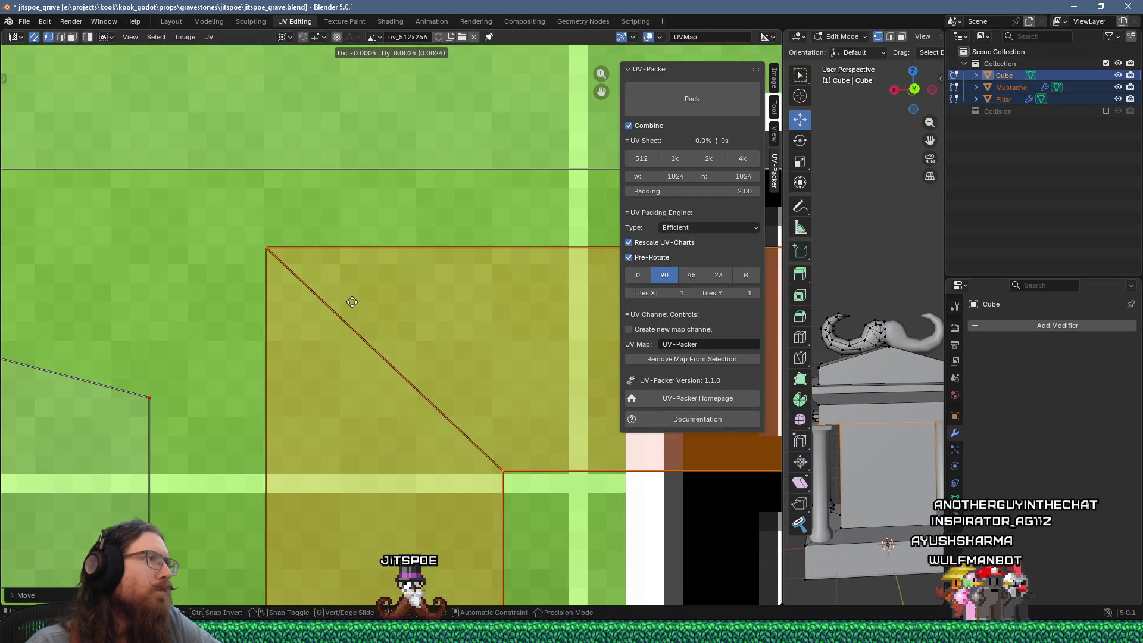
left_click(352, 302)
Nudge the trapezoid so its right and lower corners fit the B2 cell
scroll(416, 315, "down", 3)
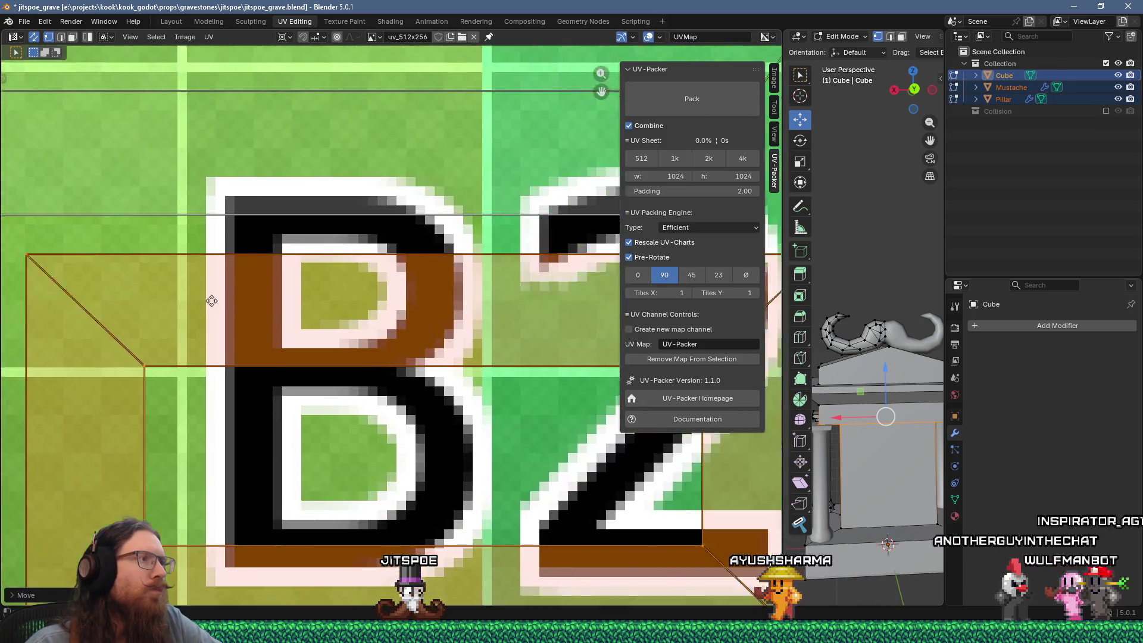
middle_click_drag(212, 301, 36, 298)
scroll(485, 289, "up", 3)
key("g")
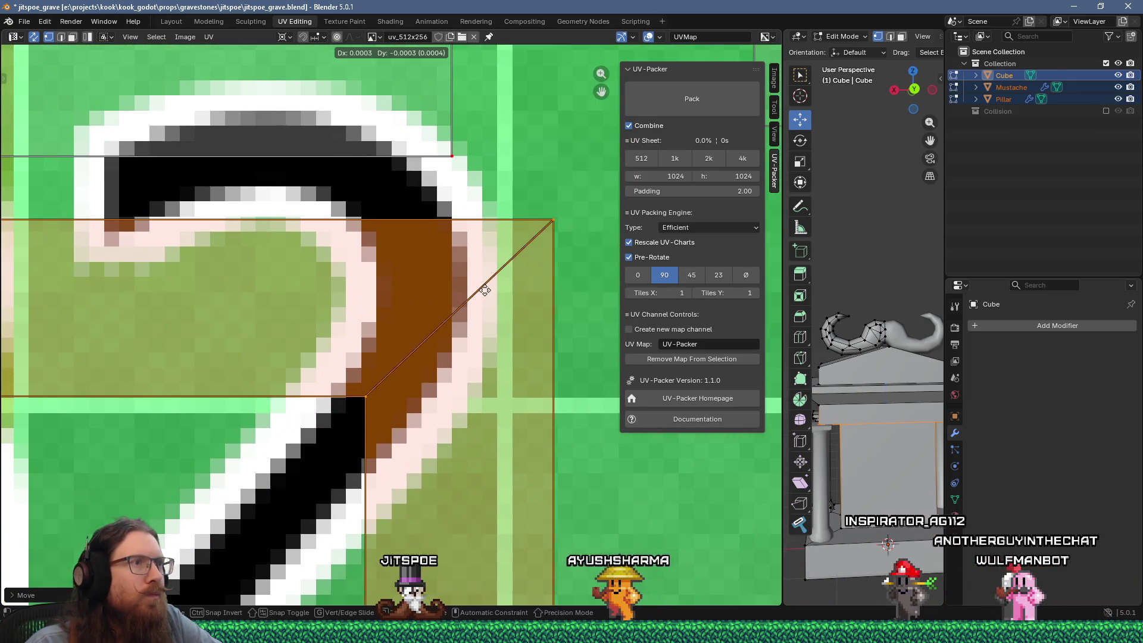
left_click(484, 289)
mouse_move(485, 290)
middle_mouse_down()
mouse_move(478, 214)
mouse_move(483, 299)
middle_mouse_up()
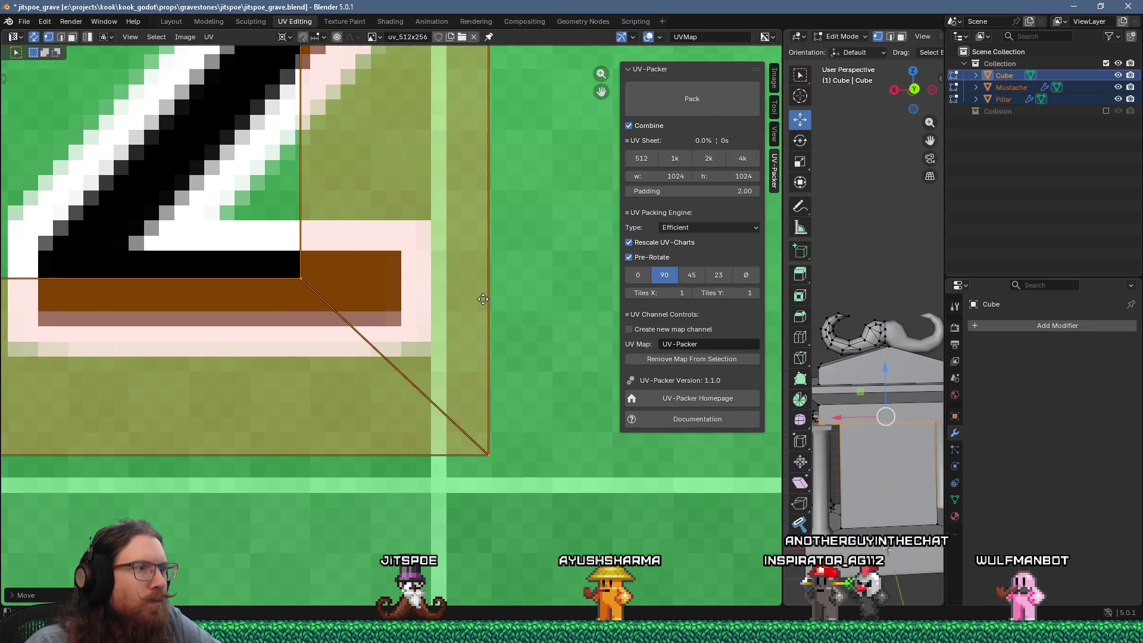
key("g")
scroll(486, 308, "down", 5)
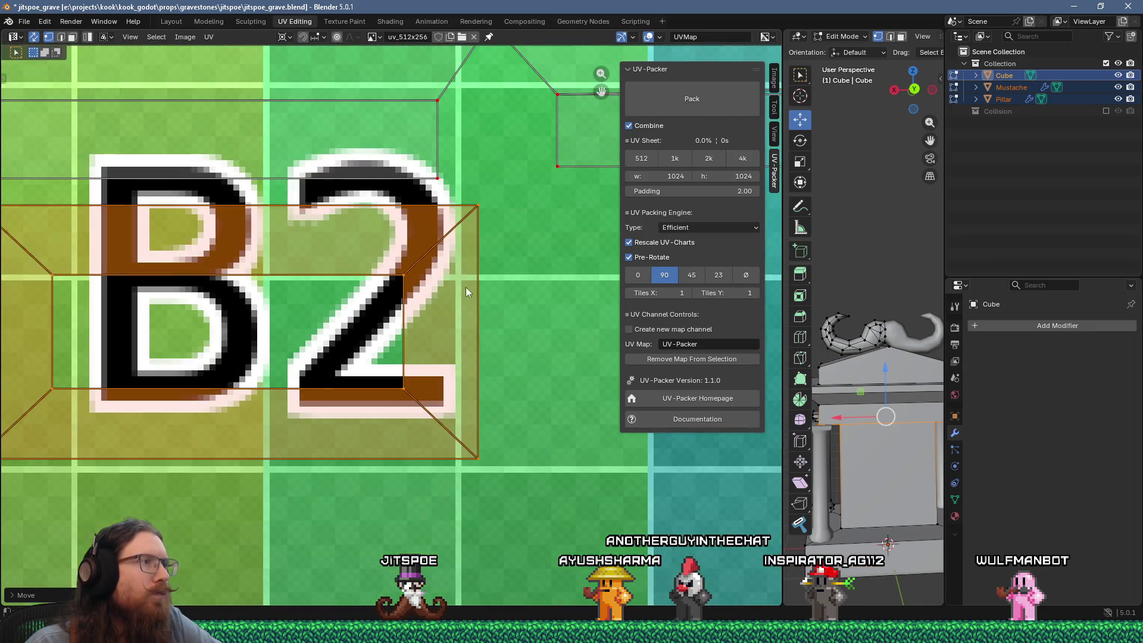
Snap the trapezoid island to texture pixels and pin its UVs
right_click(468, 295)
mouse_move(460, 314)
left_click(496, 313)
right_click(453, 301)
left_click(439, 269)
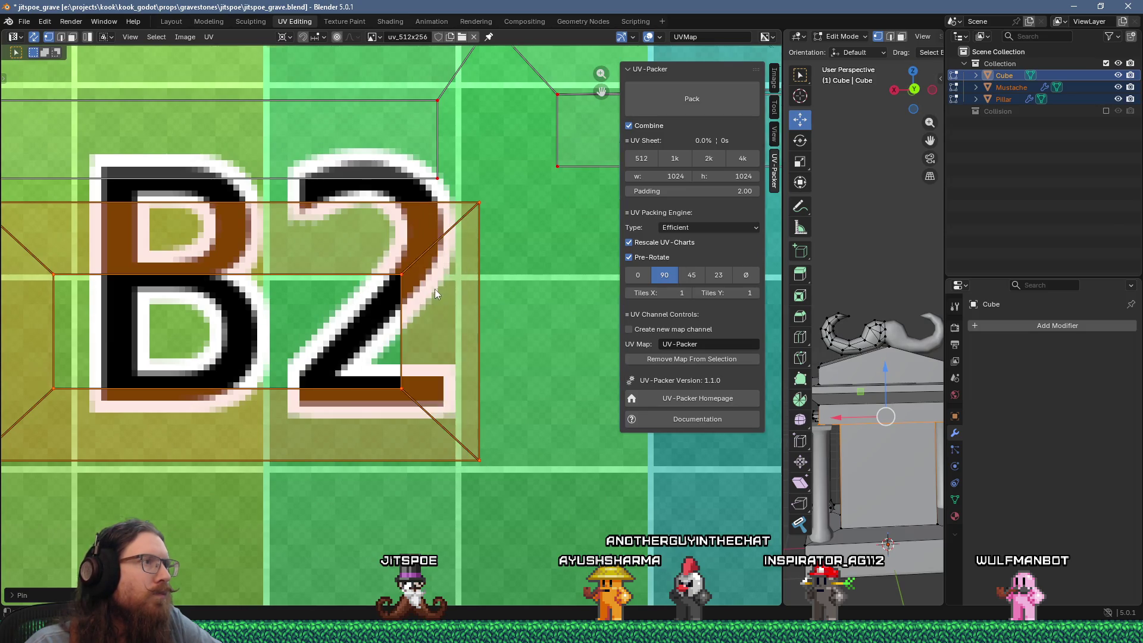
scroll(434, 287, "down", 6)
mouse_move(465, 317)
middle_mouse_down()
mouse_move(354, 351)
mouse_move(355, 336)
middle_mouse_up()
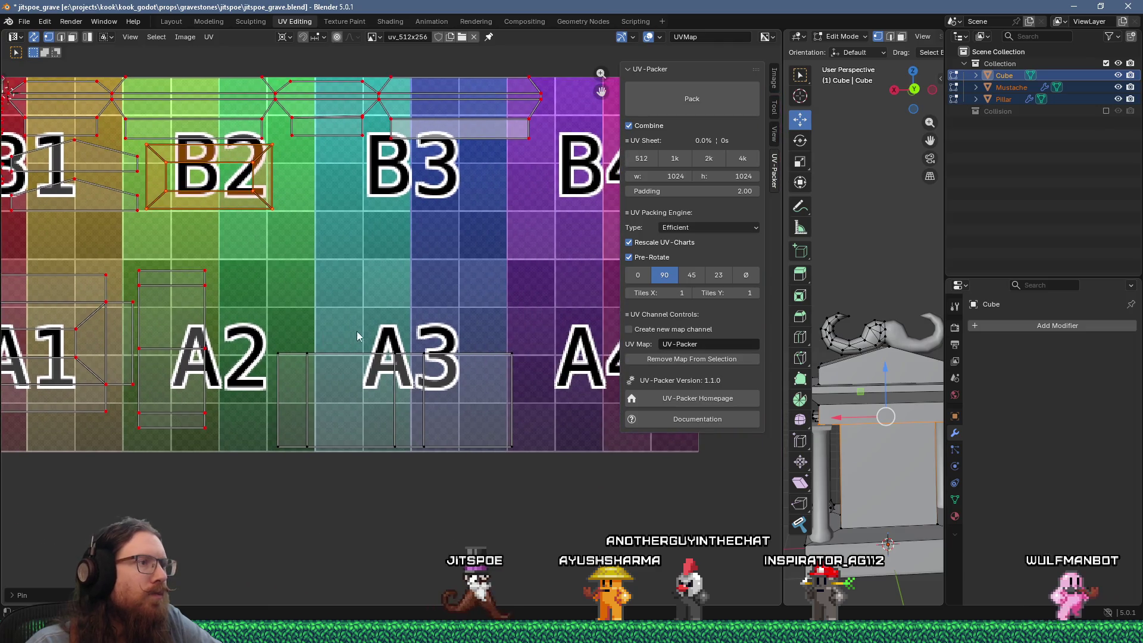
Move the wide front island up between the B and A rows of the texture grid
mouse_move(265, 339)
left_mouse_down()
mouse_move(520, 487)
mouse_move(524, 455)
left_mouse_up()
key("g")
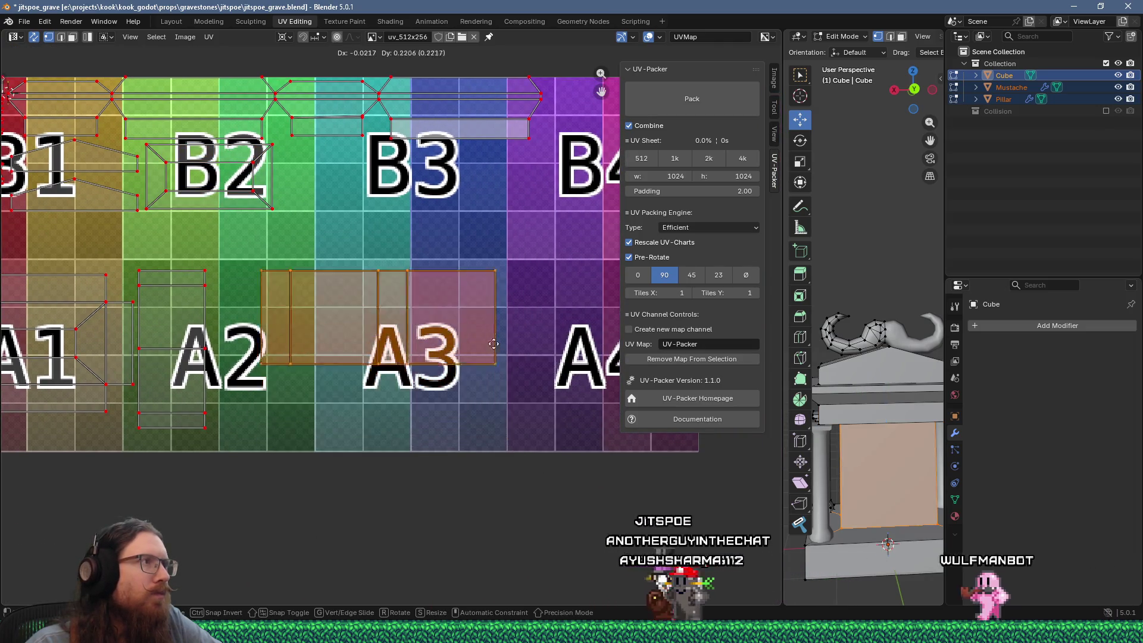
left_click(339, 288)
mouse_move(339, 288)
middle_mouse_down()
mouse_move(322, 397)
mouse_move(257, 375)
mouse_move(437, 355)
middle_mouse_up()
scroll(406, 346, "up", 2)
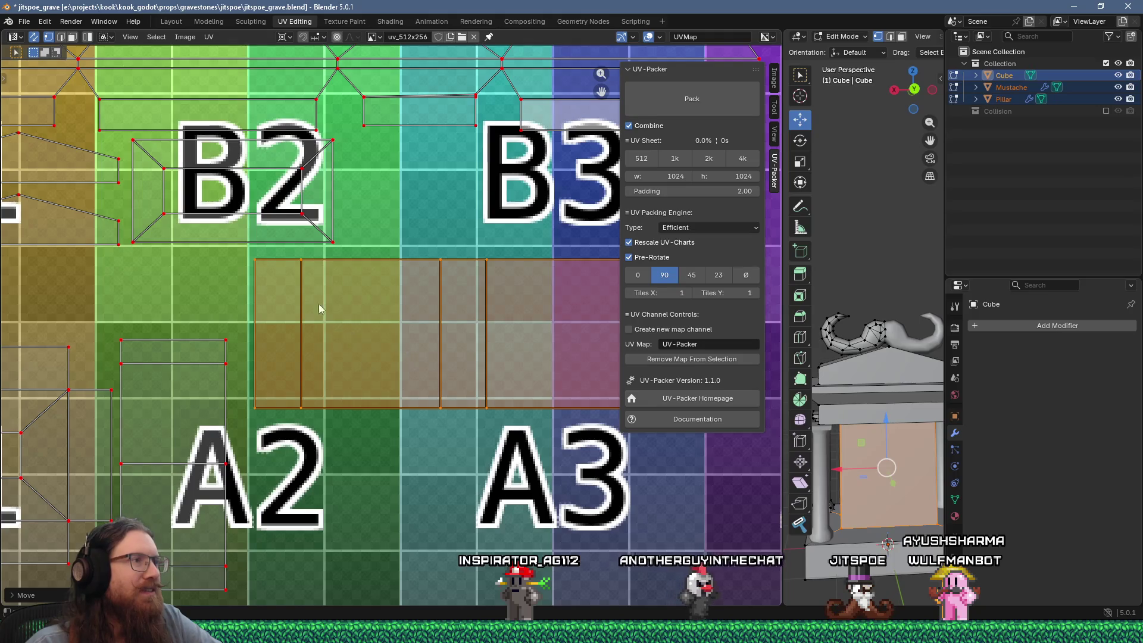
scroll(370, 332, "up", 3)
scroll(357, 315, "up", 2)
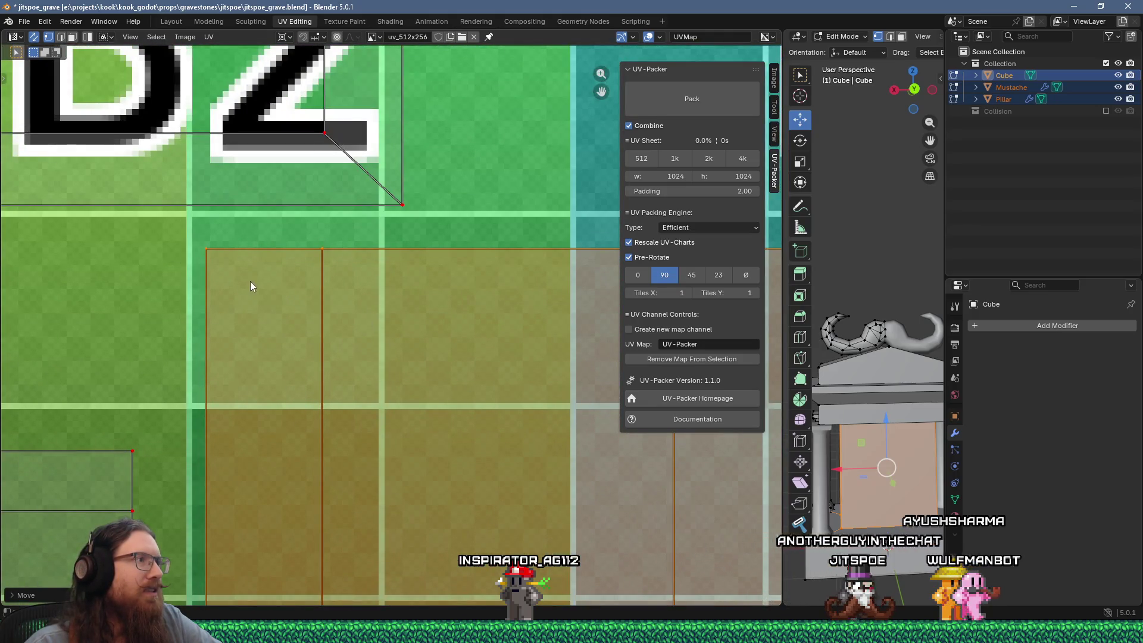
scroll(238, 272, "up", 1)
middle_click_drag(216, 259, 217, 277)
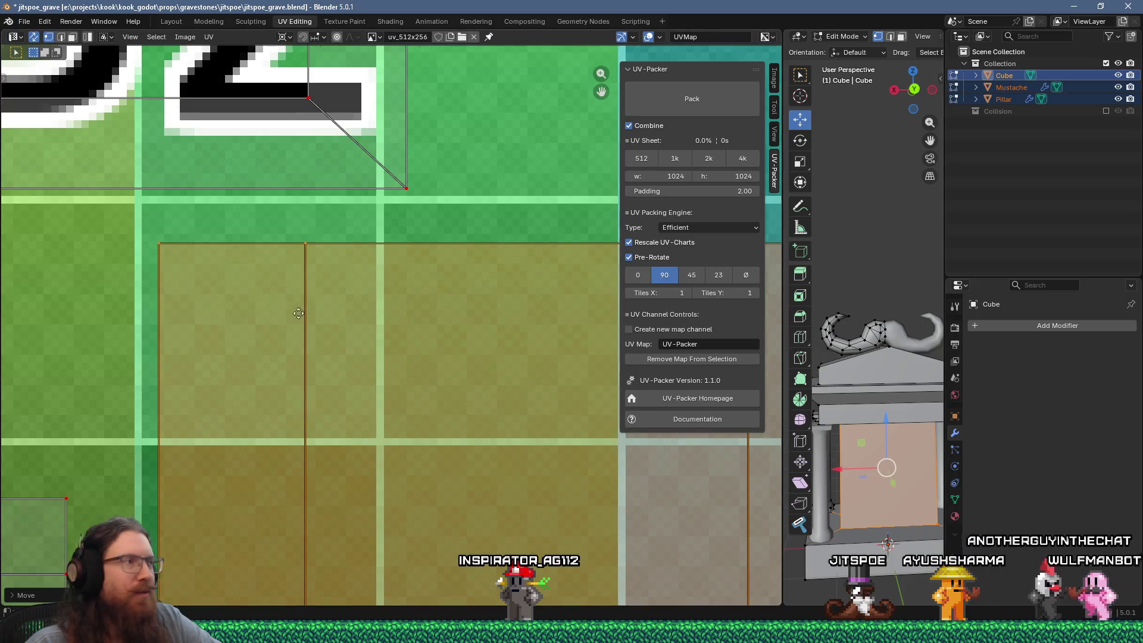
scroll(285, 307, "up", 3)
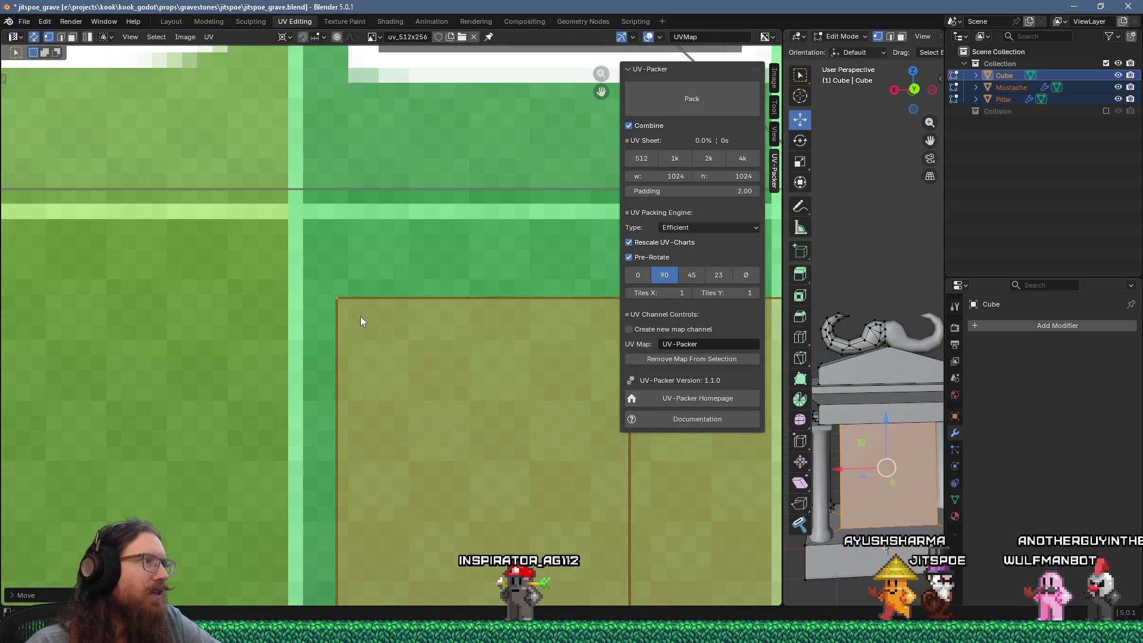
Reposition the front island more precisely, entering a 0.5 value
key("g")
left_click(341, 286)
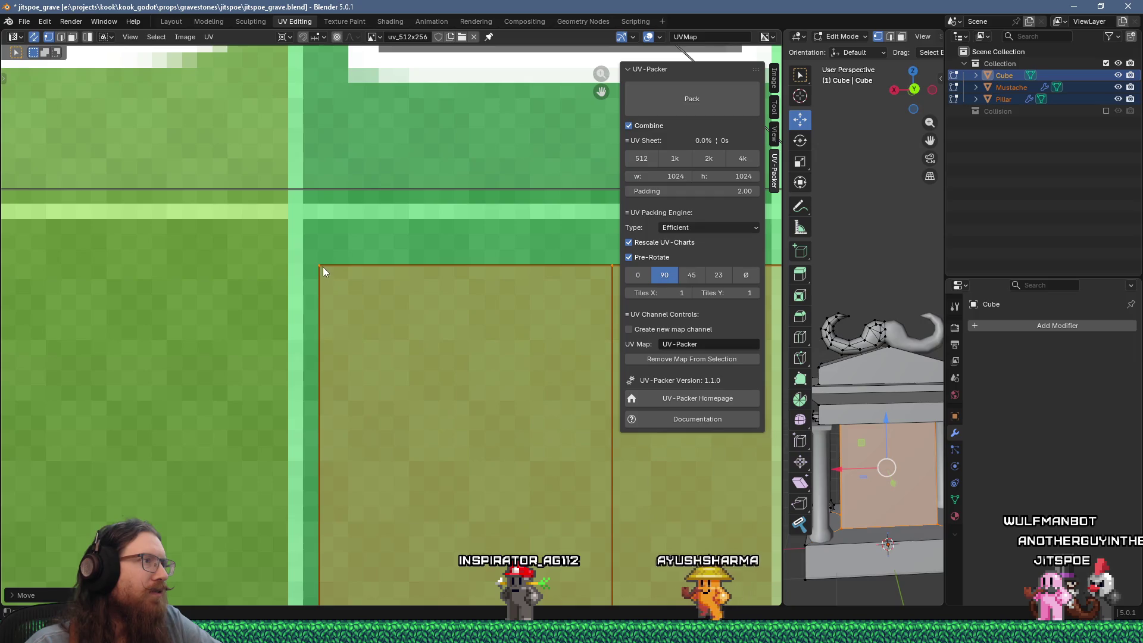
scroll(319, 265, "down", 4)
scroll(417, 324, "down", 2)
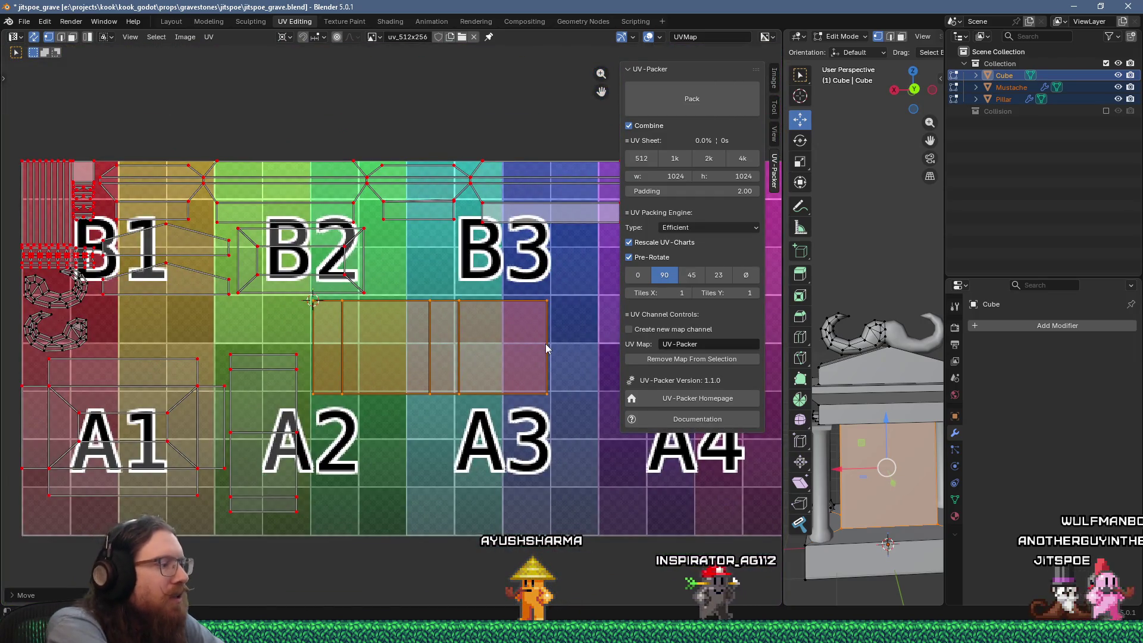
type(".5")
mouse_move(445, 416)
middle_mouse_down()
mouse_move(171, 409)
mouse_move(426, 416)
mouse_move(238, 437)
mouse_move(467, 433)
mouse_move(431, 463)
middle_mouse_up()
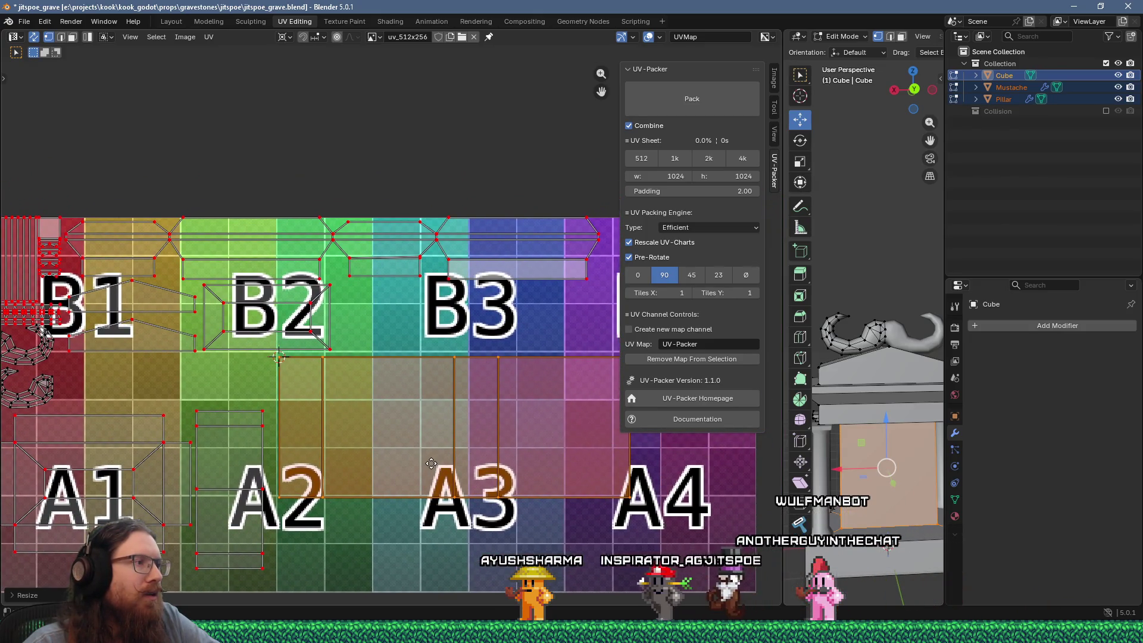
scroll(403, 447, "down", 1)
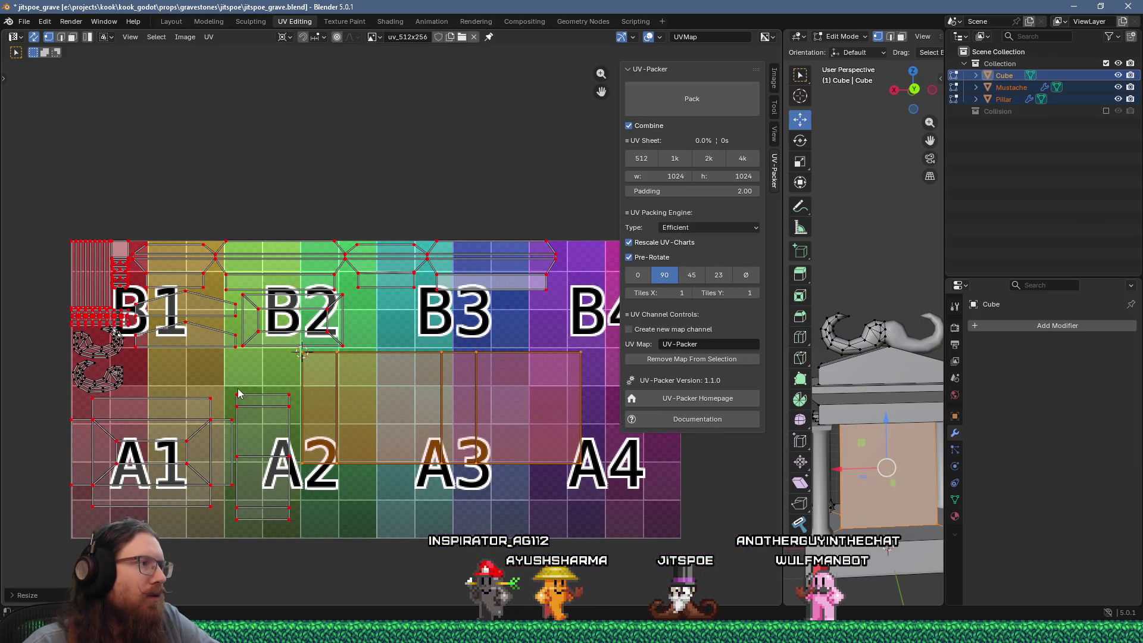
Move the narrow slab strip island from A2 onto the A4 tile
left_click_drag(294, 518, 301, 519)
key("g")
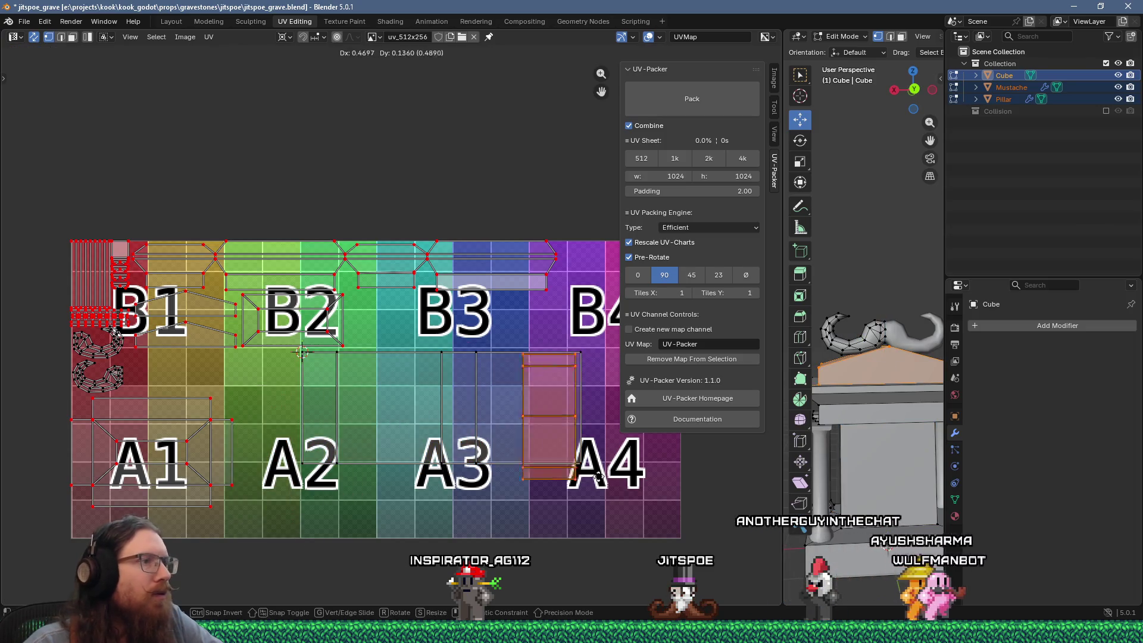
left_click(638, 497)
Reselect the whole front island and shift it left until its edge sits on the grid line
left_click(310, 470)
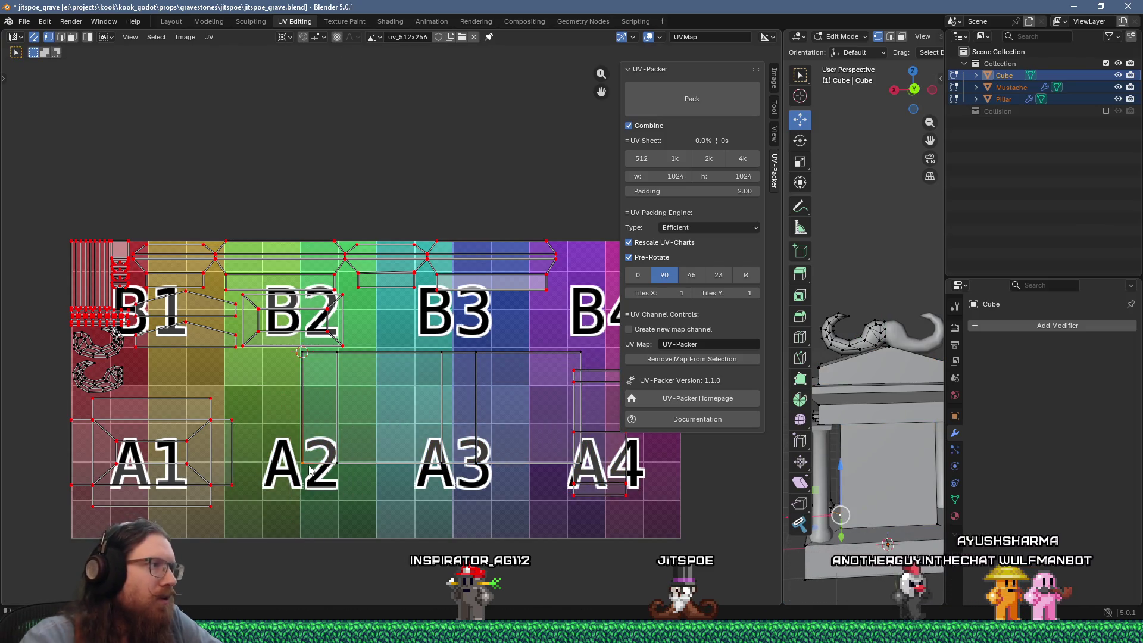
key("l")
key("g")
left_click(270, 463)
scroll(262, 399, "up", 3)
scroll(286, 342, "up", 3)
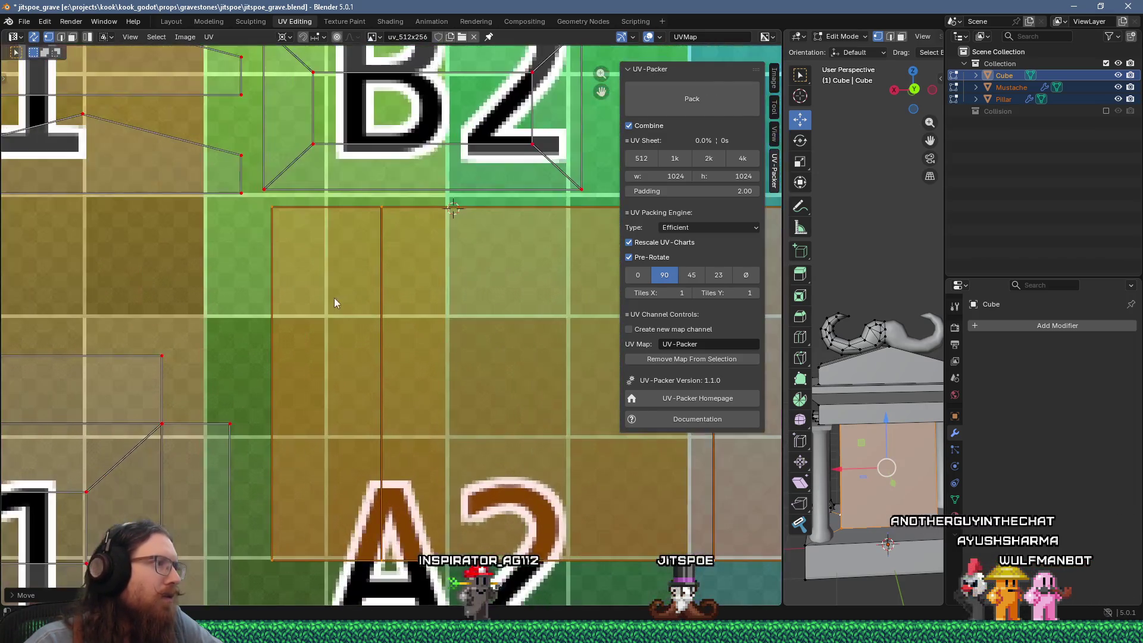
key("g")
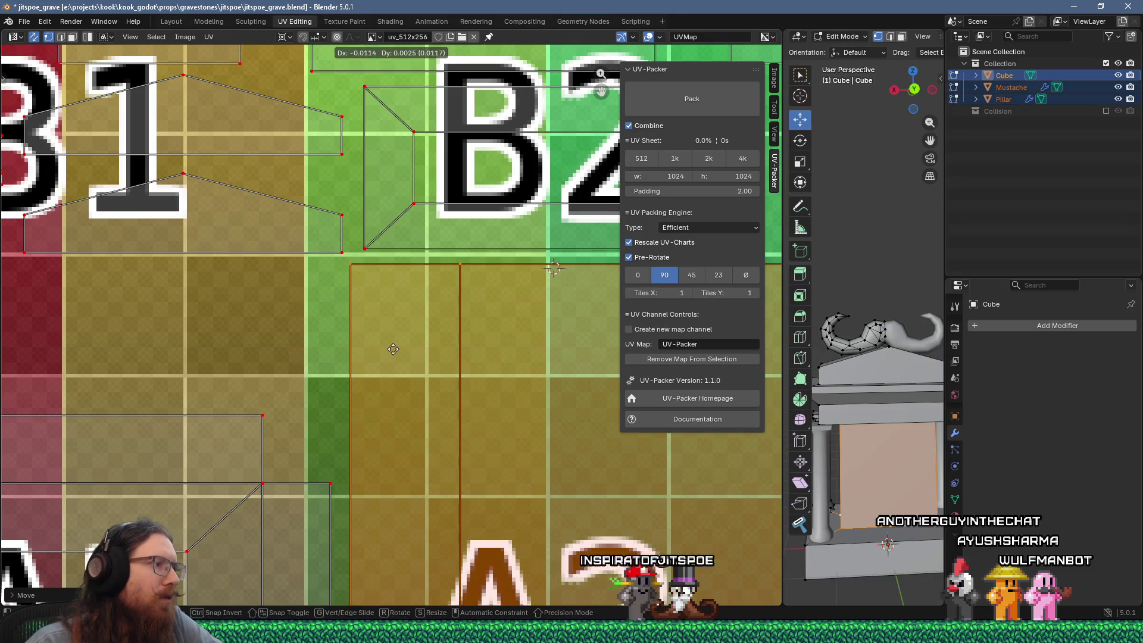
left_click(393, 349)
scroll(358, 334, "up", 5)
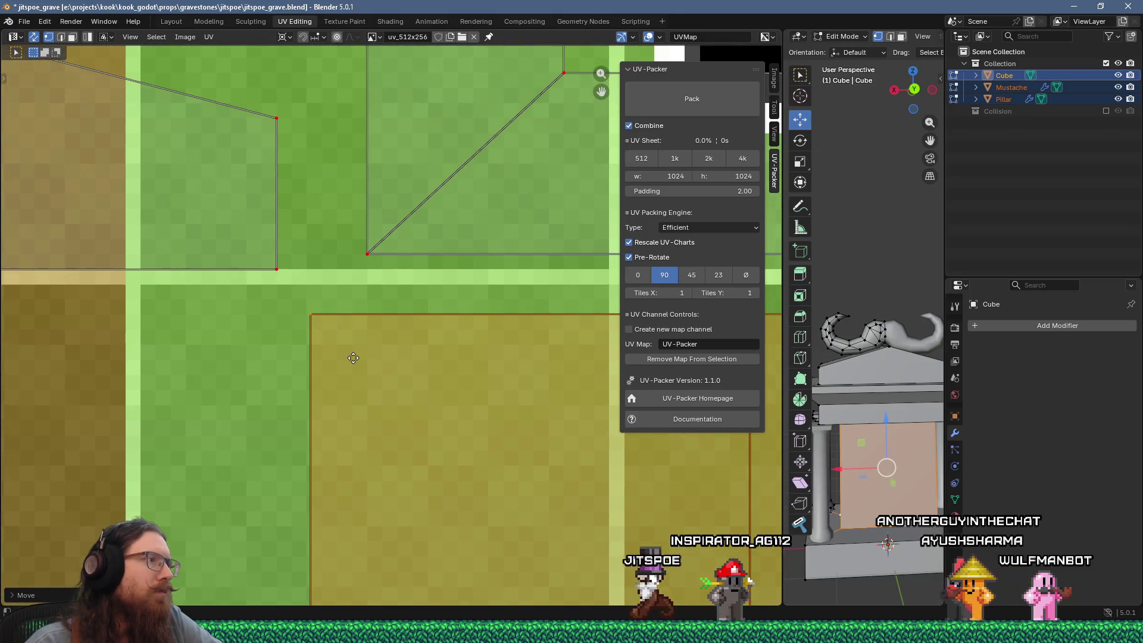
key("g")
left_click(346, 359)
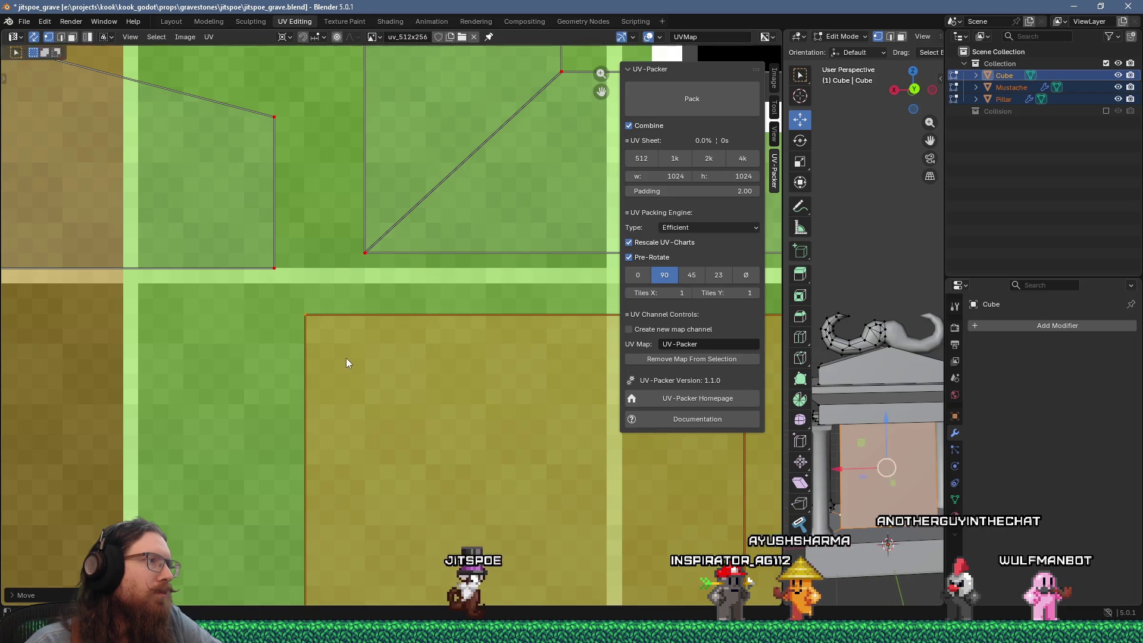
scroll(348, 363, "up", 5)
Zoom in and nudge the front island's right corner onto the pixel grid
scroll(310, 387, "right", 10, "ctrl")
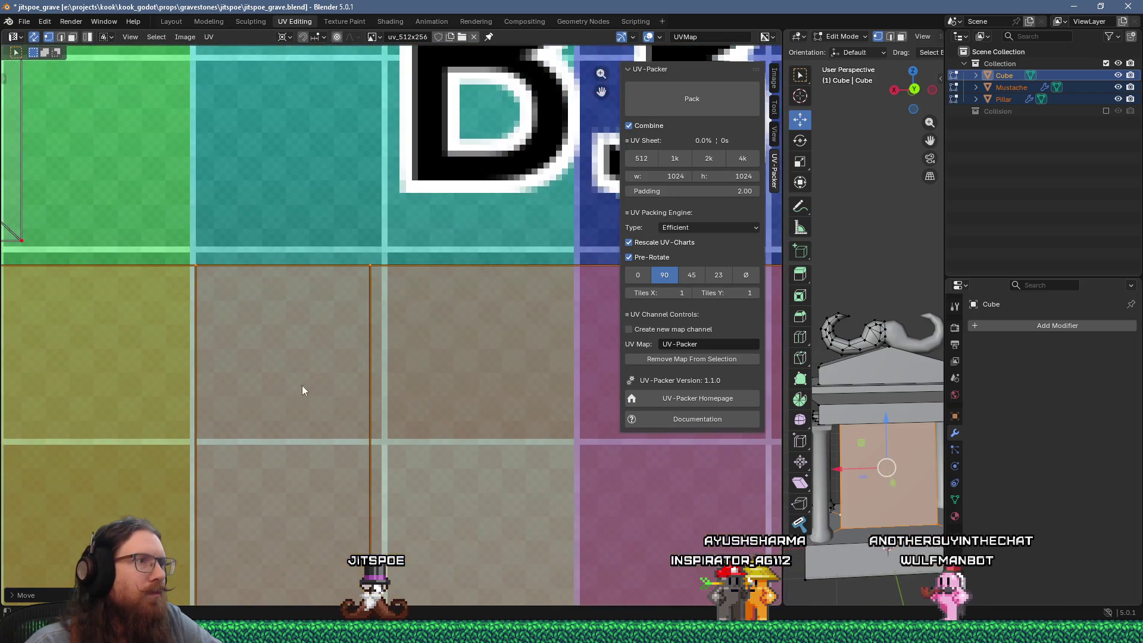
scroll(500, 298, "up", 3)
scroll(372, 373, "up", 1)
scroll(481, 360, "left", 1, "ctrl")
scroll(470, 382, "down", 2)
scroll(426, 389, "down", 3, "shift")
scroll(416, 369, "down", 5)
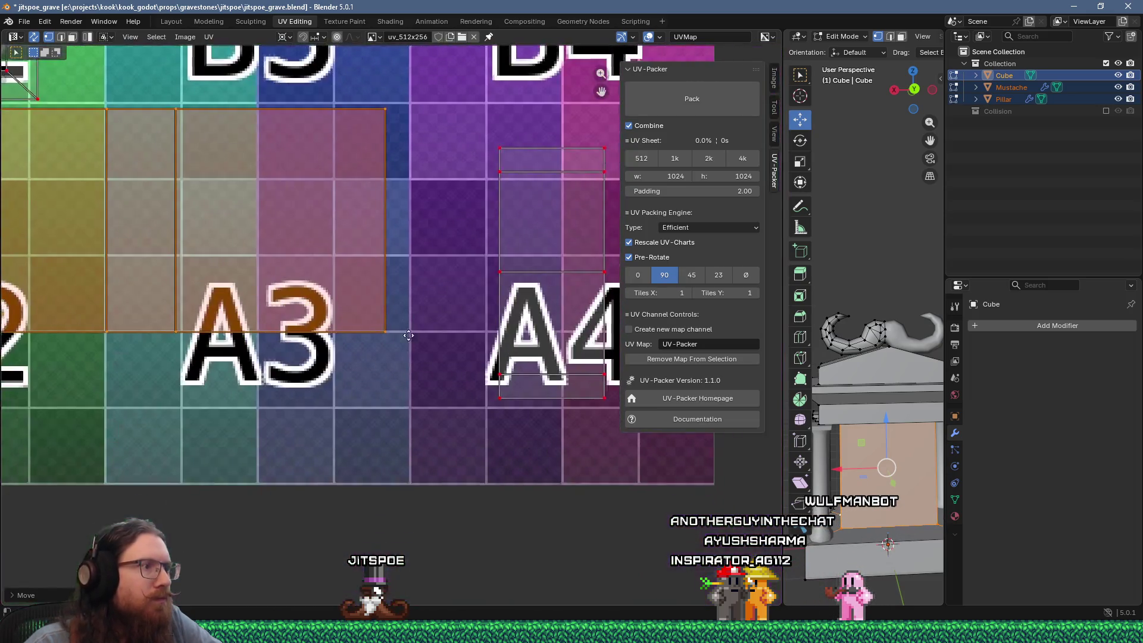
scroll(387, 325, "up", 8)
key("g")
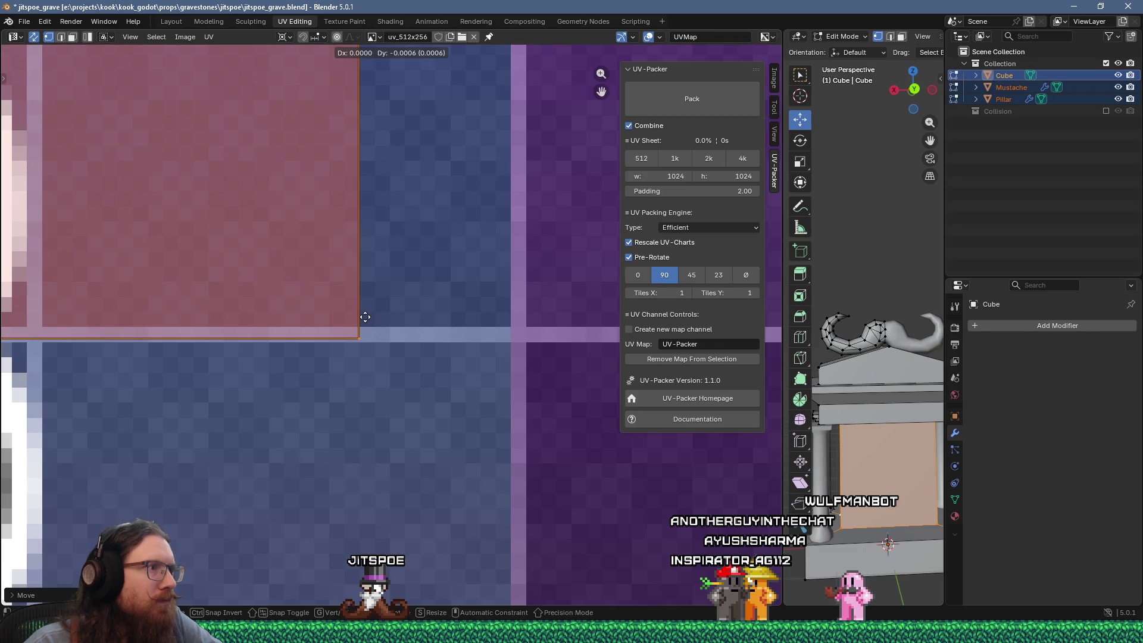
scroll(313, 325, "down", 3)
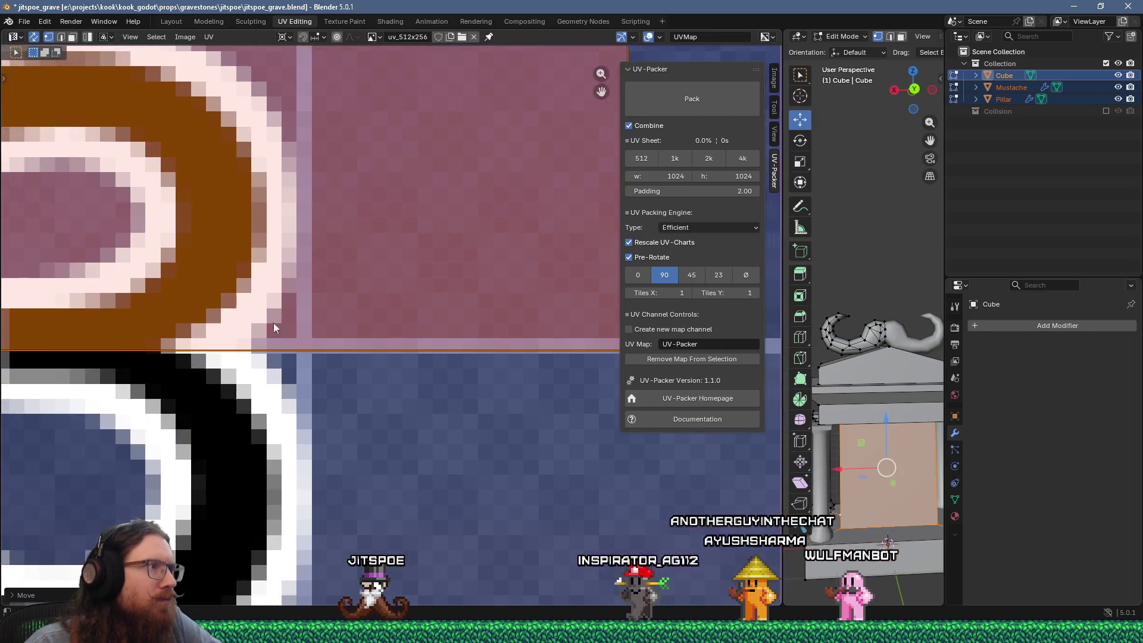
scroll(366, 325, "up", 5)
scroll(345, 359, "down", 5)
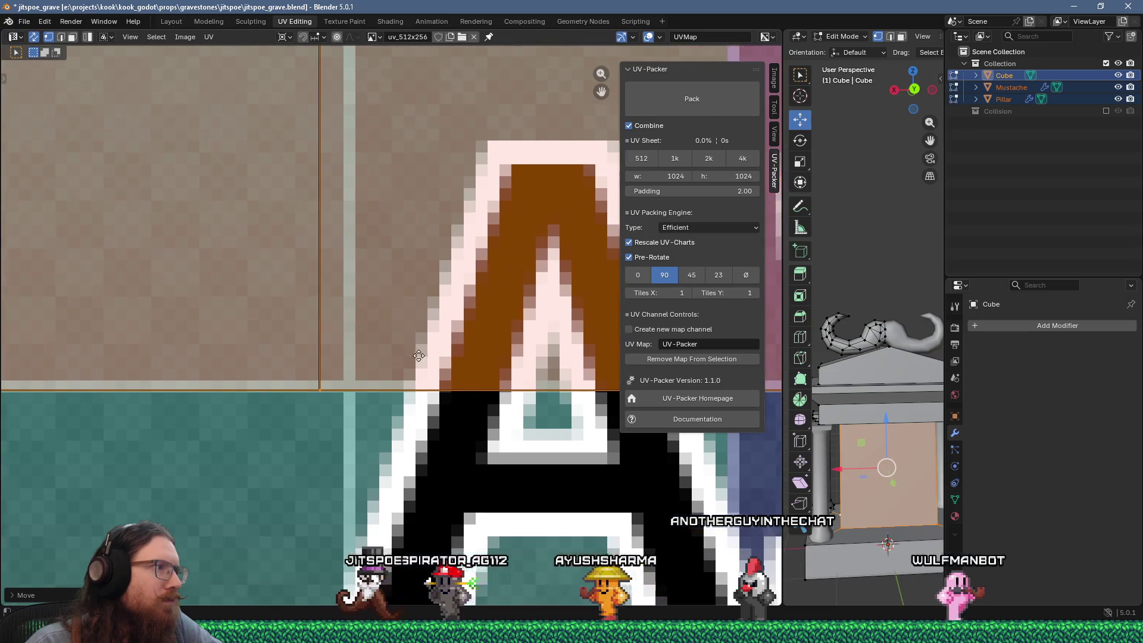
Pin the large front island from the UV menu
key("u")
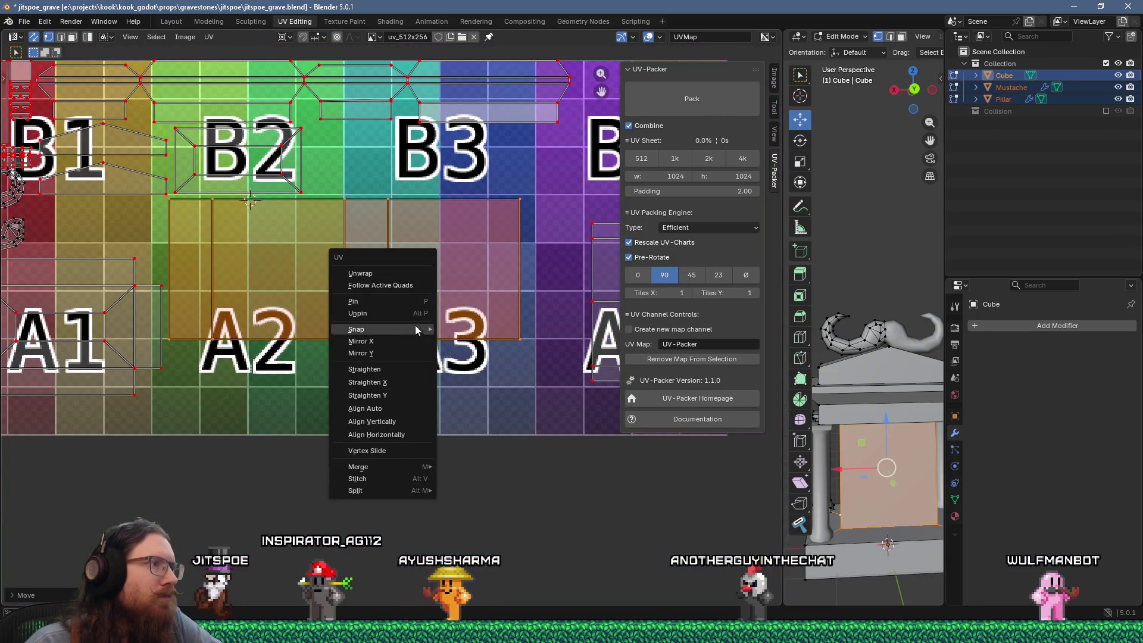
key("Escape")
key("u")
left_click(414, 265)
middle_click_drag(414, 265, 207, 355)
scroll(336, 319, "down", 2)
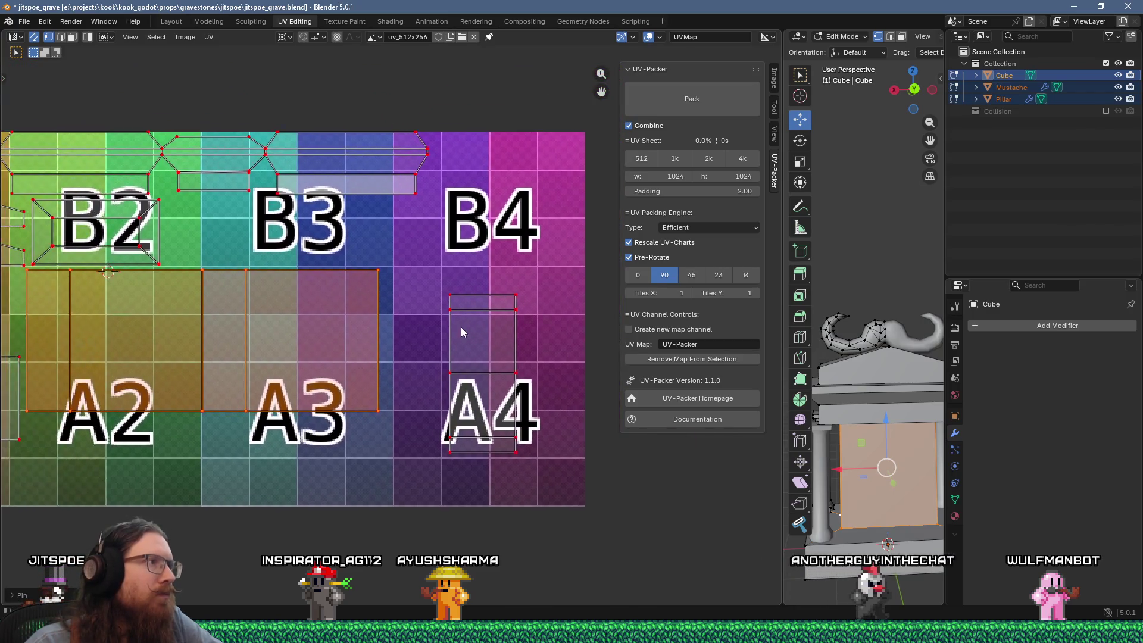
Rotate the A4 slab strip 90° and lay it along the bottom of A2
left_click_drag(427, 293, 490, 426)
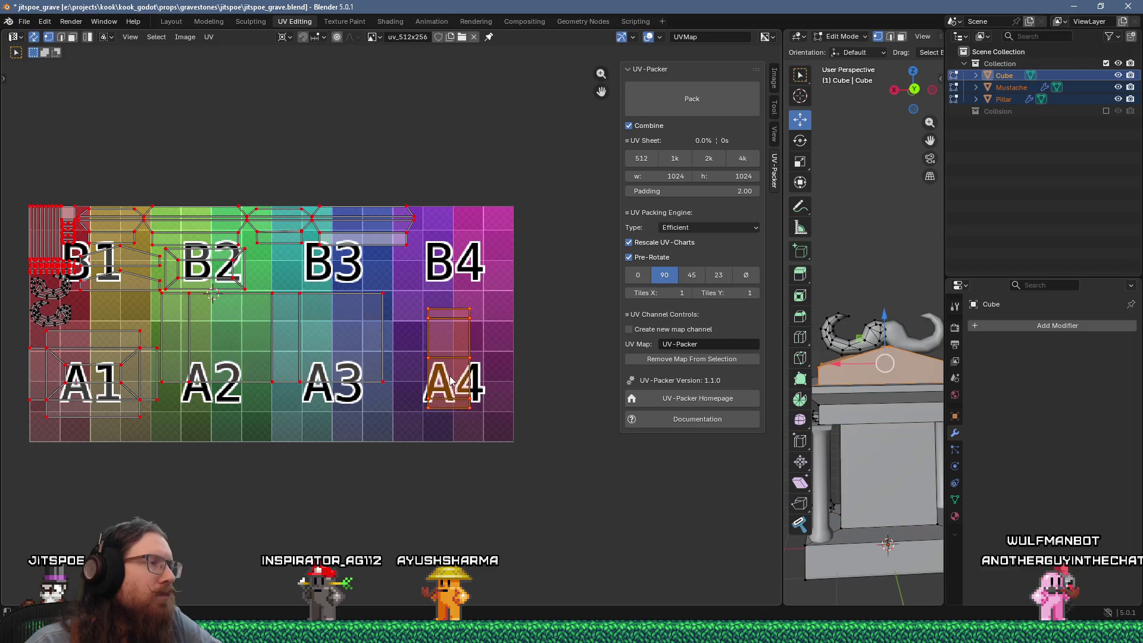
type("90")
key("Return")
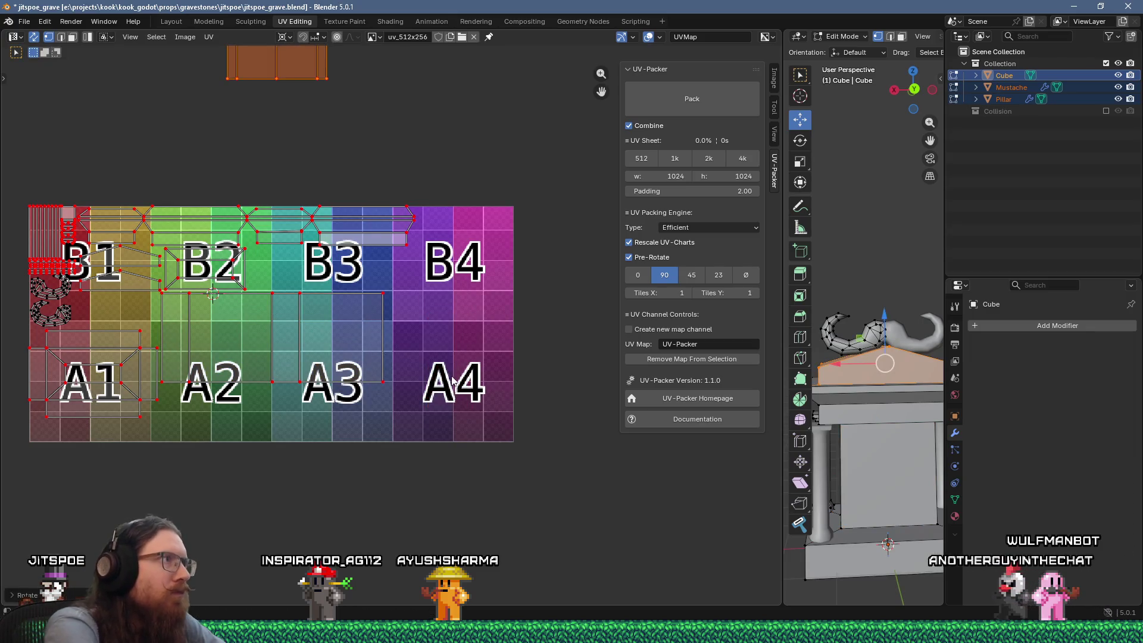
key("g")
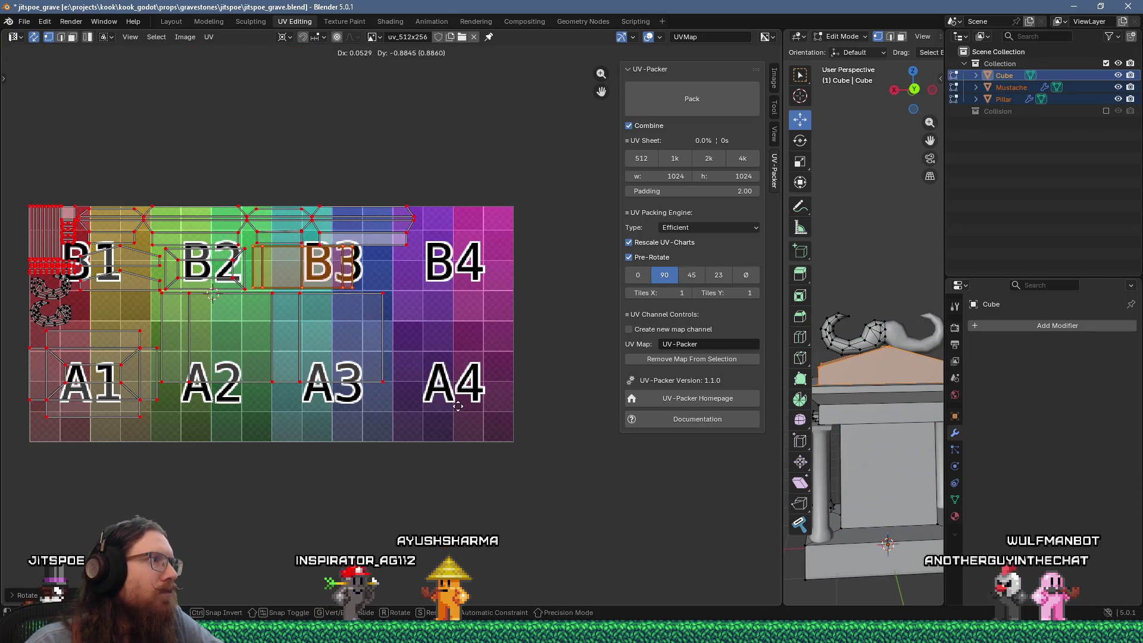
left_click(458, 407)
middle_click_drag(458, 407, 643, 382)
key("g")
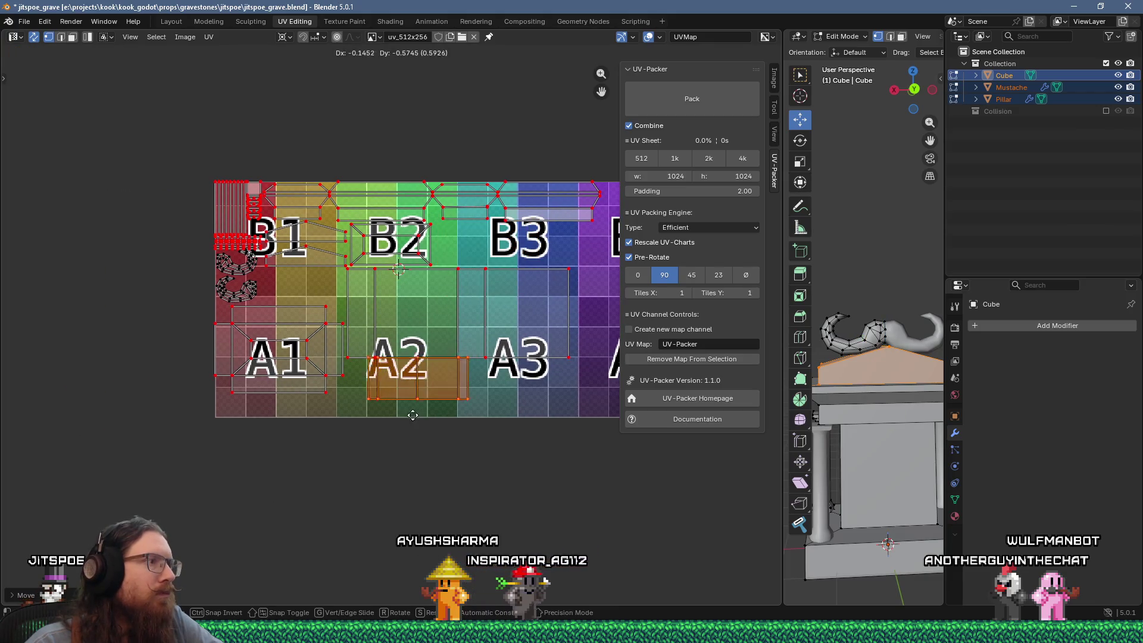
left_click(398, 421)
mouse_move(415, 399)
middle_mouse_down()
mouse_move(256, 365)
mouse_move(284, 383)
middle_mouse_up()
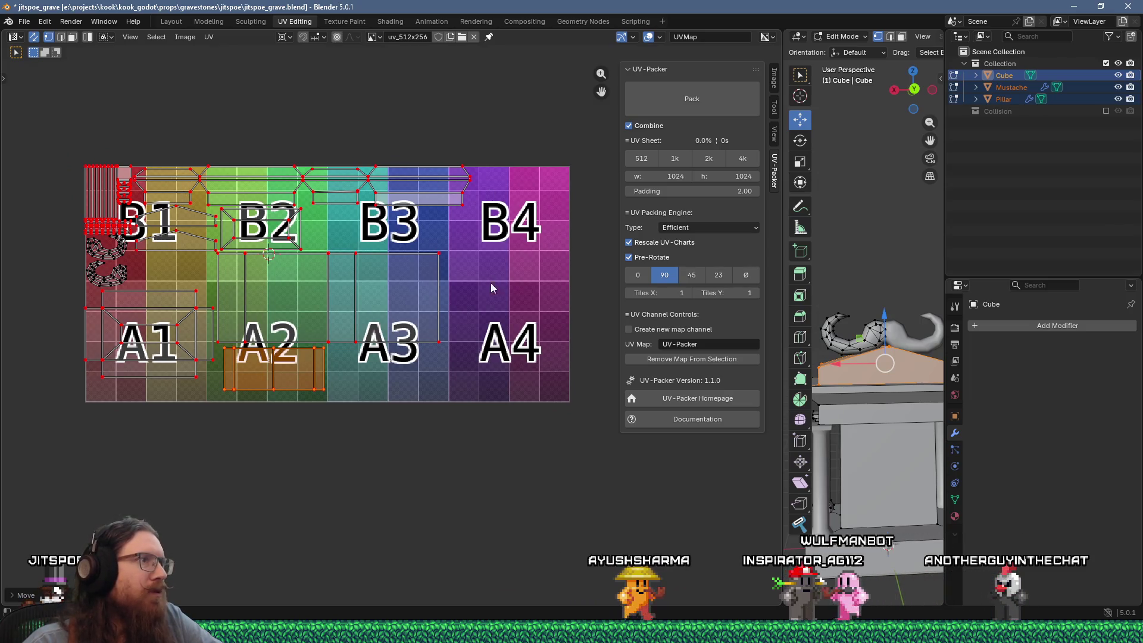
middle_click_drag(74, 270, 244, 288)
scroll(244, 288, "up", 7)
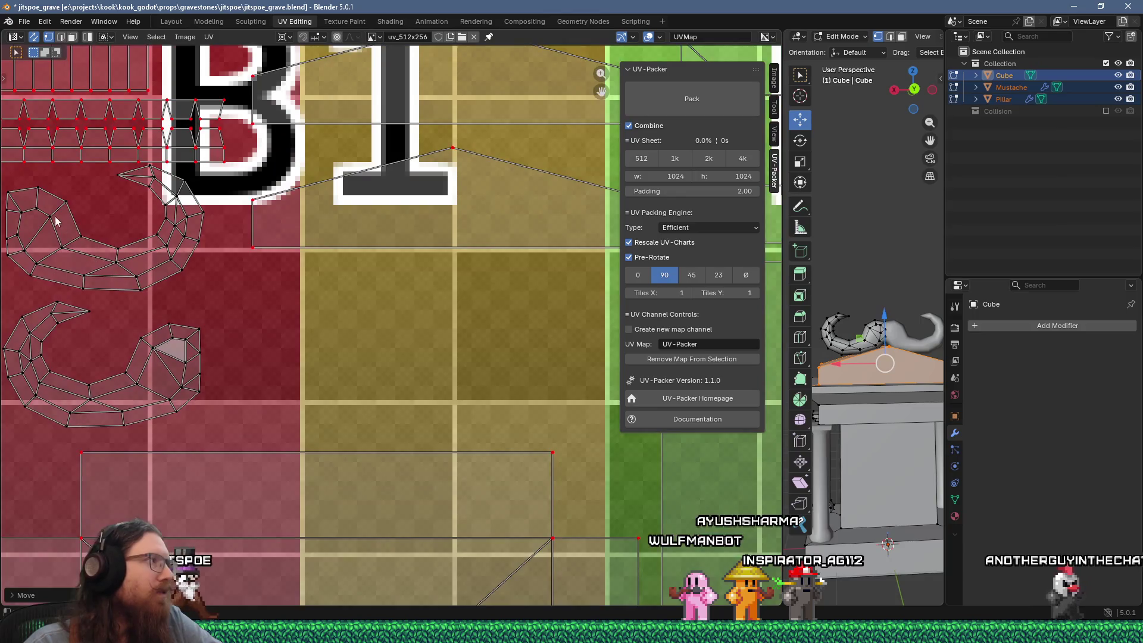
Select both mustache islands fully with Ctrl+L and pin them
middle_click_drag(56, 221, 214, 248)
left_click_drag(131, 211, 352, 417)
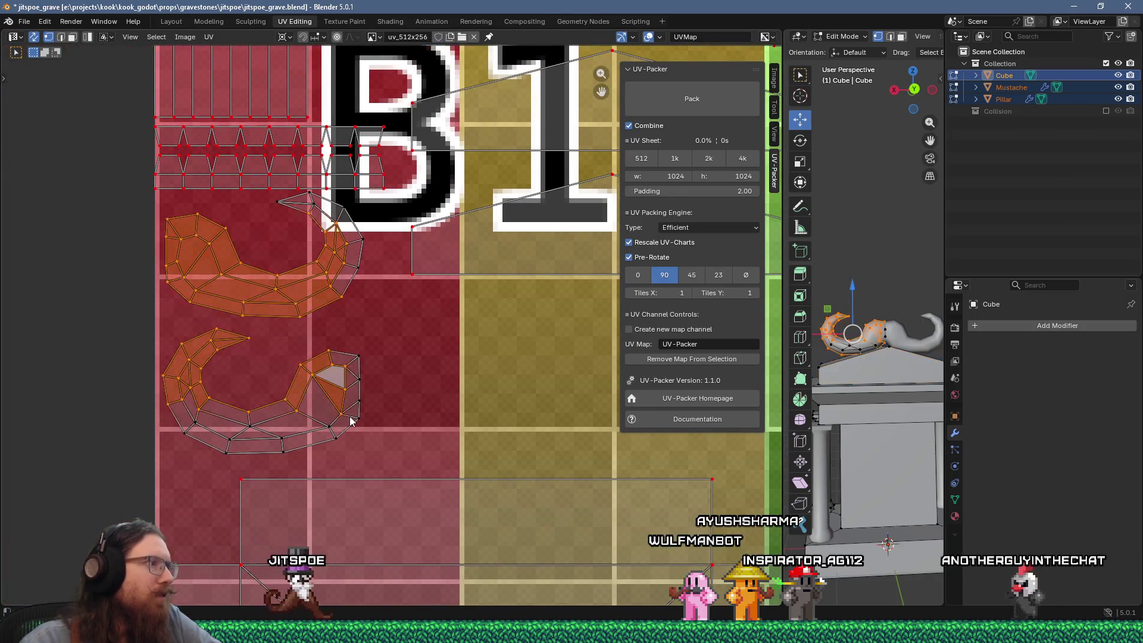
key("ctrl+l")
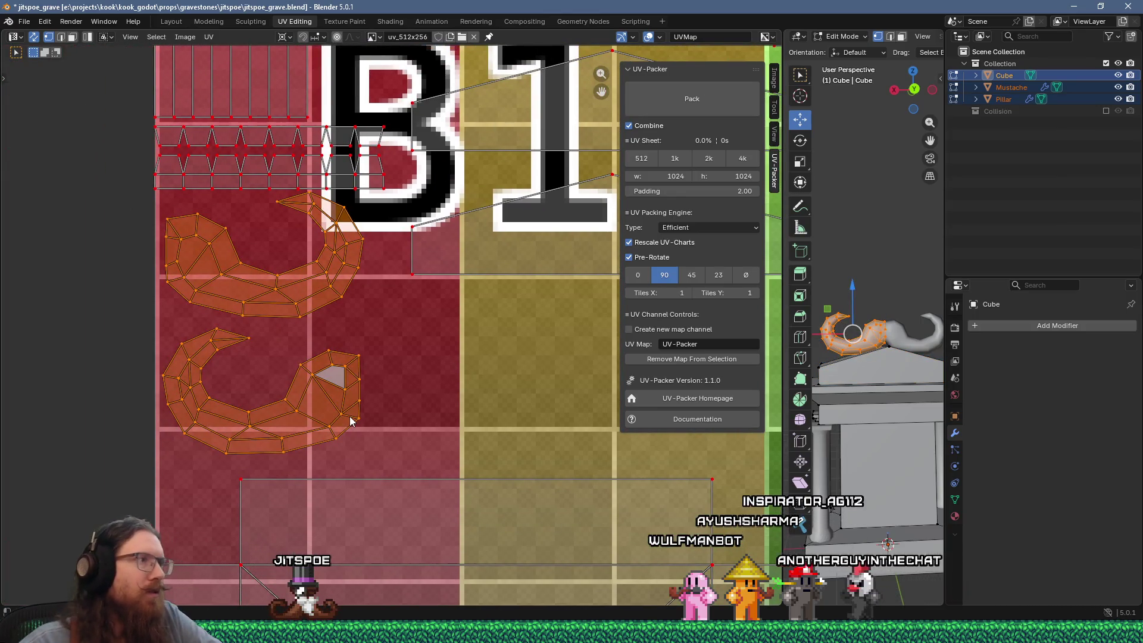
right_click(352, 420)
left_click(345, 412)
Inspect the pinned mustache islands around the B1 tile, then select the upper one
scroll(332, 378, "down", 4)
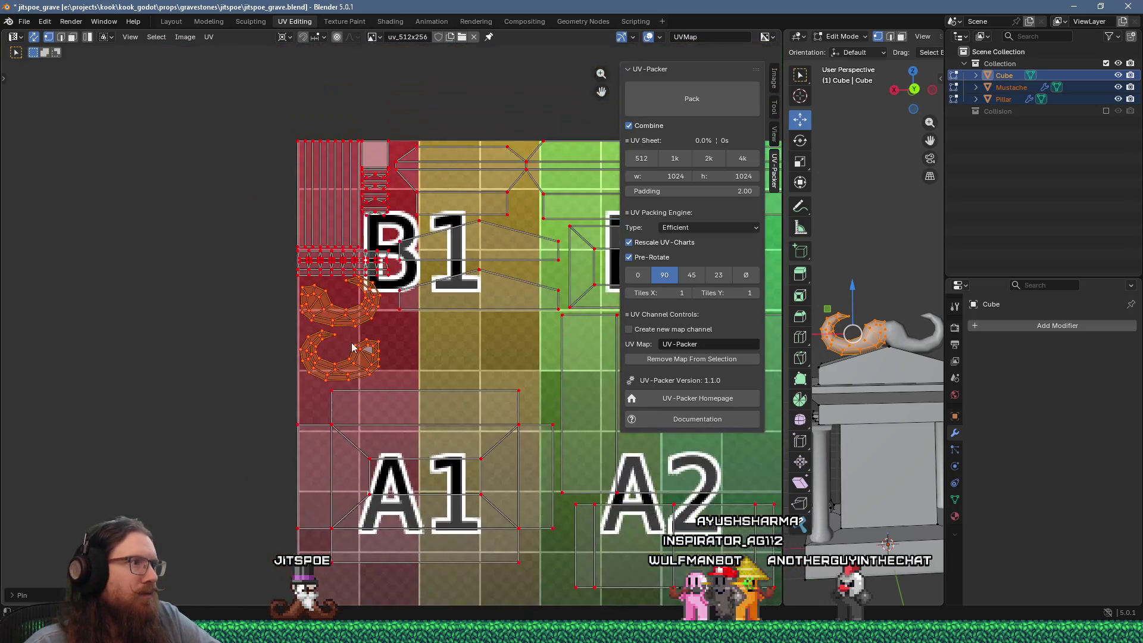
scroll(329, 278, "up", 3)
scroll(329, 278, "up", 2)
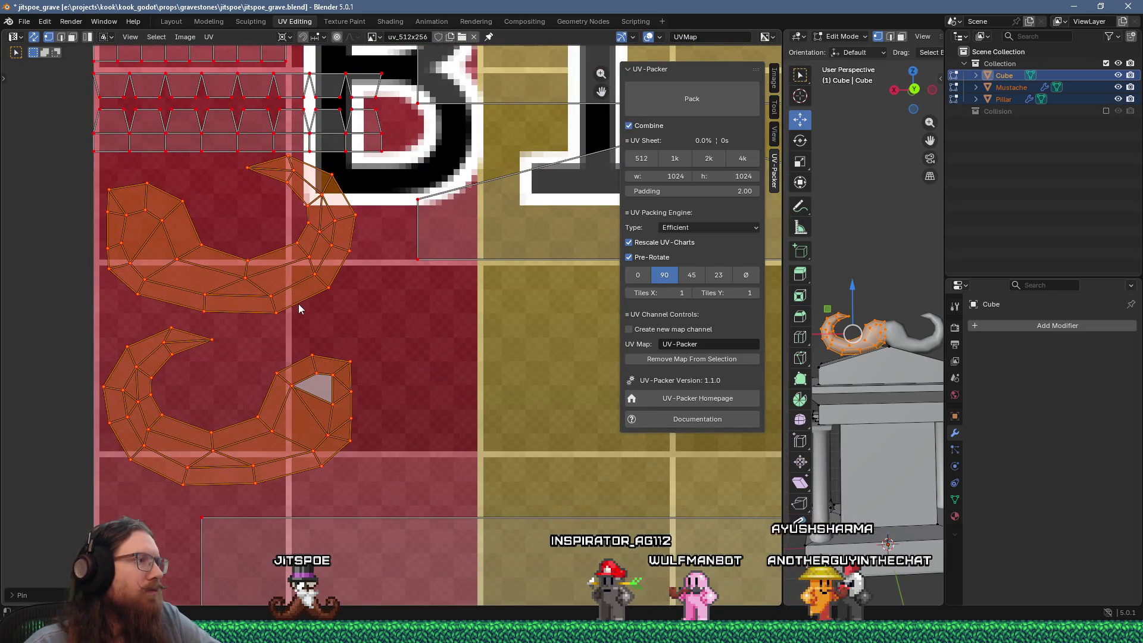
scroll(315, 315, "down", 2)
scroll(286, 328, "down", 5)
scroll(306, 353, "up", 3)
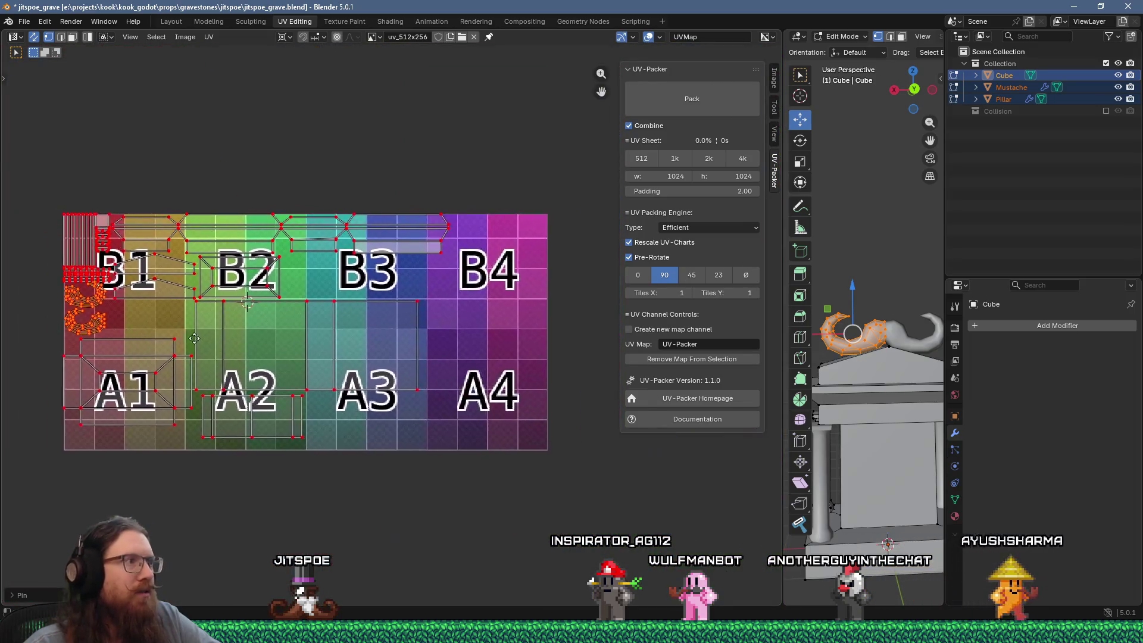
scroll(307, 353, "right", 5, "ctrl")
scroll(166, 337, "left", 4, "ctrl")
scroll(276, 328, "up", 2)
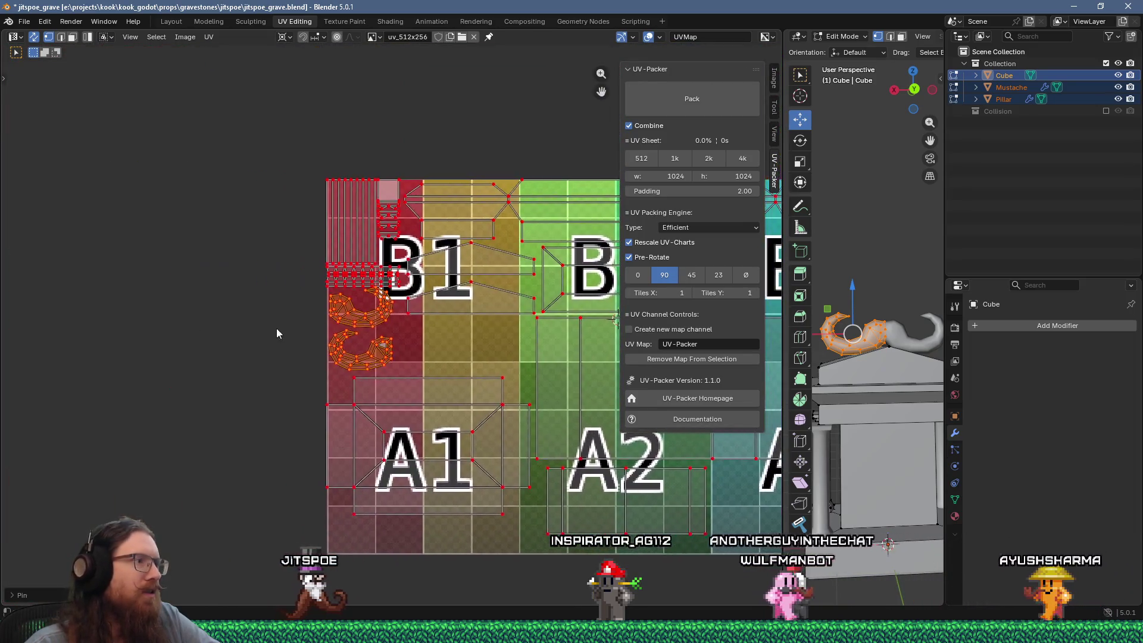
scroll(362, 344, "down", 3)
mouse_move(348, 298)
middle_mouse_down()
mouse_move(139, 328)
mouse_move(259, 344)
mouse_move(182, 358)
mouse_move(164, 354)
mouse_move(257, 348)
middle_mouse_up()
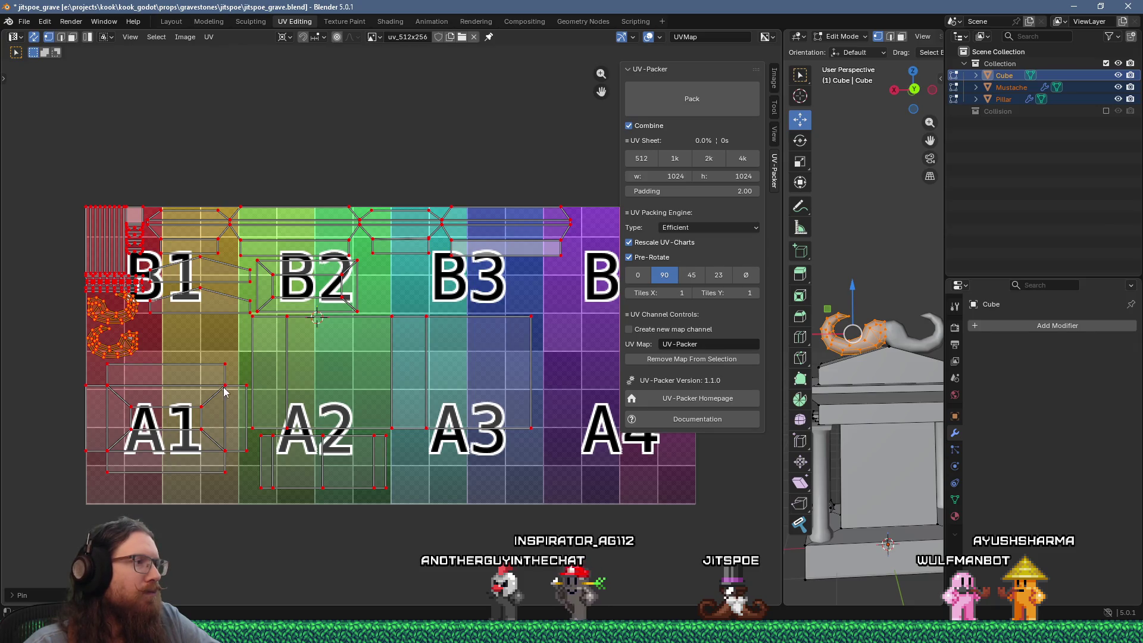
mouse_move(325, 395)
middle_mouse_down()
mouse_move(259, 394)
mouse_move(313, 378)
middle_mouse_up()
scroll(313, 378, "down", 1)
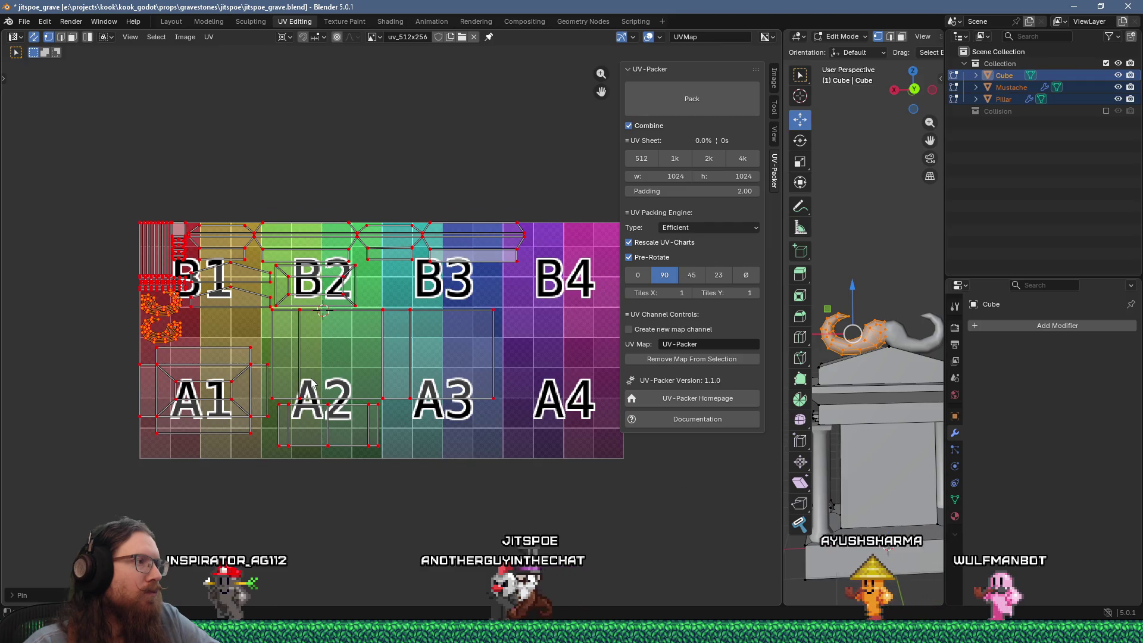
middle_click_drag(251, 359, 357, 368)
scroll(258, 344, "up", 1)
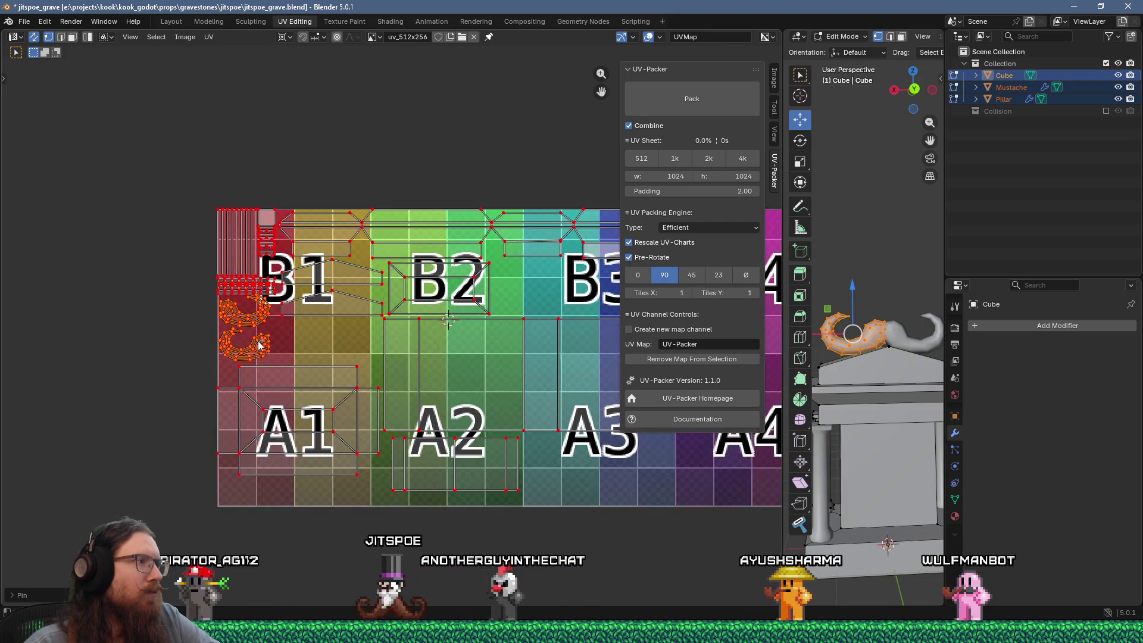
scroll(219, 327, "up", 5)
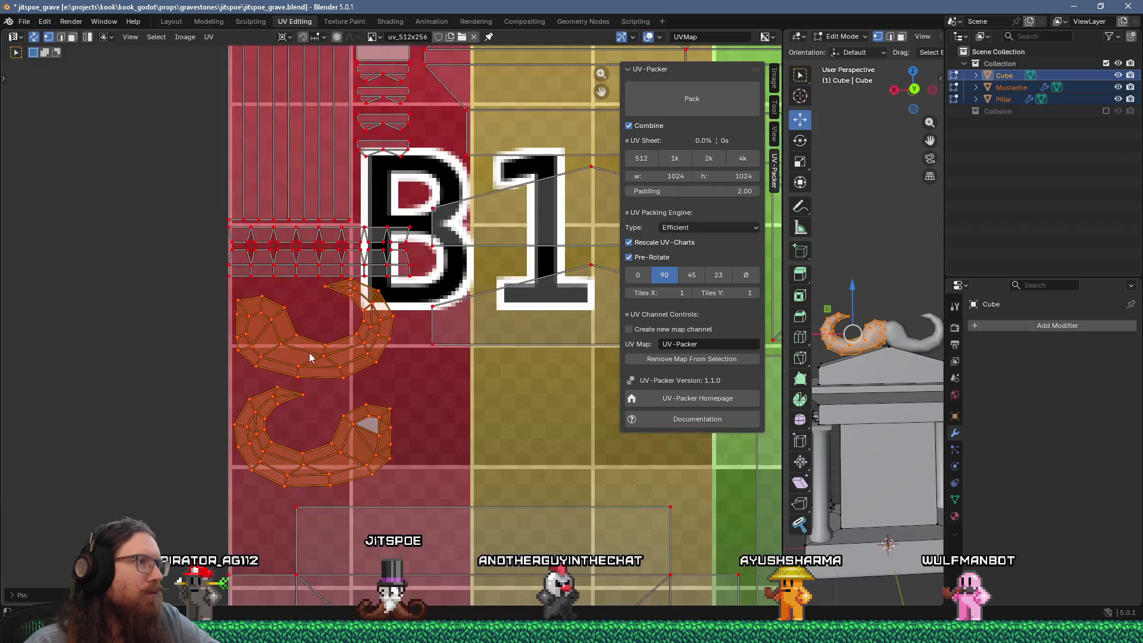
scroll(321, 384, "down", 4)
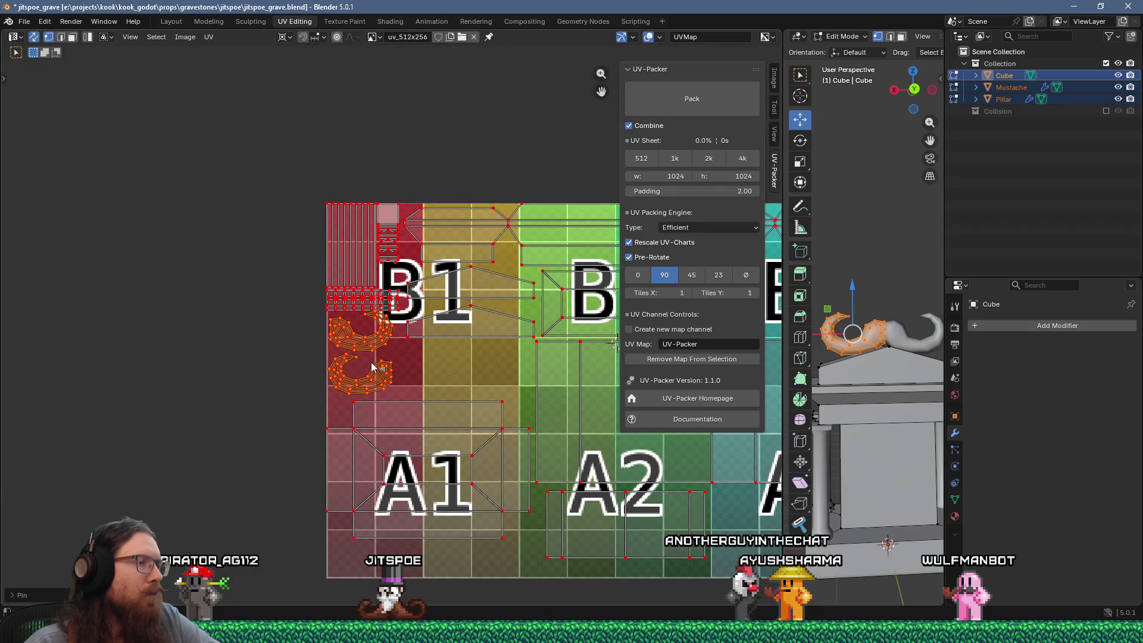
scroll(357, 357, "down", 3)
scroll(342, 349, "up", 4)
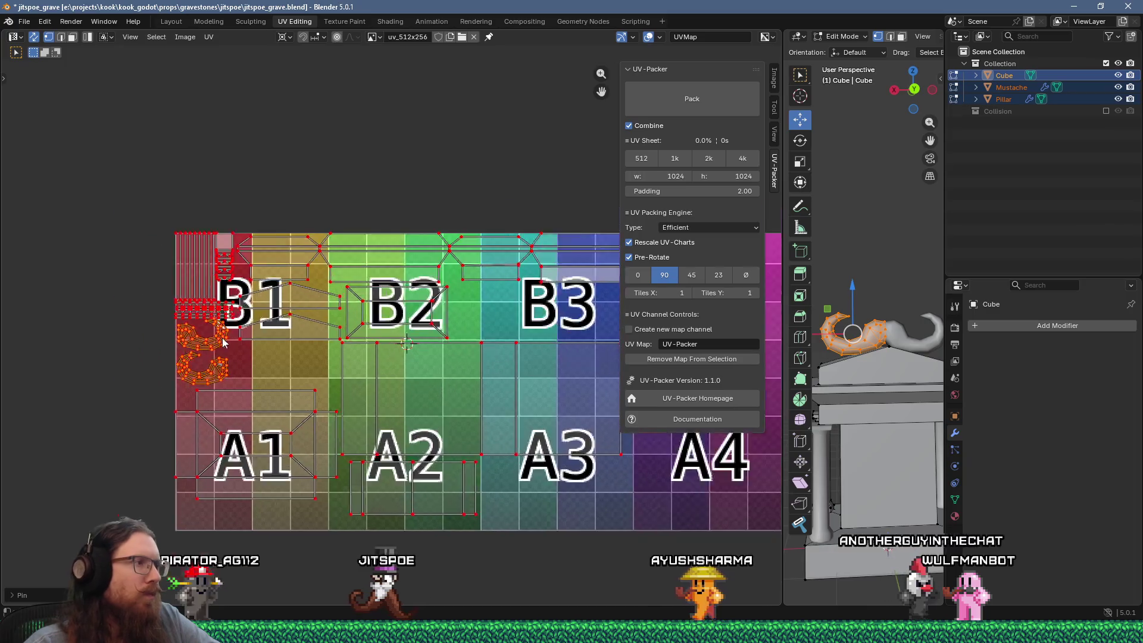
scroll(342, 350, "up", 2)
left_click(304, 350)
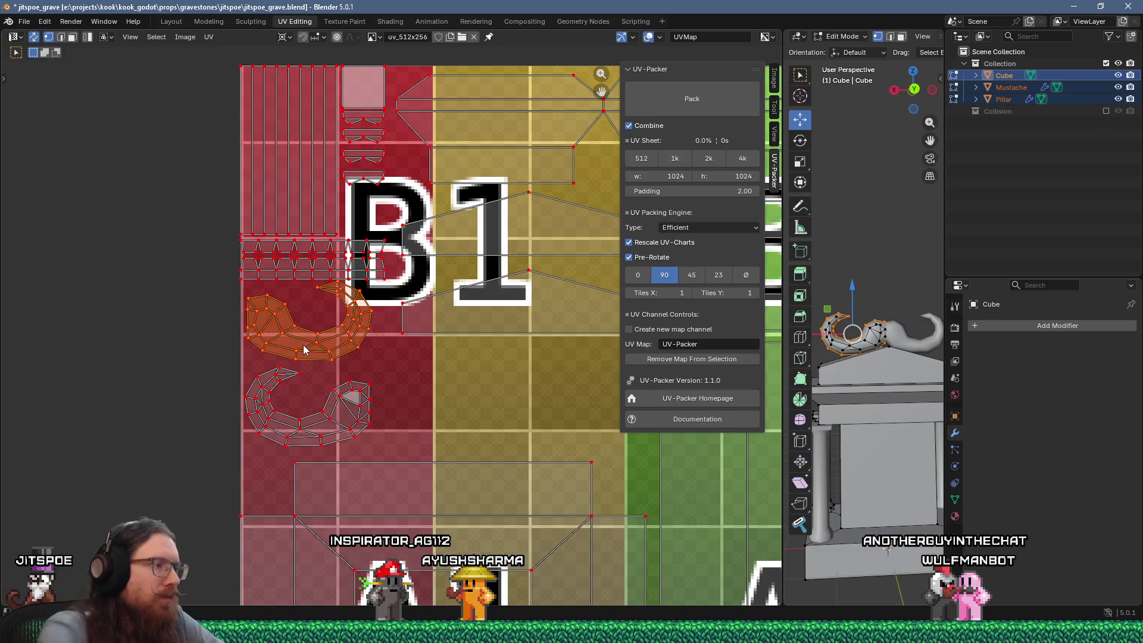
Place one mustache island beside the other, then move both lower in B1
key("g")
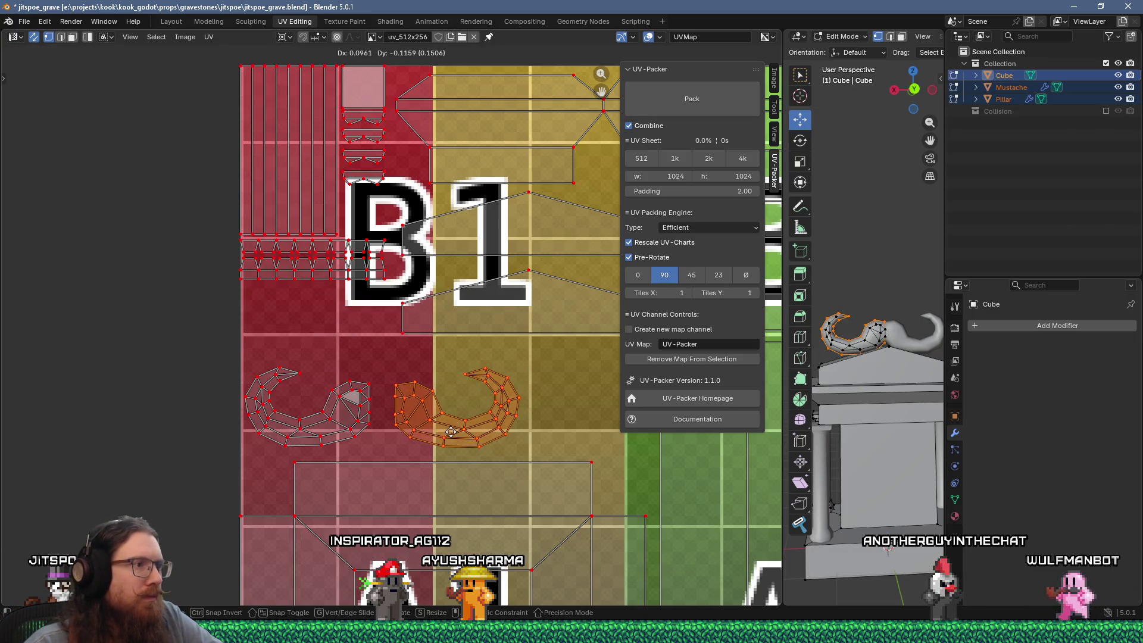
left_click(451, 432)
left_click(262, 393, "shift")
key("g")
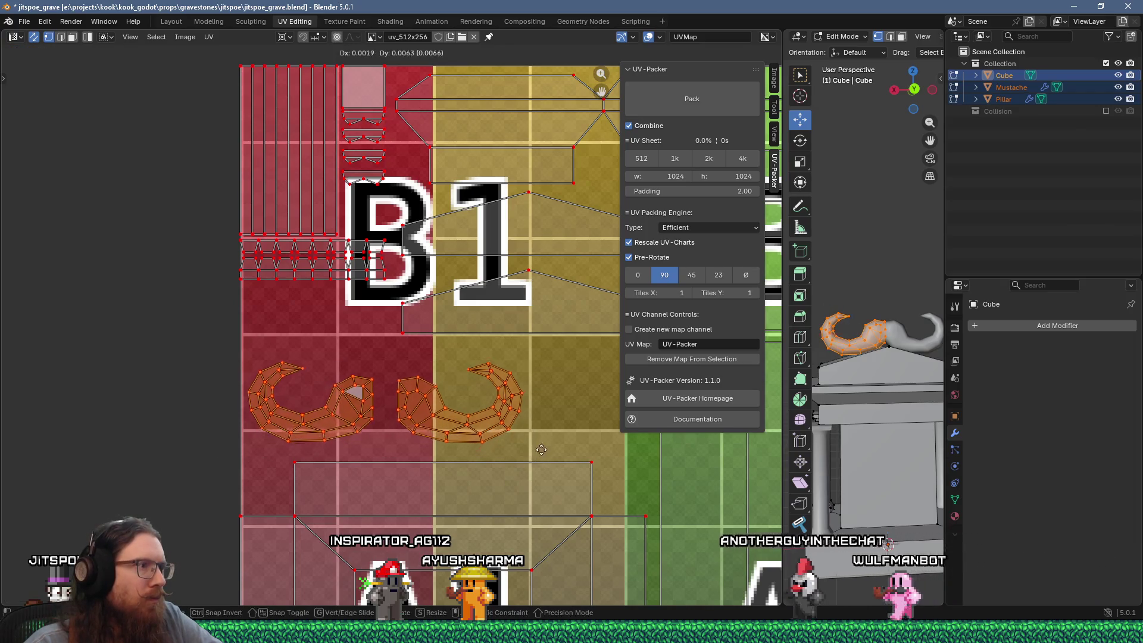
left_click(524, 444)
Select the A1 island, then return to Object Mode
scroll(500, 418, "down", 4)
mouse_move(499, 418)
middle_mouse_down()
mouse_move(363, 353)
mouse_move(226, 353)
mouse_move(381, 374)
mouse_move(272, 374)
middle_mouse_up()
scroll(243, 402, "down", 1)
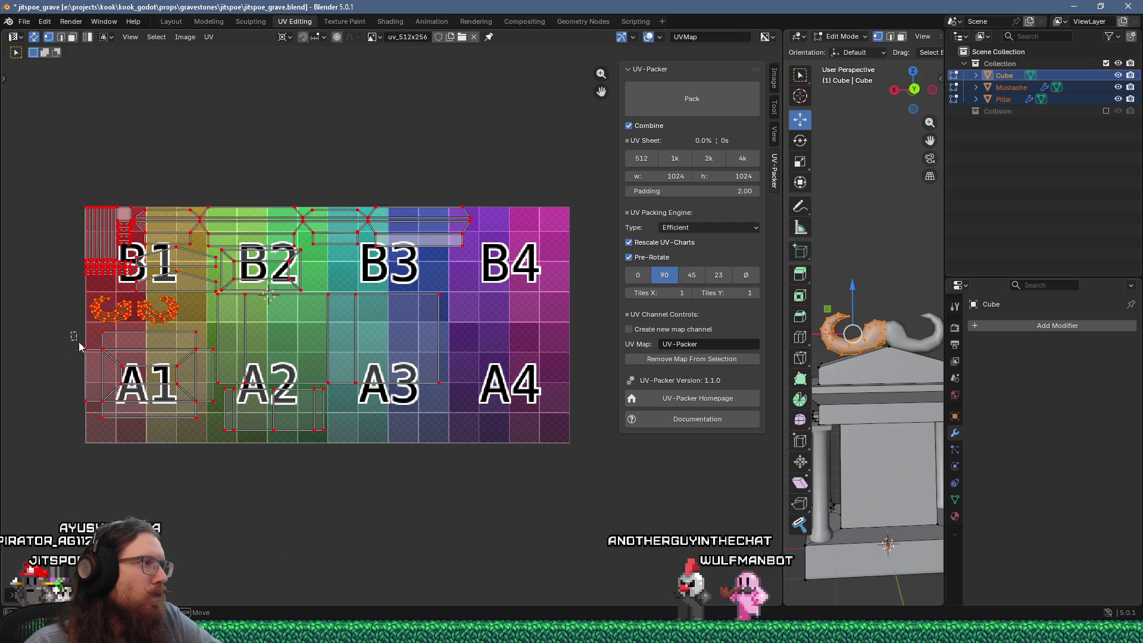
left_click_drag(214, 426, 213, 427)
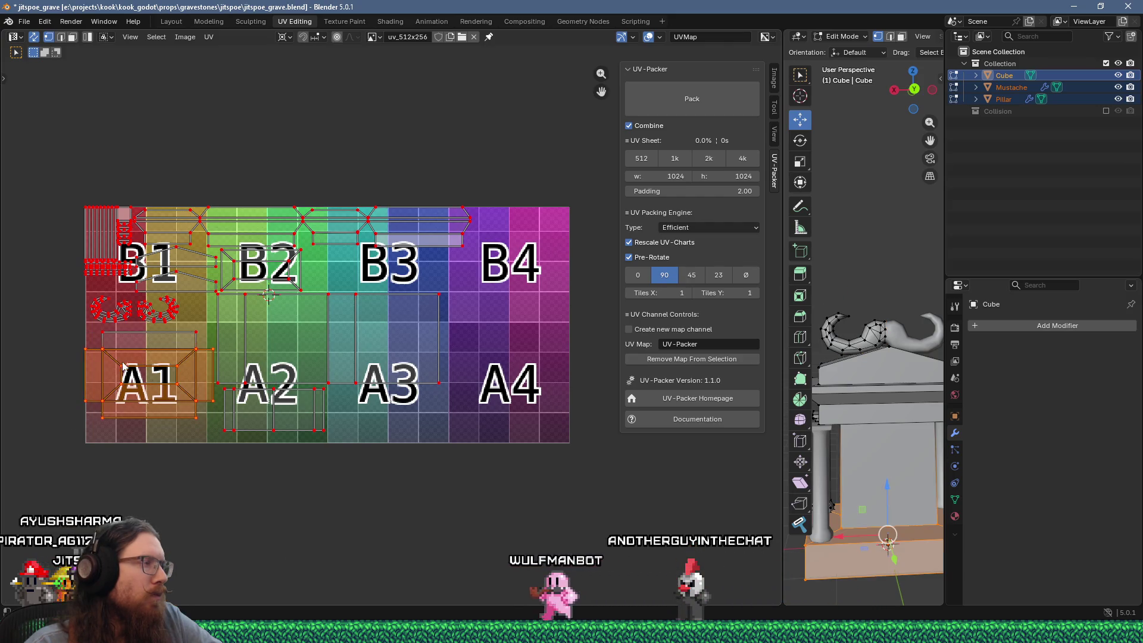
left_click_drag(97, 328, 209, 355)
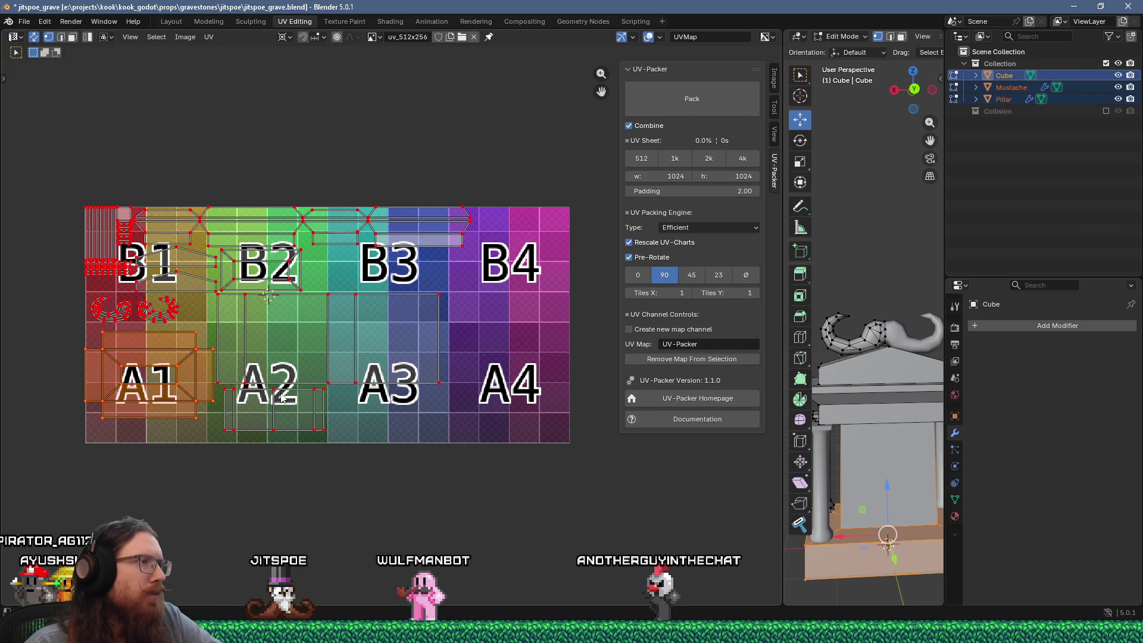
key("Tab")
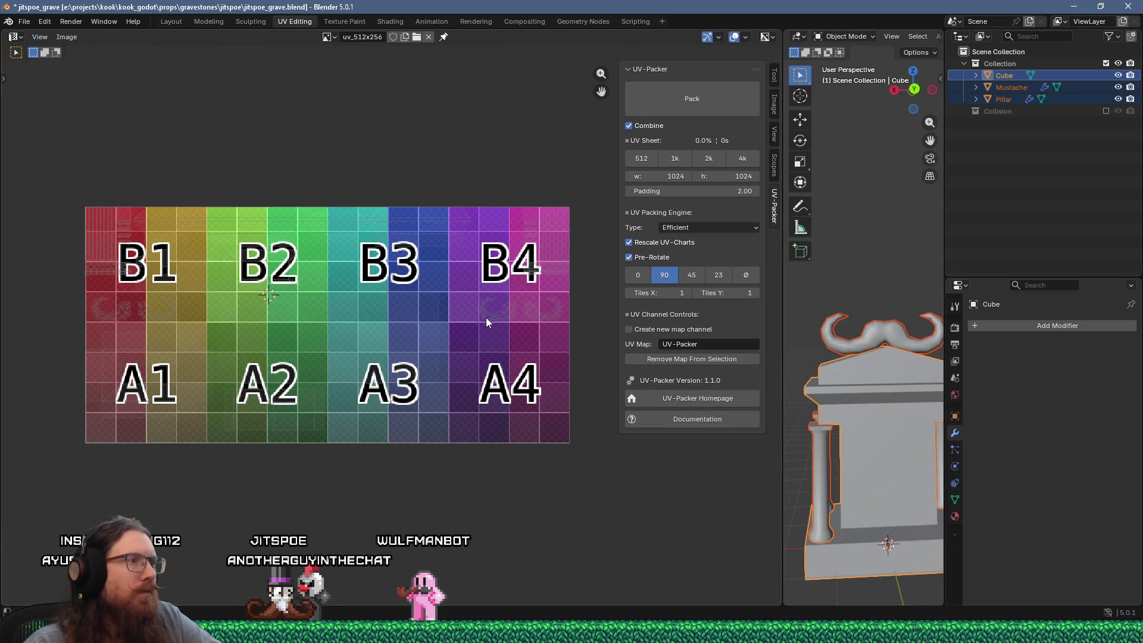
Toggle back into Edit Mode and save jitspoe_grave.blend via File > Save
key("Tab")
key("Tab")
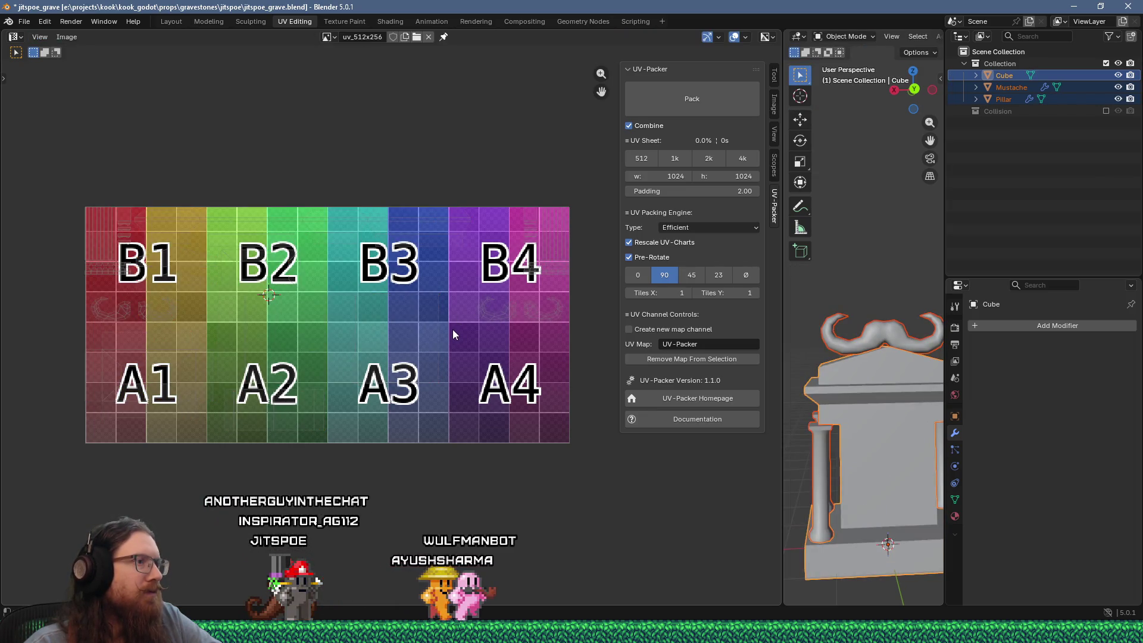
key("Tab")
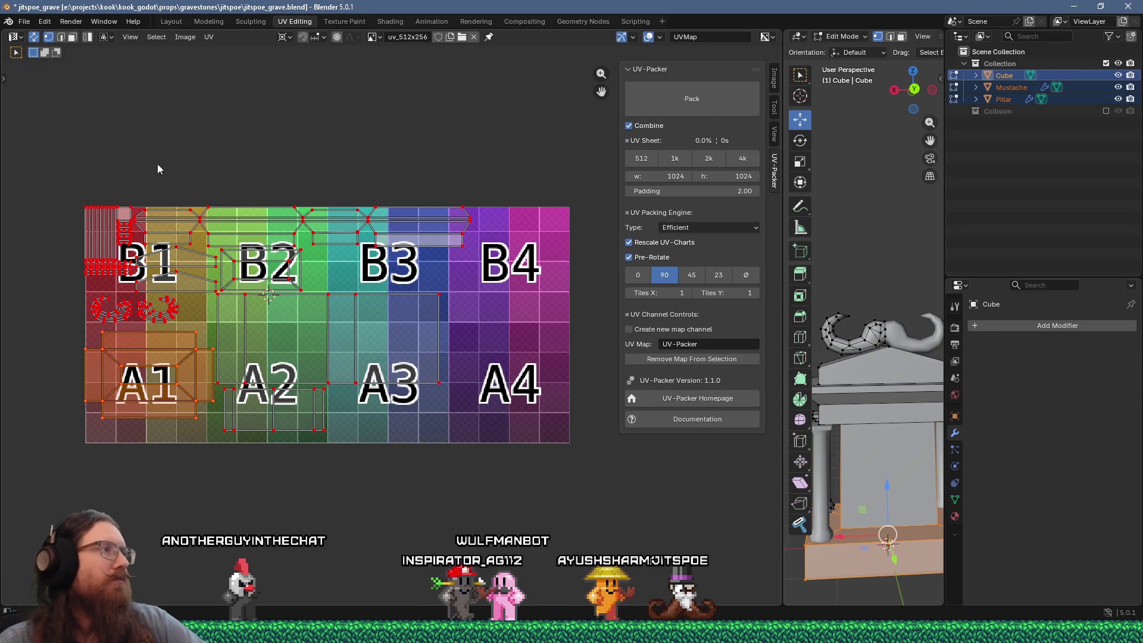
left_click(24, 21)
left_click(48, 100)
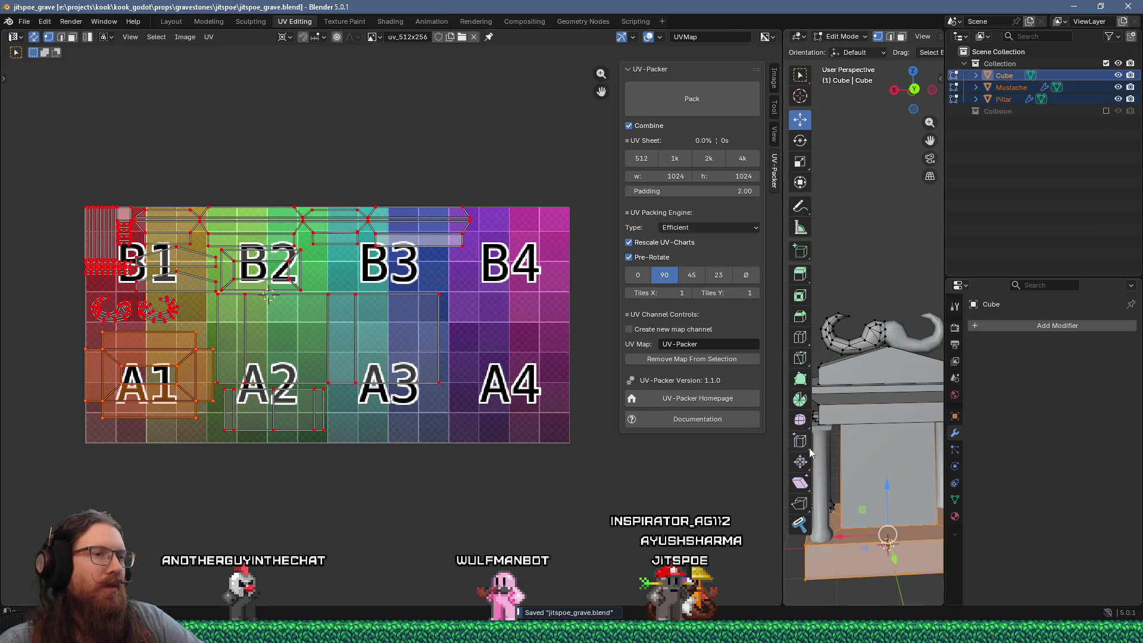
Widen the 3D view, orbit to a front view, and switch editing to the Pillar
left_click_drag(782, 492, 575, 492)
mouse_move(822, 470)
middle_mouse_down()
mouse_move(867, 470)
mouse_move(756, 381)
mouse_move(868, 373)
mouse_move(687, 412)
mouse_move(689, 441)
mouse_move(718, 440)
middle_mouse_up()
scroll(866, 470, "up", 2)
key("alt+q")
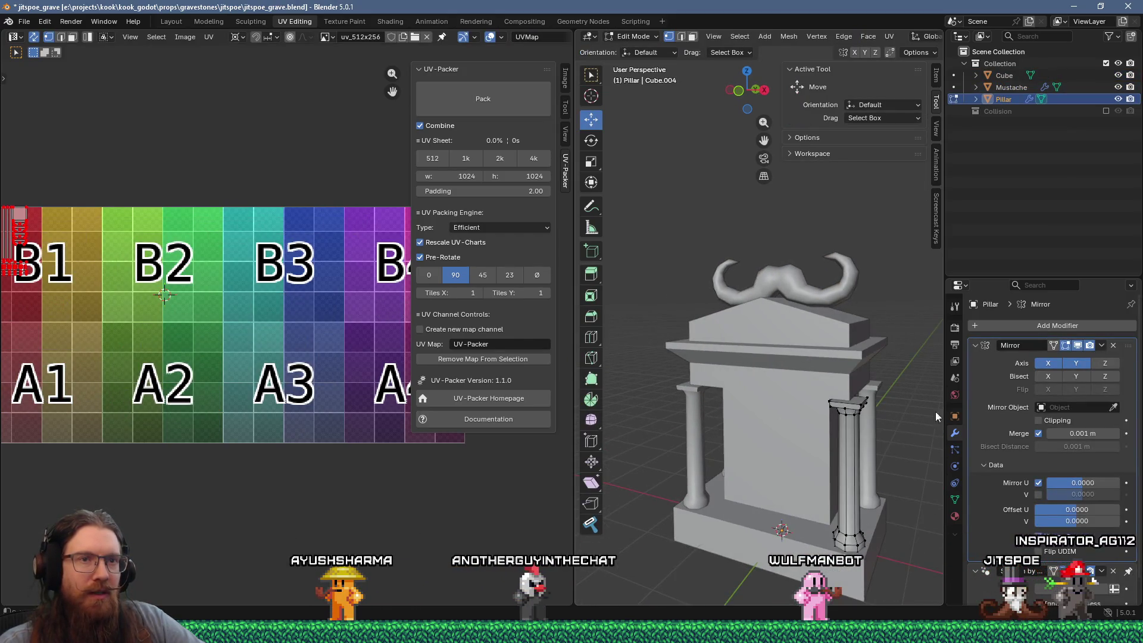
Turn off the Y axis on the Pillar's Mirror modifier, leaving X only
left_click(1071, 364)
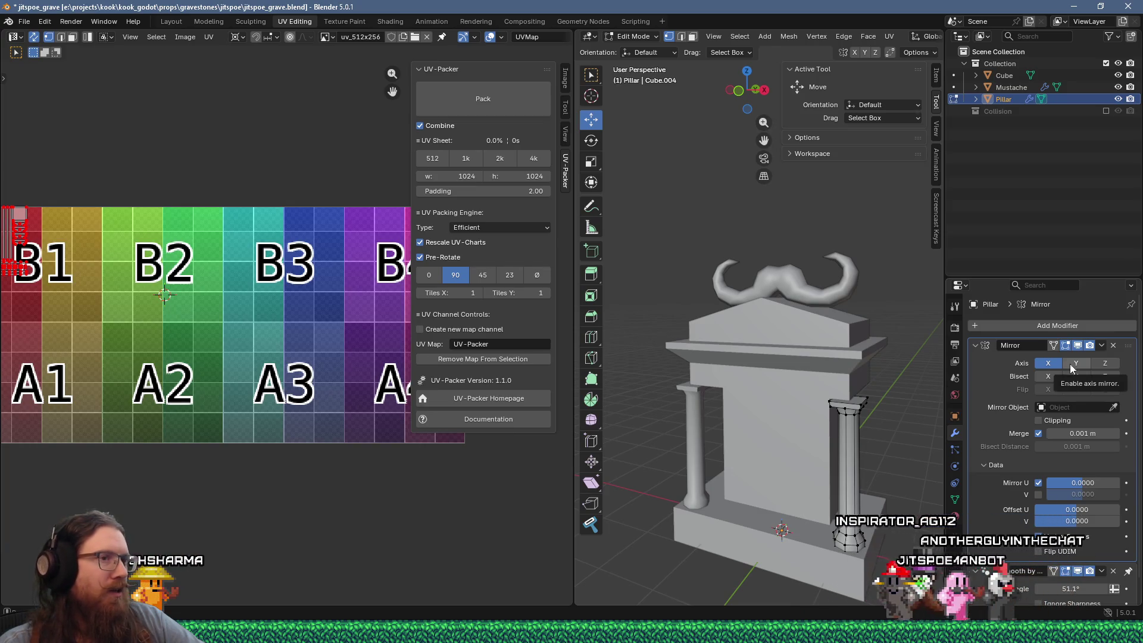
scroll(245, 301, "down", 2)
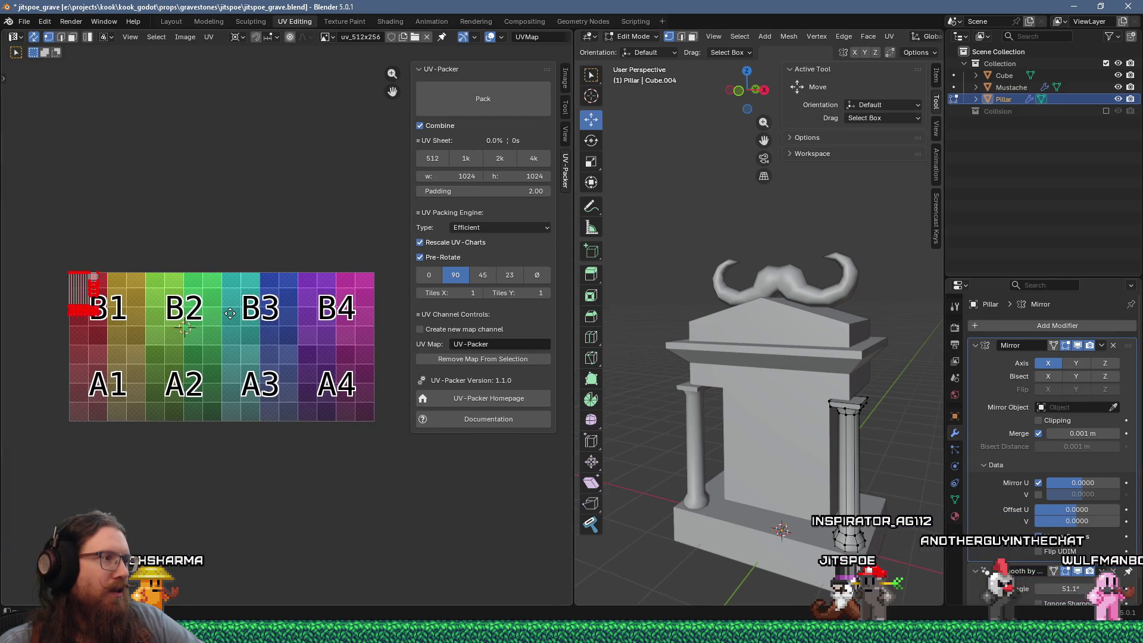
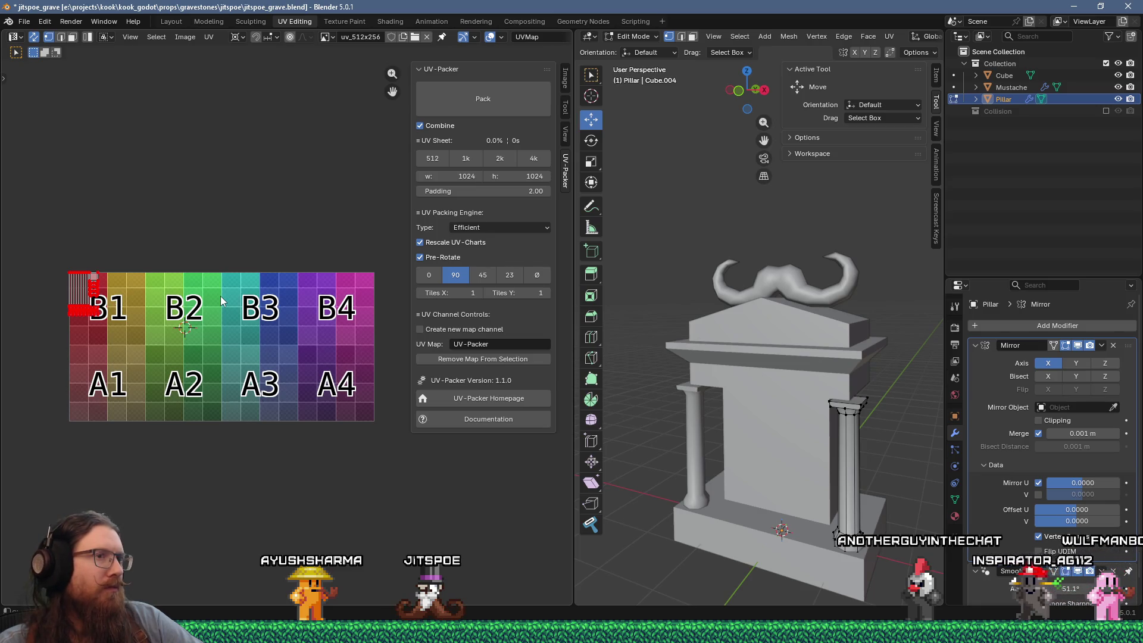
Switch the pillar's Mirror modifier axis from X to Y and return to Object Mode
left_click(1048, 363)
left_click(1066, 363)
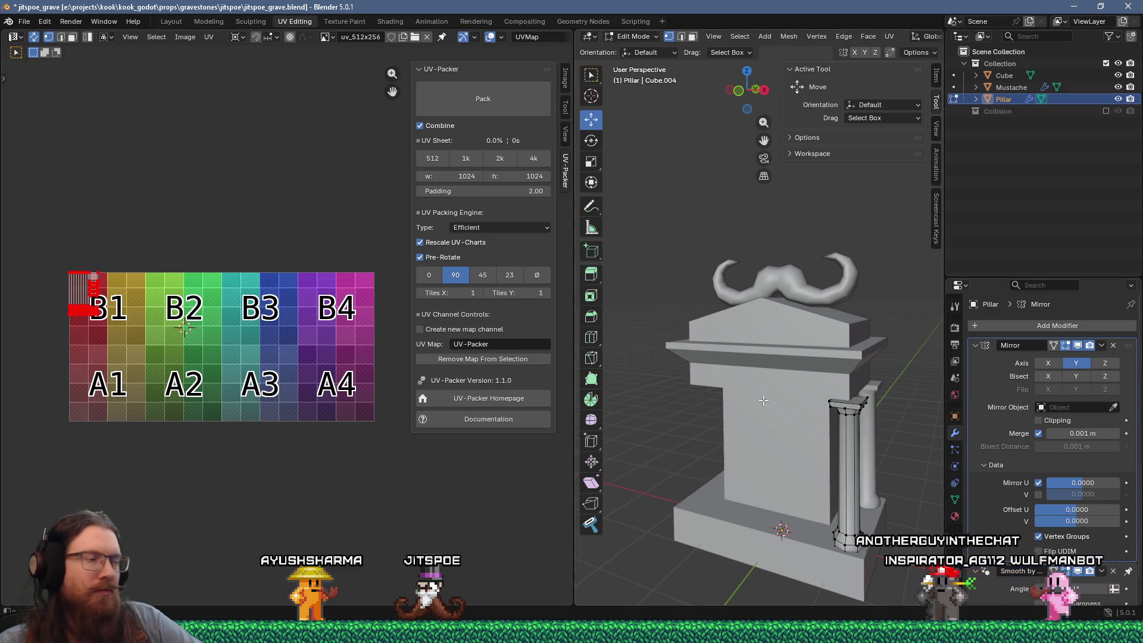
key("Tab")
scroll(287, 287, "up", 3)
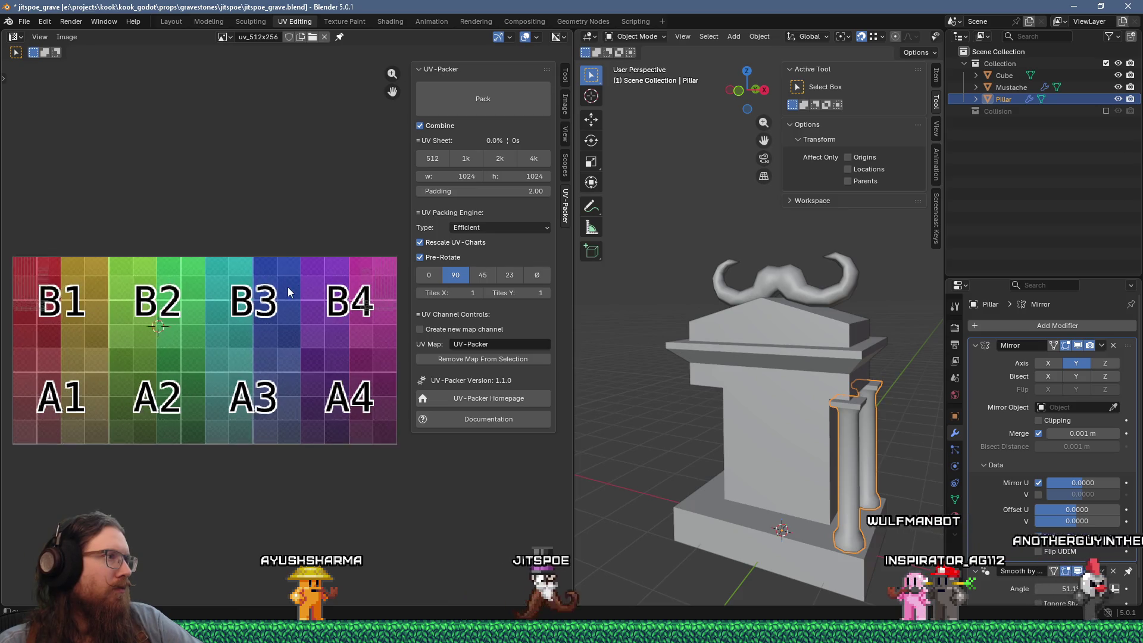
scroll(307, 288, "down", 2)
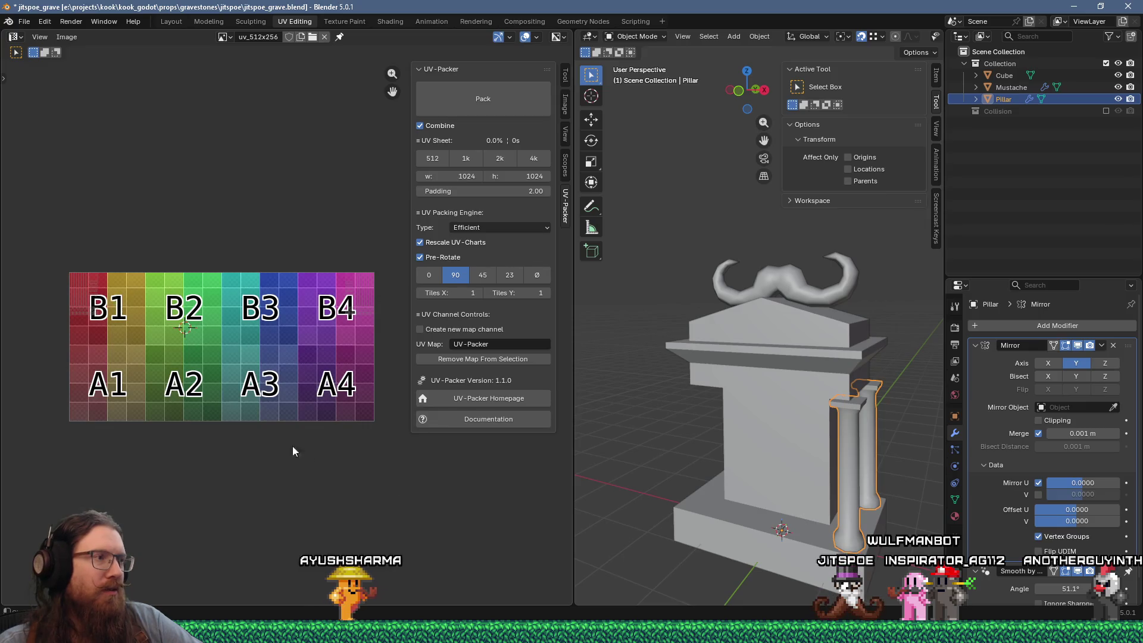
scroll(981, 440, "down", 1)
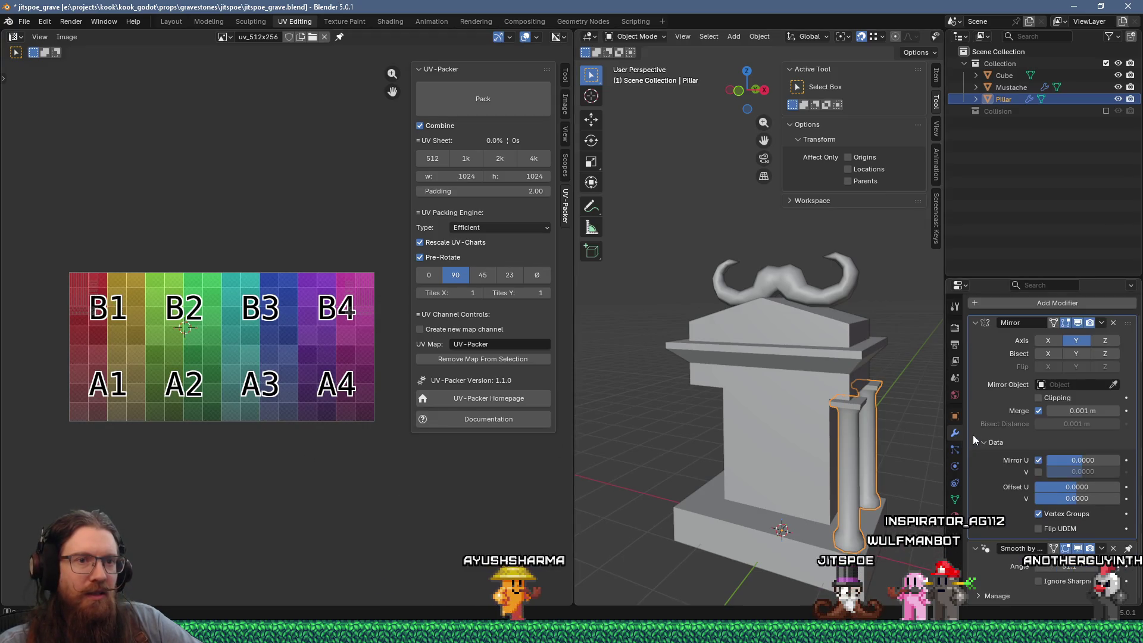
scroll(982, 439, "up", 1)
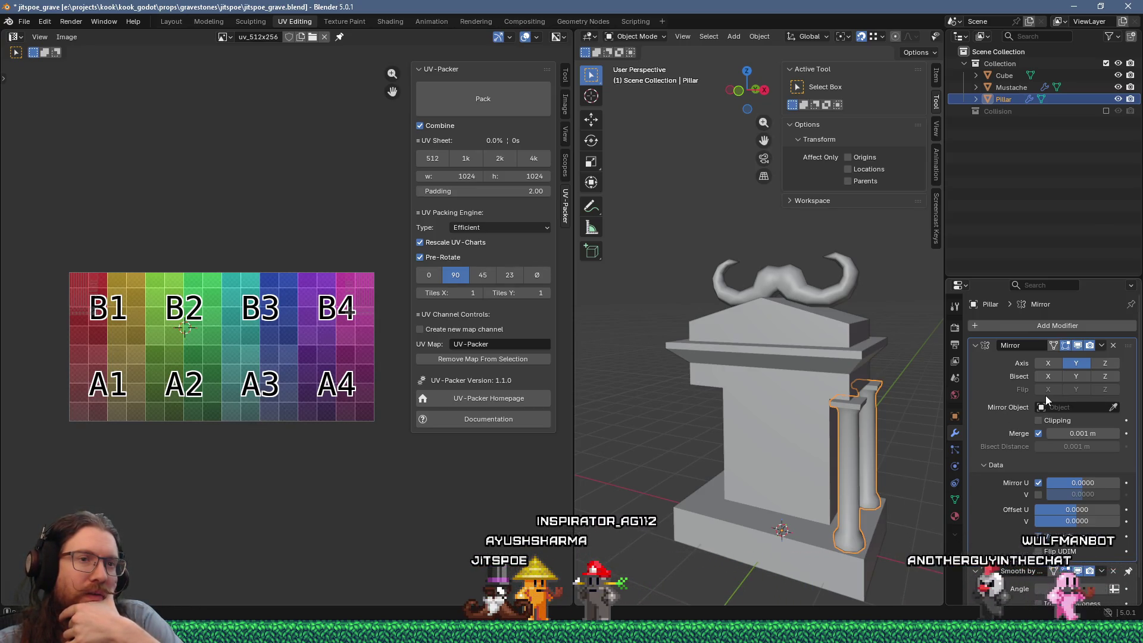
Duplicate the Mirror modifier and set Mirror.001 to the X axis with Mirror U unchecked
left_click(1102, 346)
left_click(1080, 367)
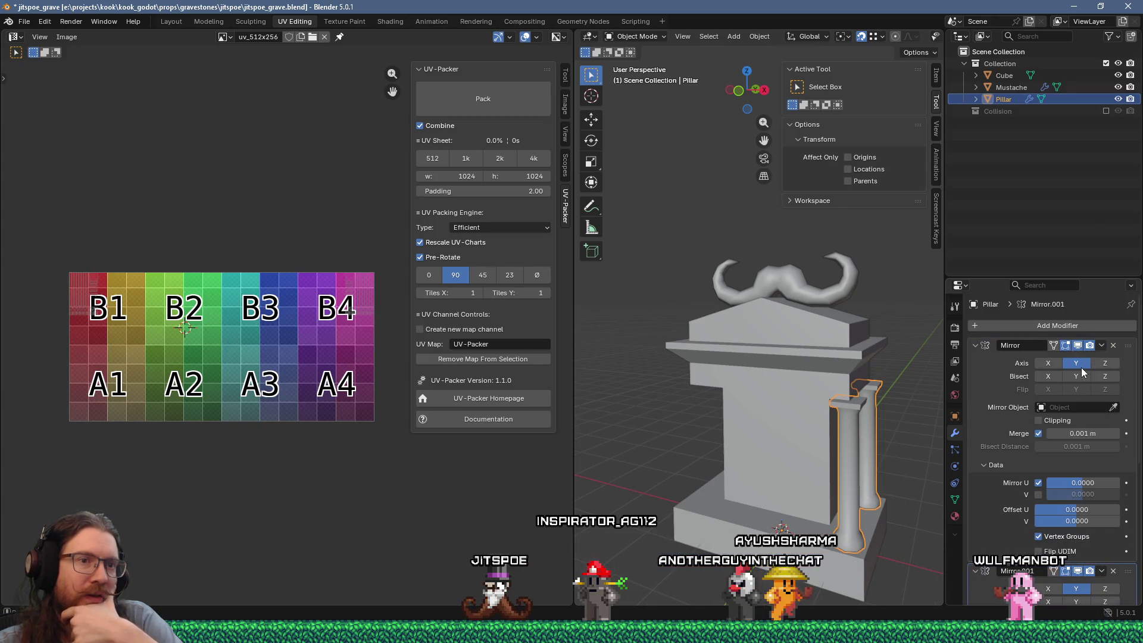
scroll(1066, 448, "down", 2)
scroll(1065, 448, "down", 5)
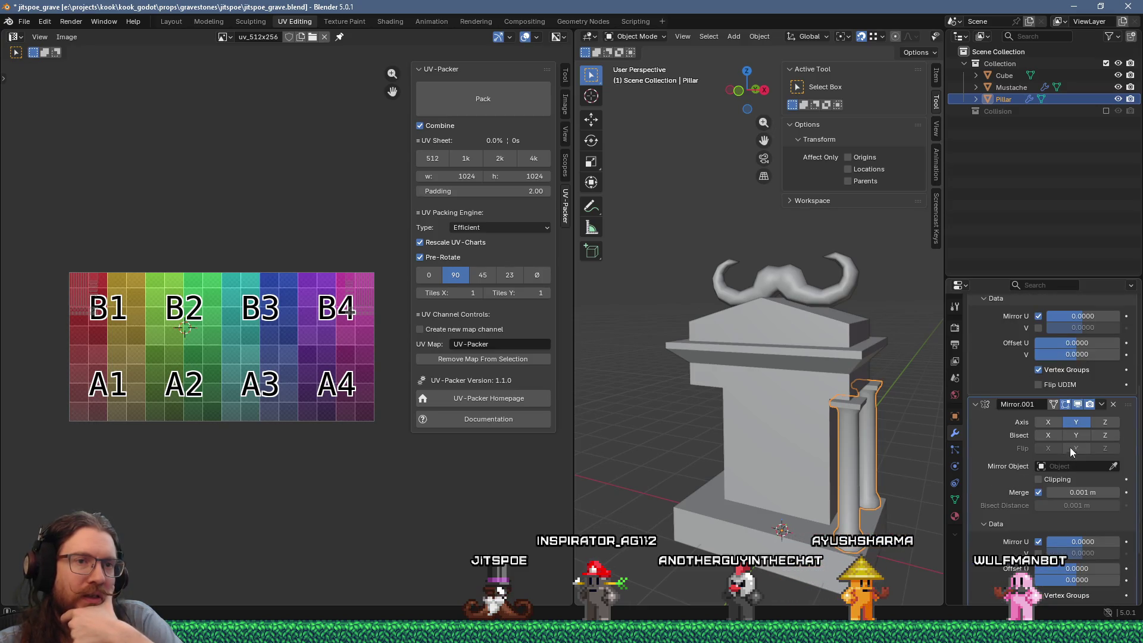
left_click(1049, 423)
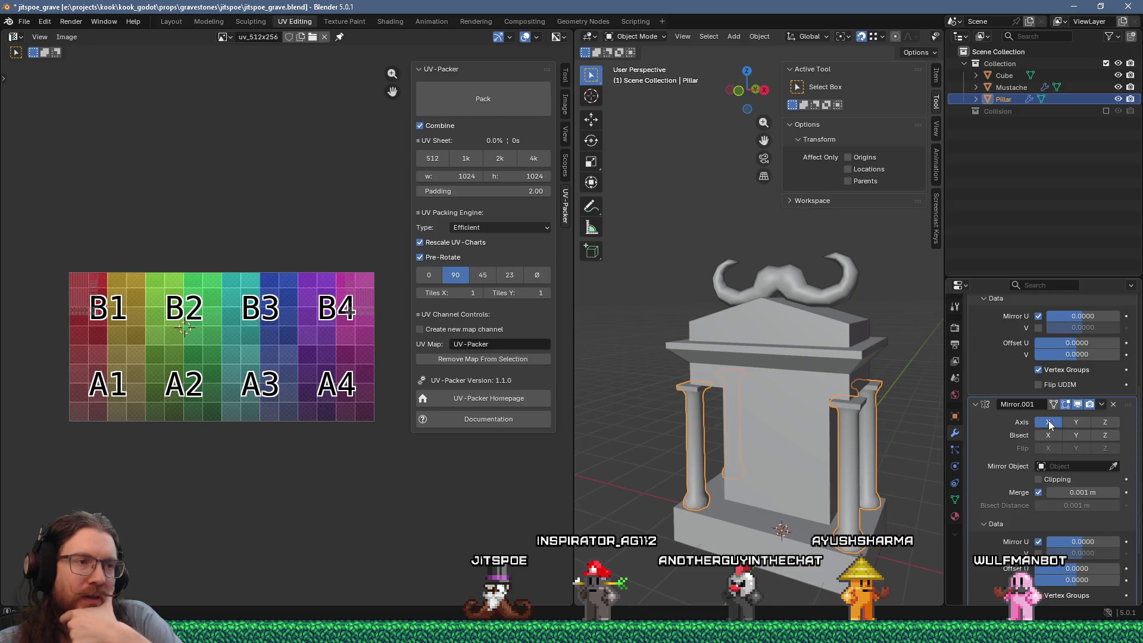
left_click(1038, 542)
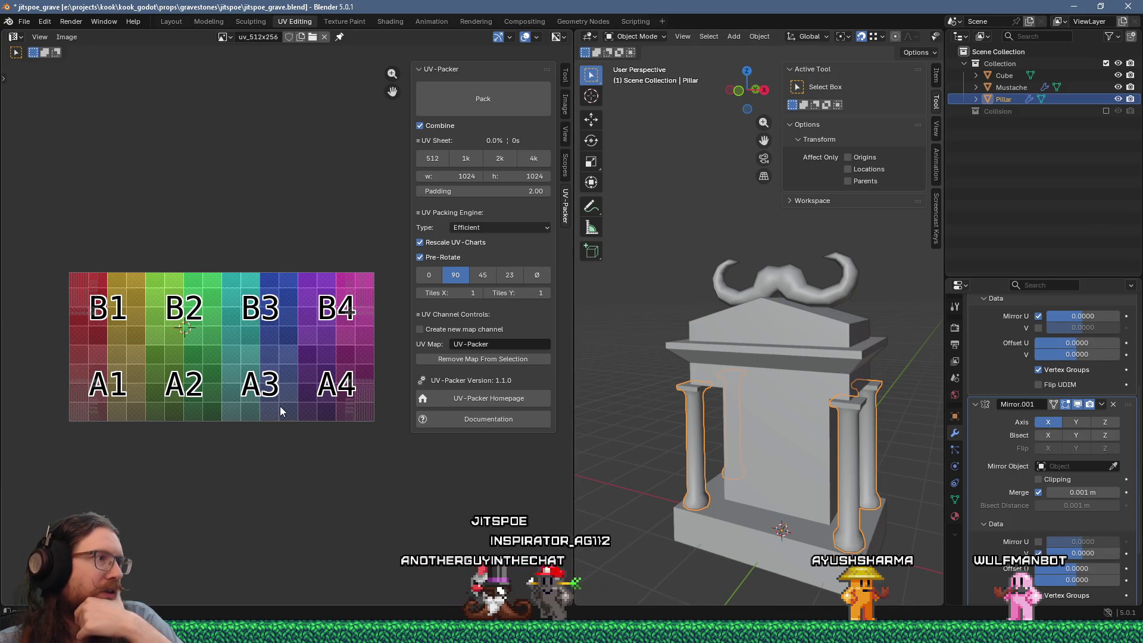
Pan the UV view to show the B4 and A4 checker tiles
middle_click_drag(280, 406, 363, 430)
scroll(362, 429, "up", 2)
middle_click_drag(270, 395, 169, 389)
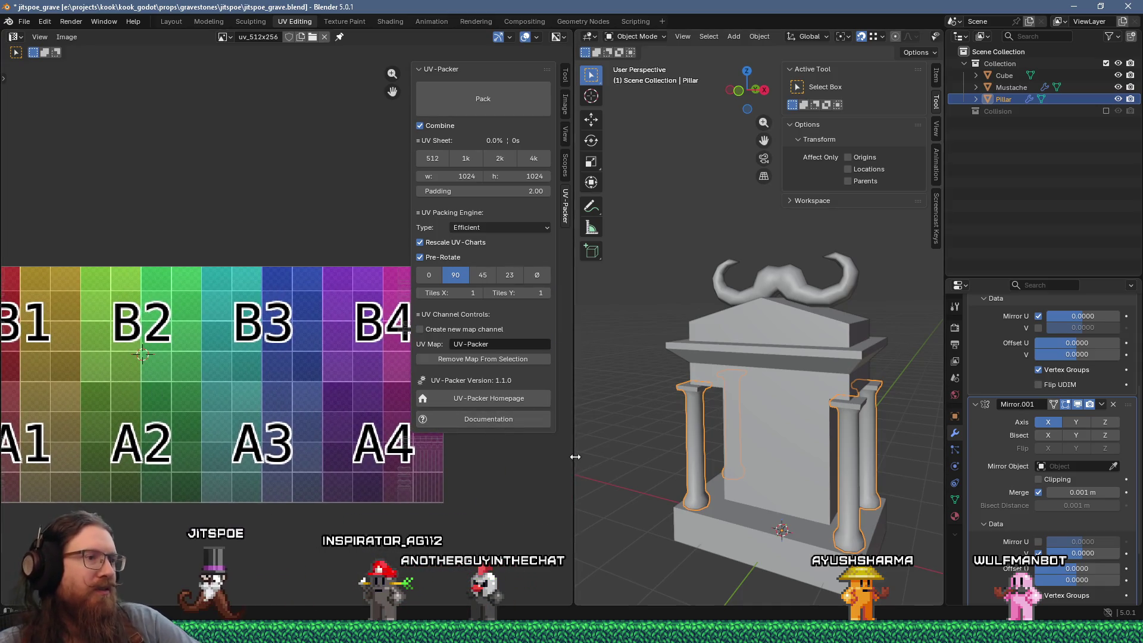
Widen the UV Editor, then put the Cube in Edit Mode with all its UVs selected
left_click_drag(575, 457, 801, 456)
middle_click_drag(384, 352, 352, 366)
key("Tab")
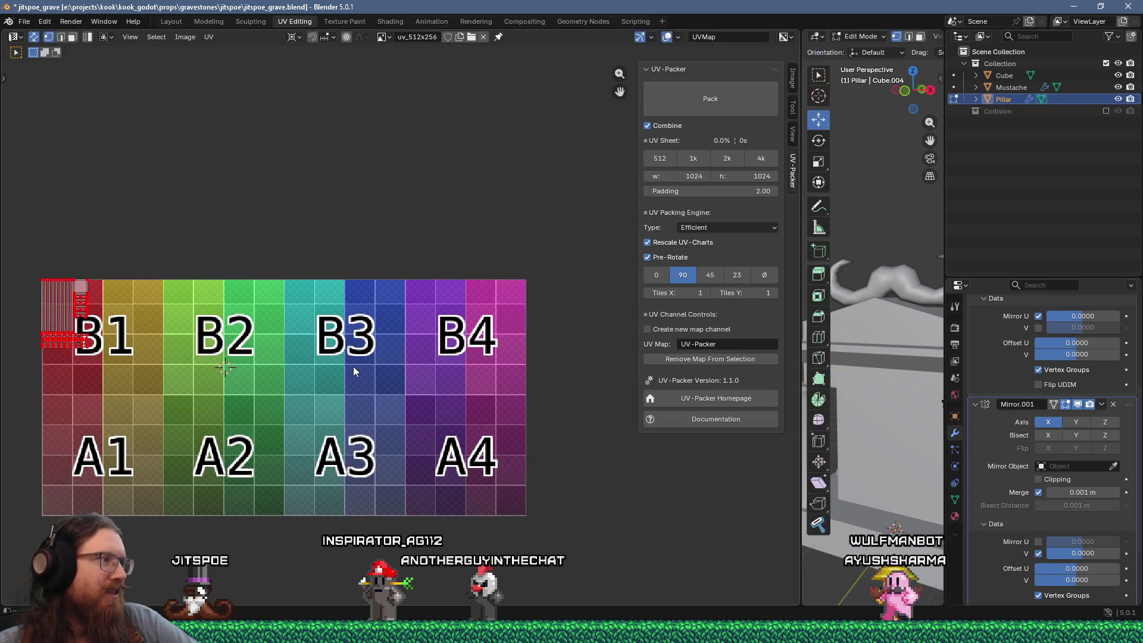
key("Tab")
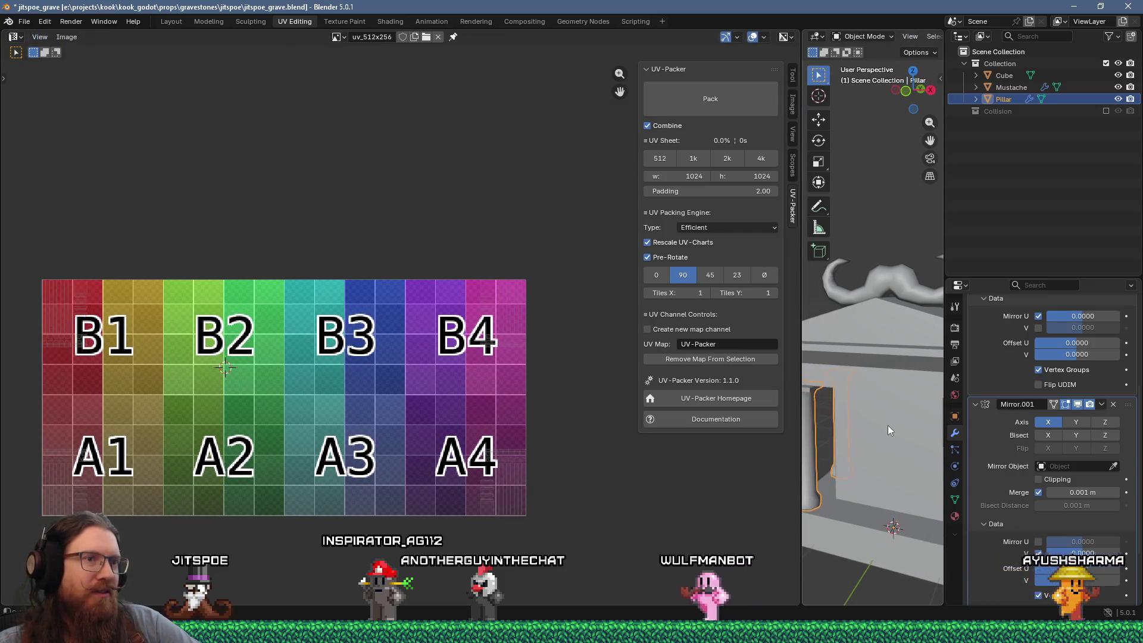
left_click(891, 415)
key("Tab")
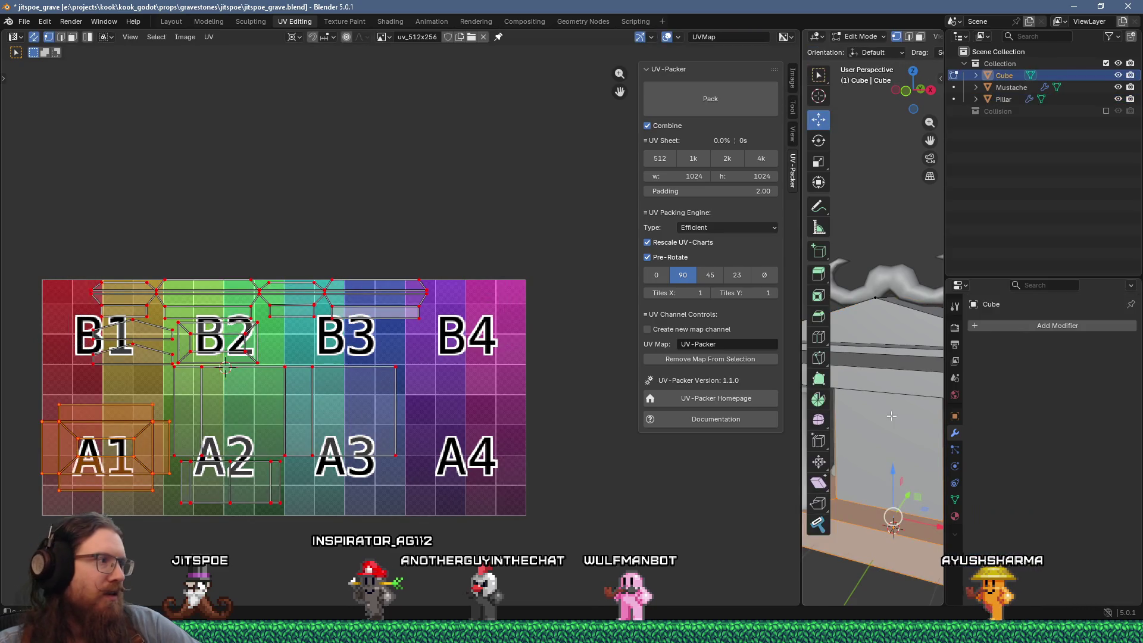
key("alt+a")
key("a")
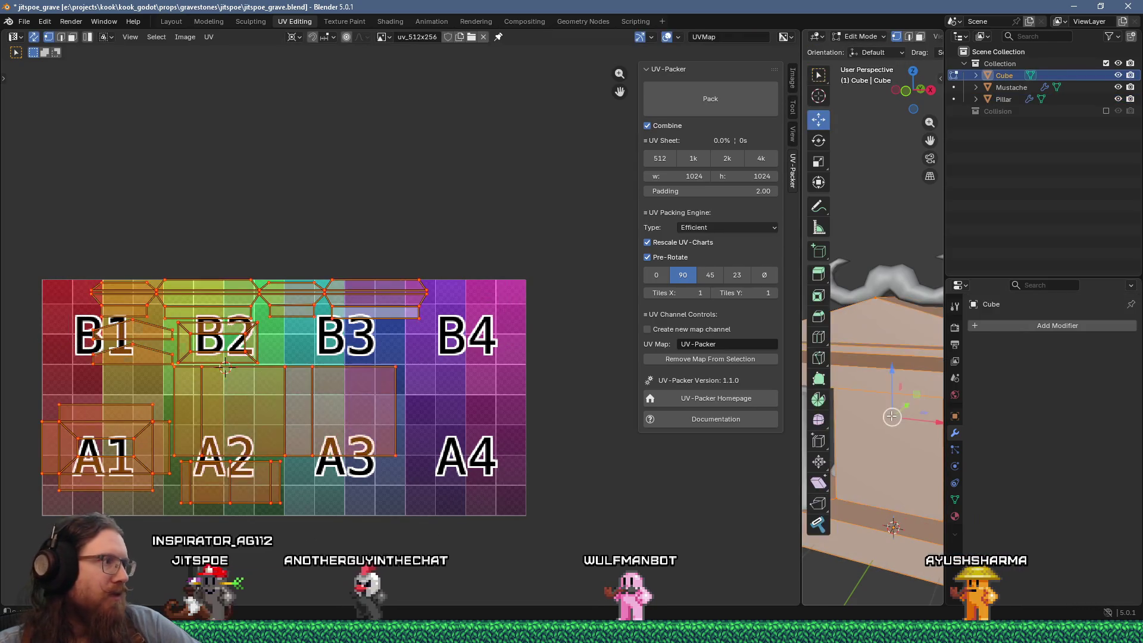
Enlarge the Cube's UV layout in view and box-select the island over tile A1
middle_click_drag(291, 423, 394, 368)
scroll(394, 368, "up", 1)
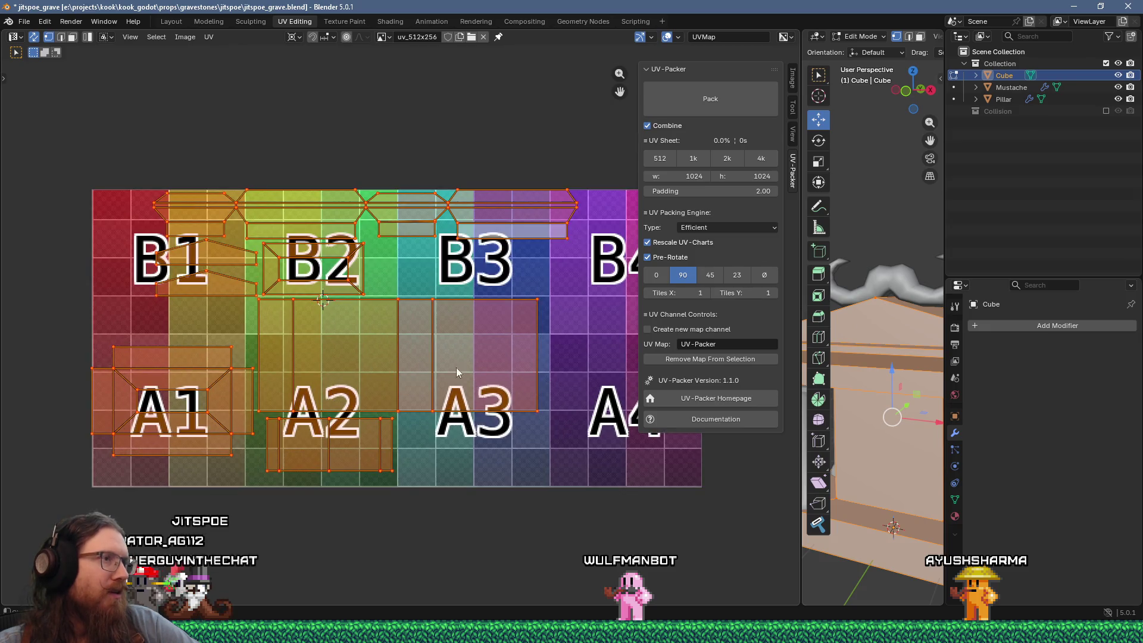
left_click_drag(803, 460, 924, 460)
middle_click_drag(524, 375, 562, 435)
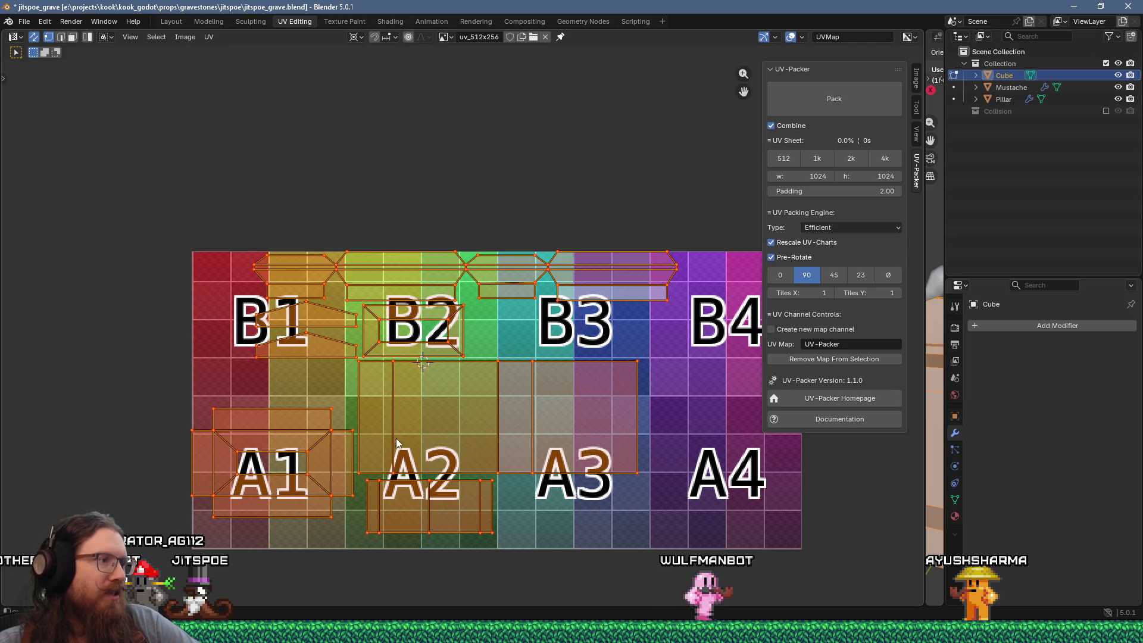
middle_click_drag(384, 436, 269, 434)
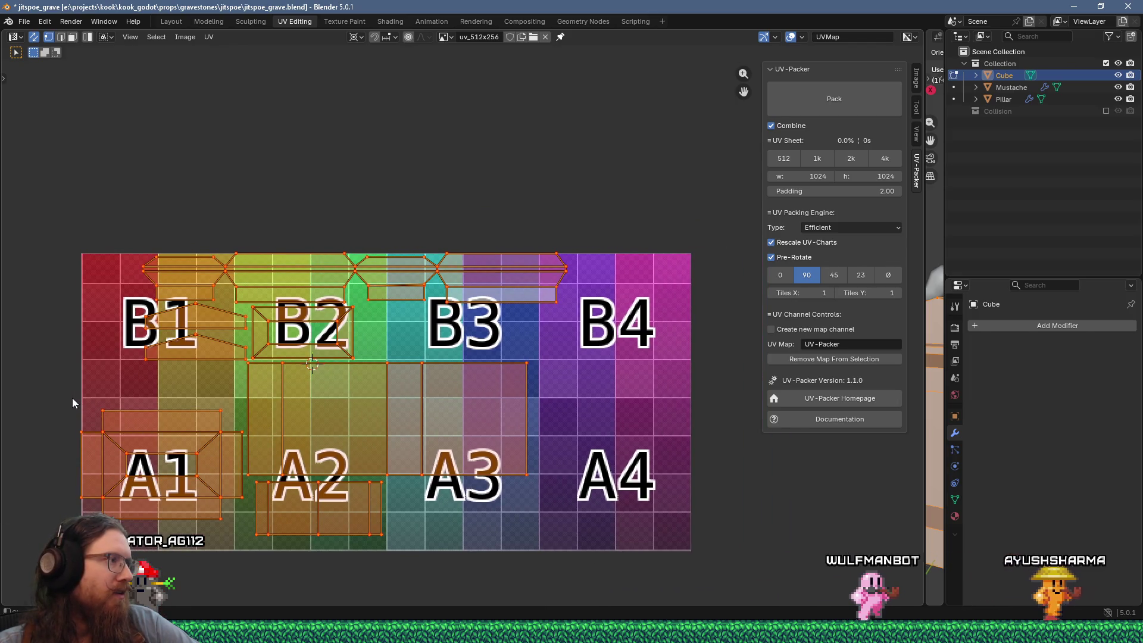
left_click_drag(62, 397, 162, 510)
left_click_drag(245, 535, 244, 534)
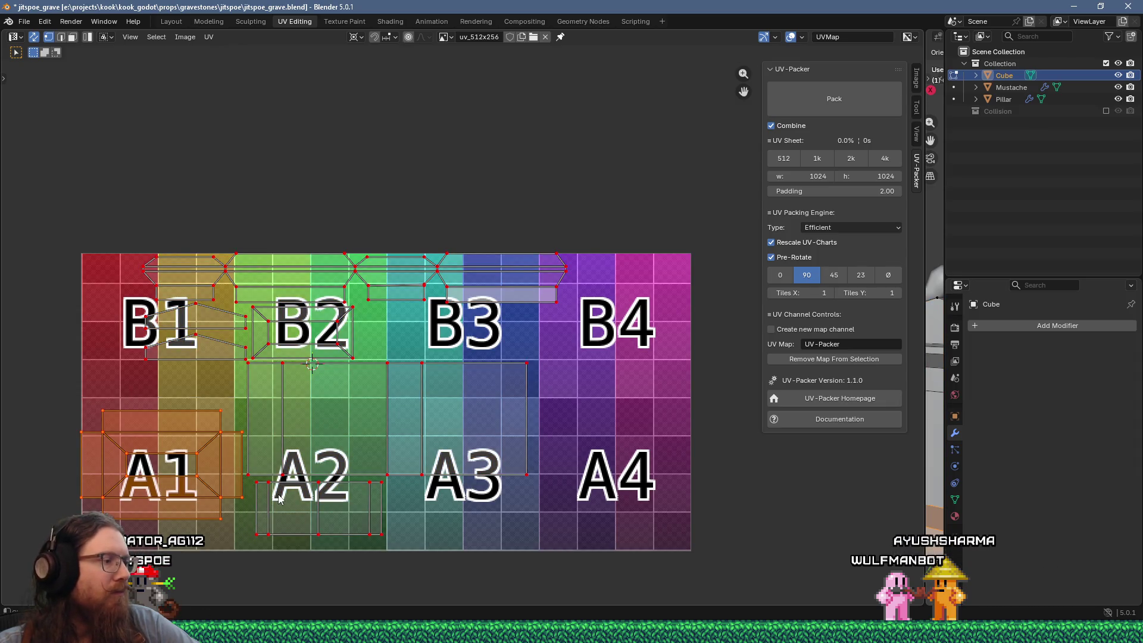
Review the UV editor's snapping, pivot, image, UV menu, overlay and gizmo options
left_click(394, 38)
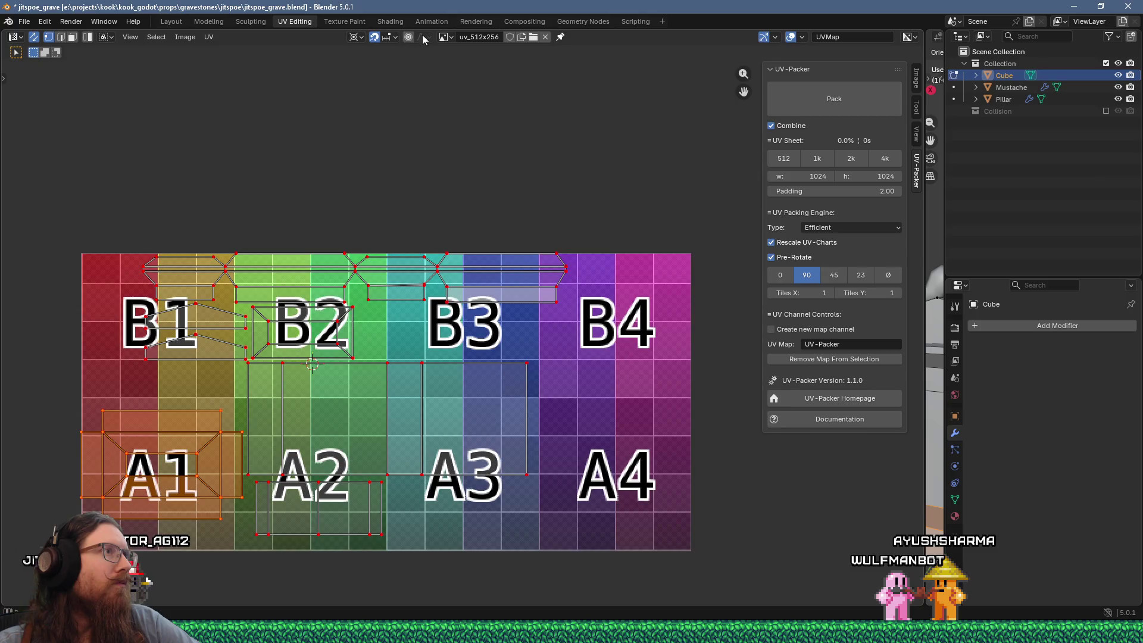
left_click(360, 38)
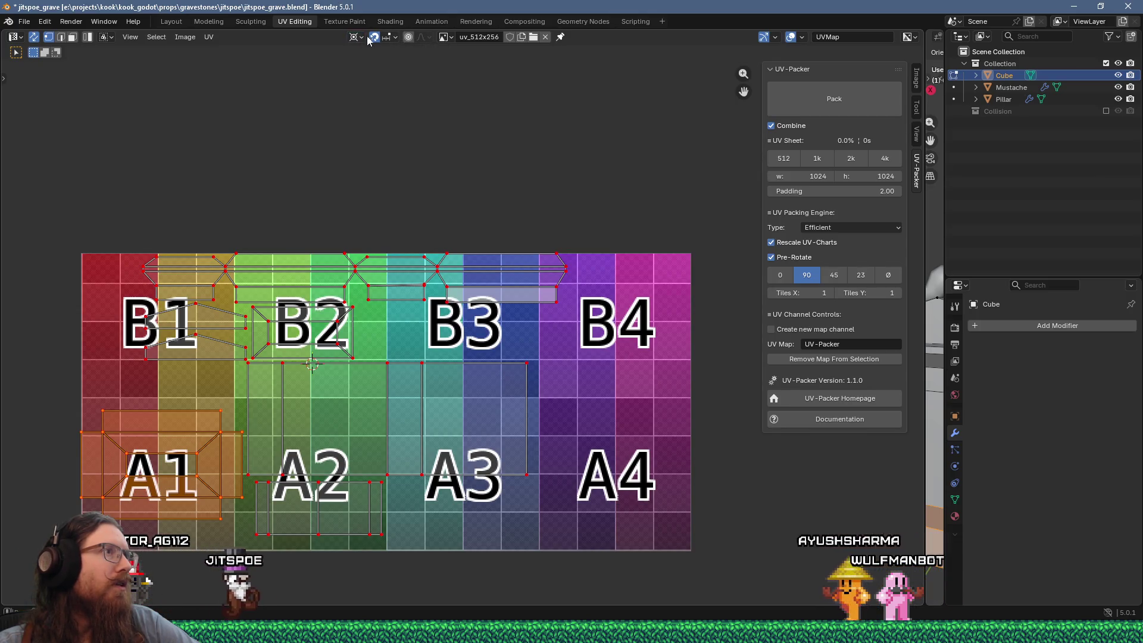
left_click(446, 37)
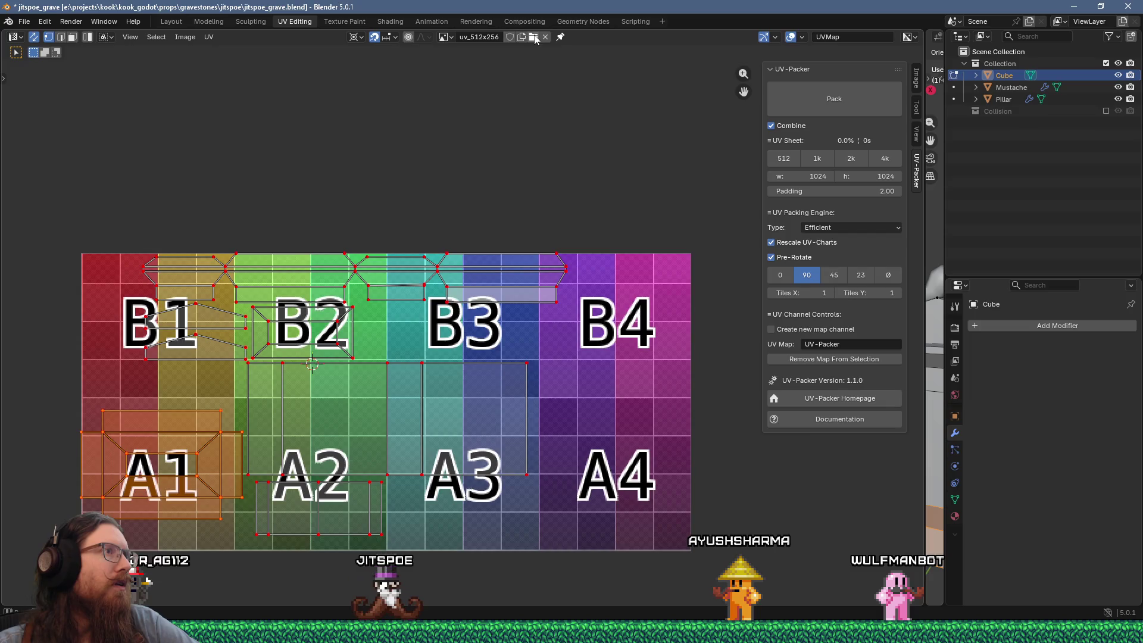
left_click(166, 38)
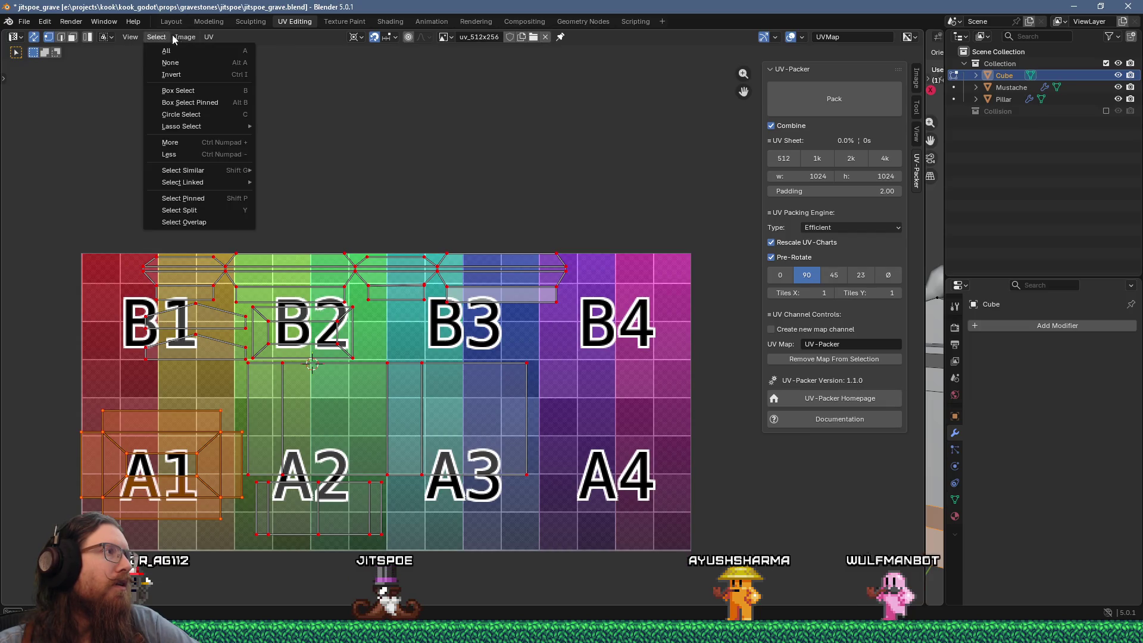
left_click(209, 37)
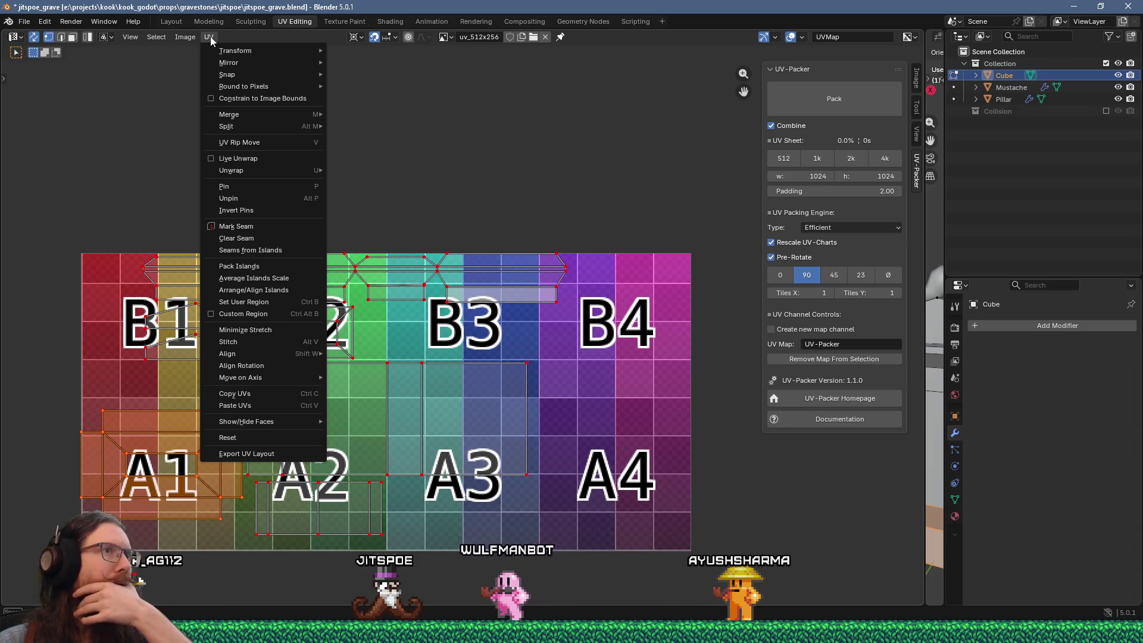
left_click(802, 37)
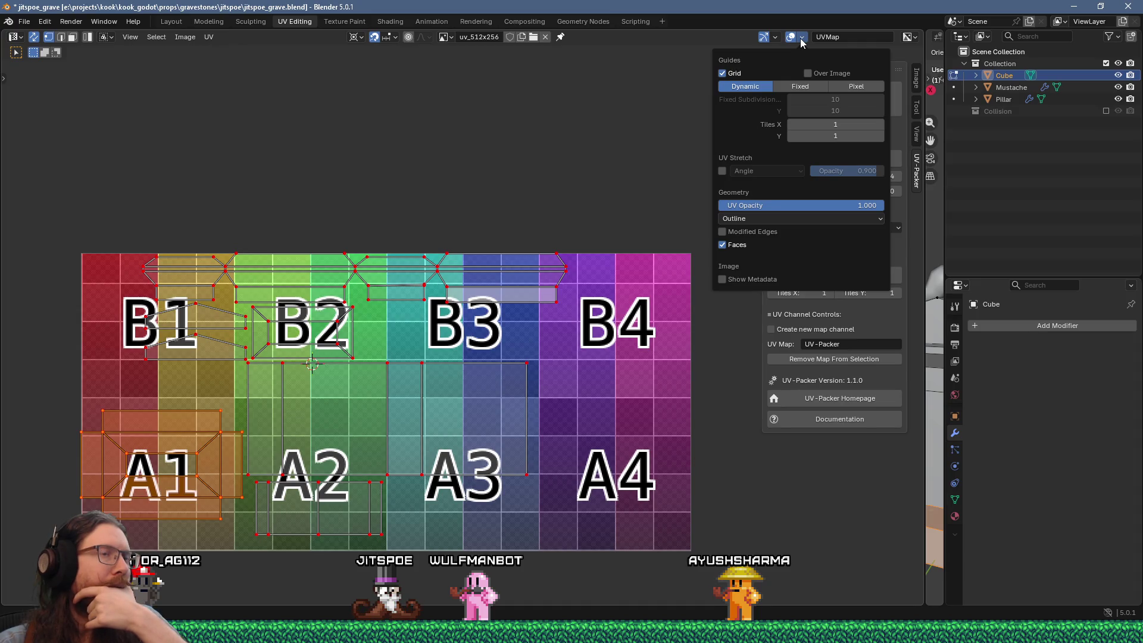
left_click(774, 38)
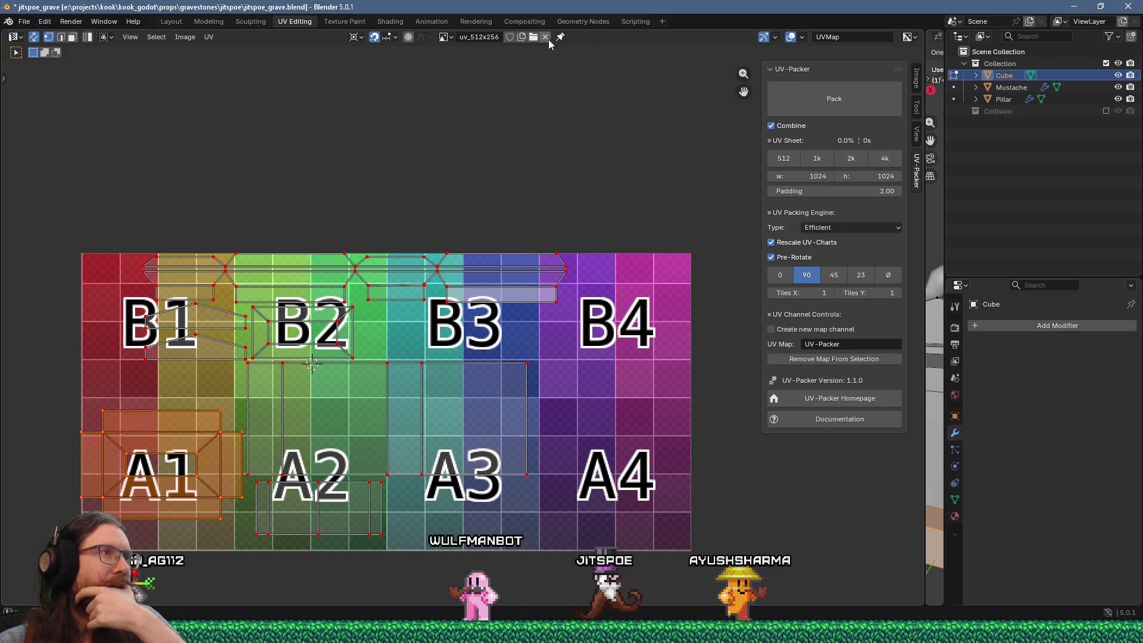
Recheck the images and snapping settings, browse the UV menu, then dismiss it
left_click(443, 37)
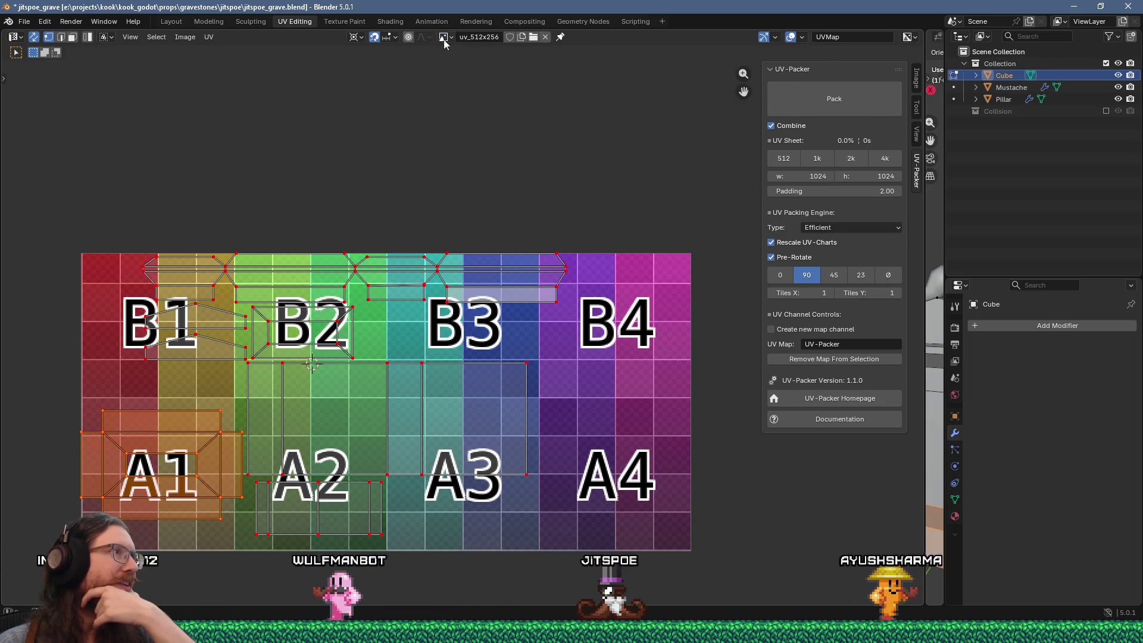
left_click(394, 38)
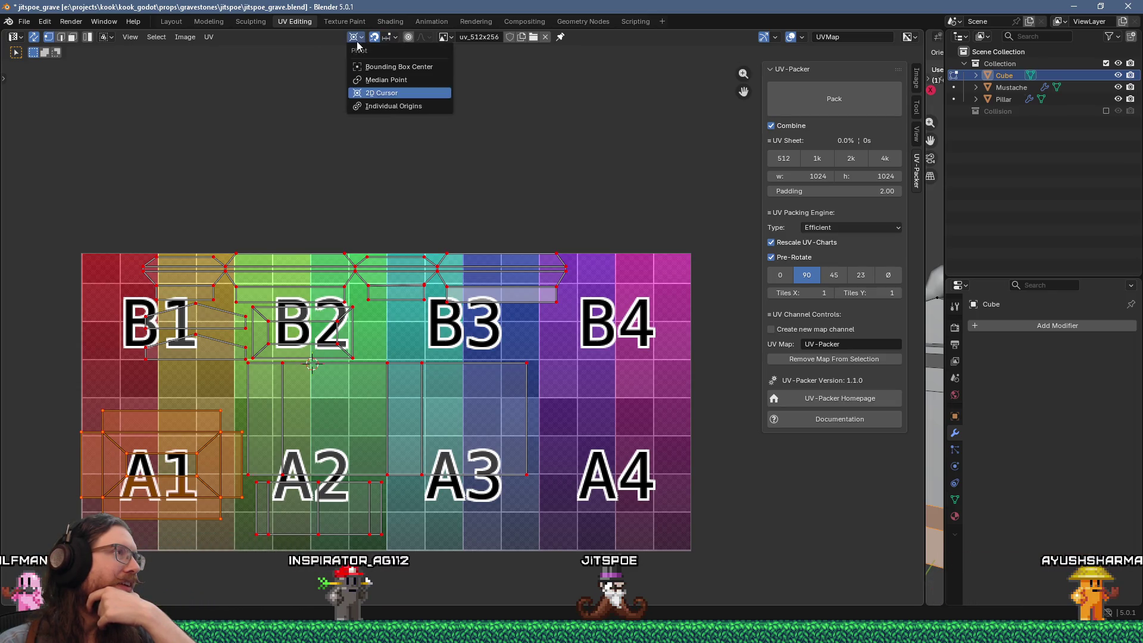
left_click(185, 37)
left_click(185, 37)
left_click(209, 36)
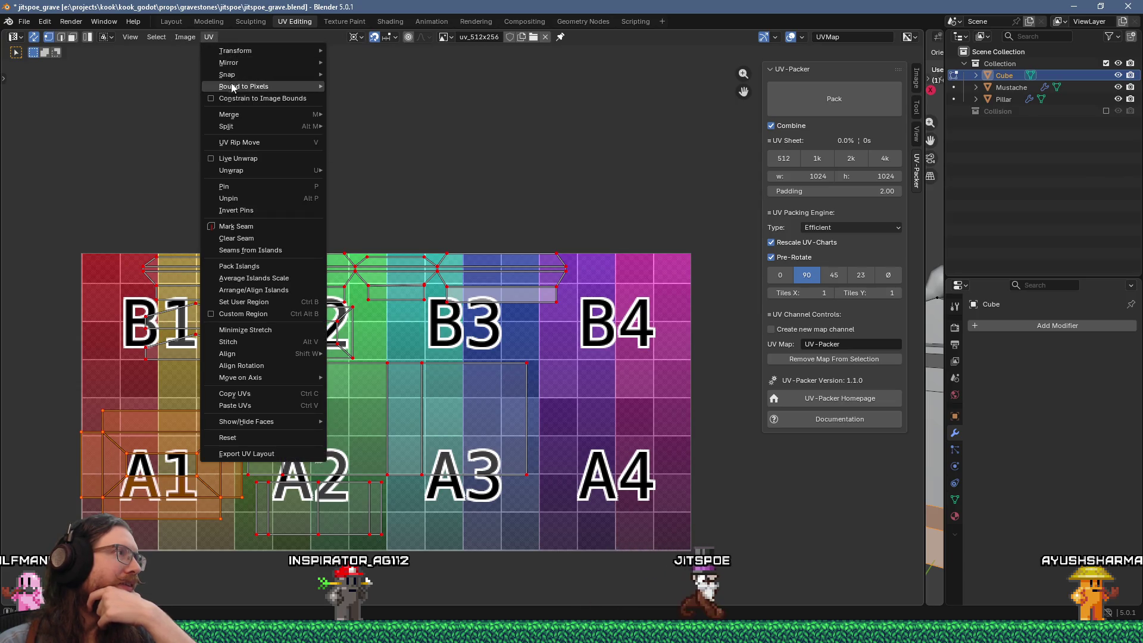
mouse_move(244, 91)
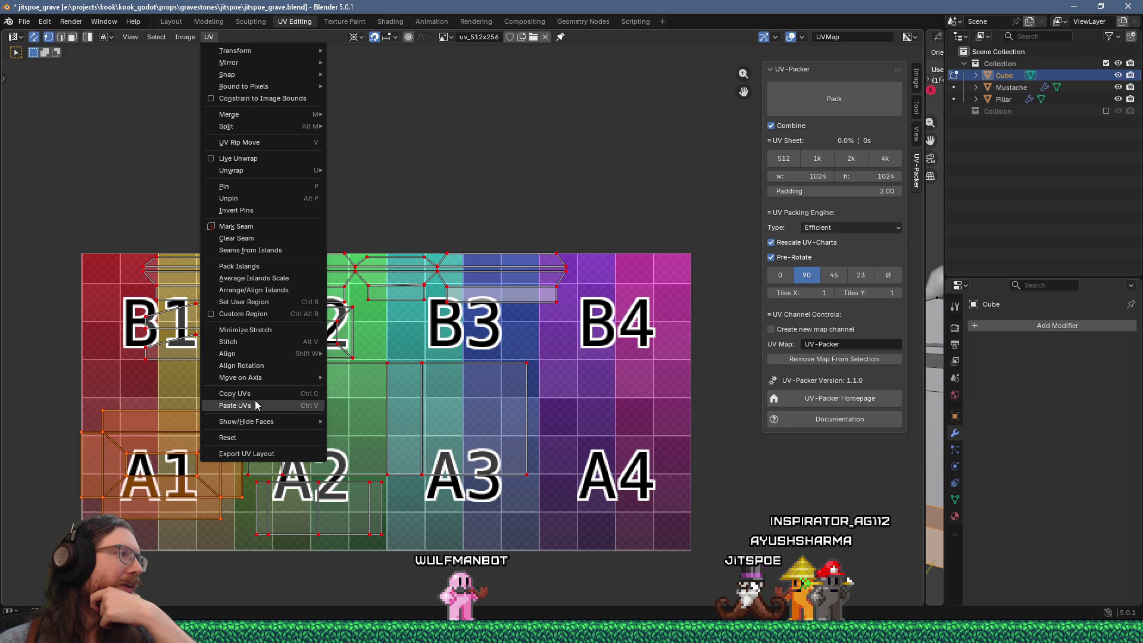
key("Escape")
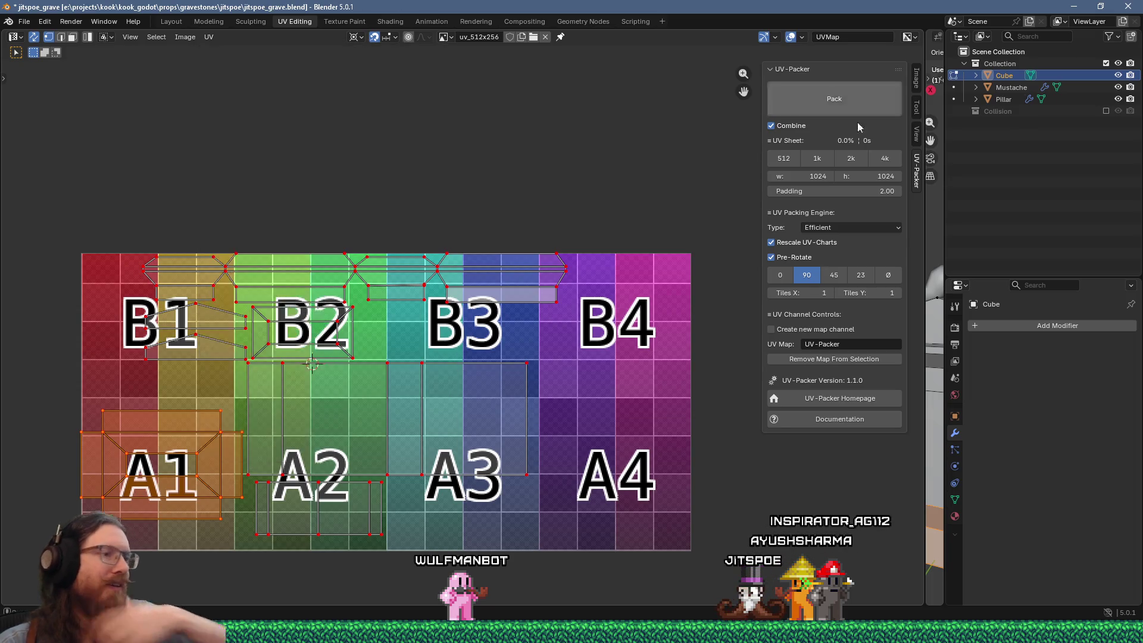
Open the Blender notes from E:\documents and find the 'snap to p' UV pixel-snapping note
key("super+r")
type("E:\\")
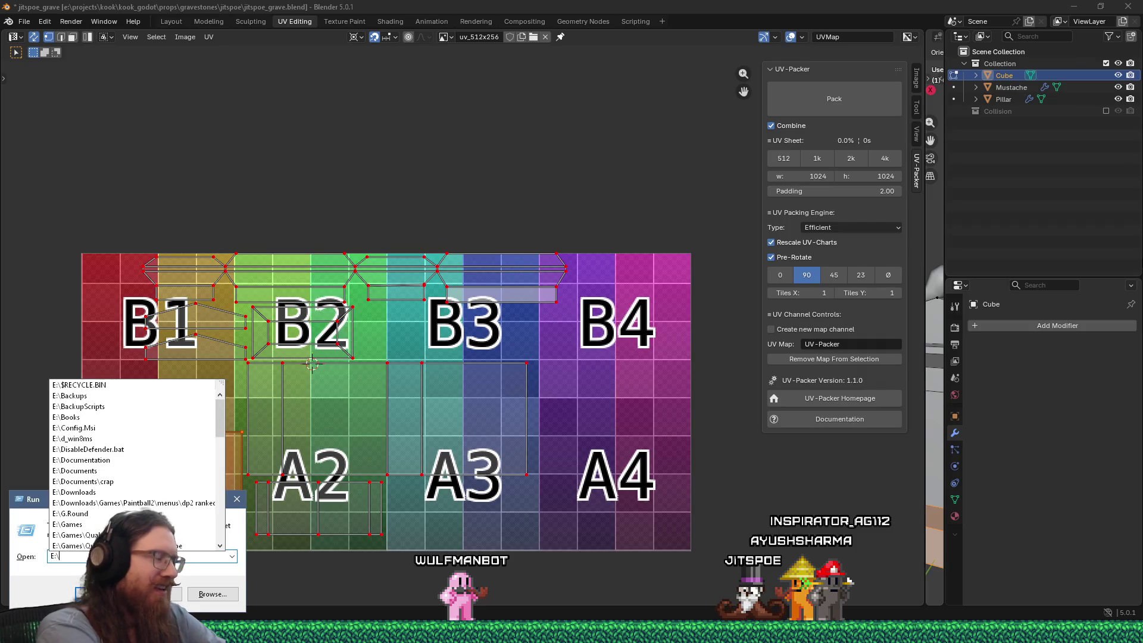
type("documents")
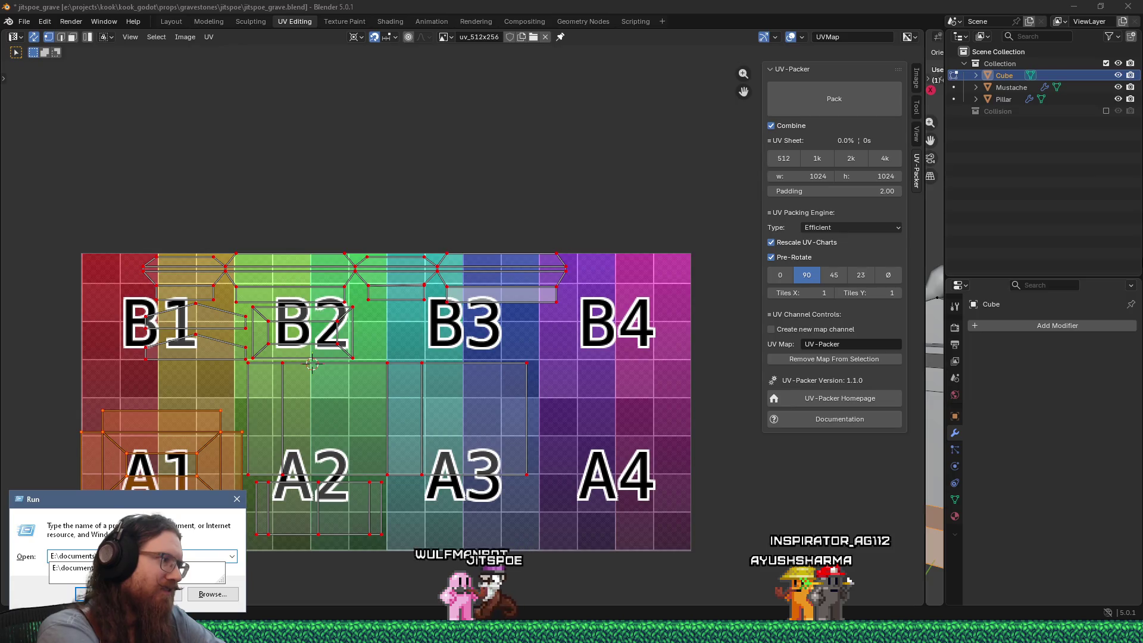
key("Return")
key("ctrl+f")
type("snap t")
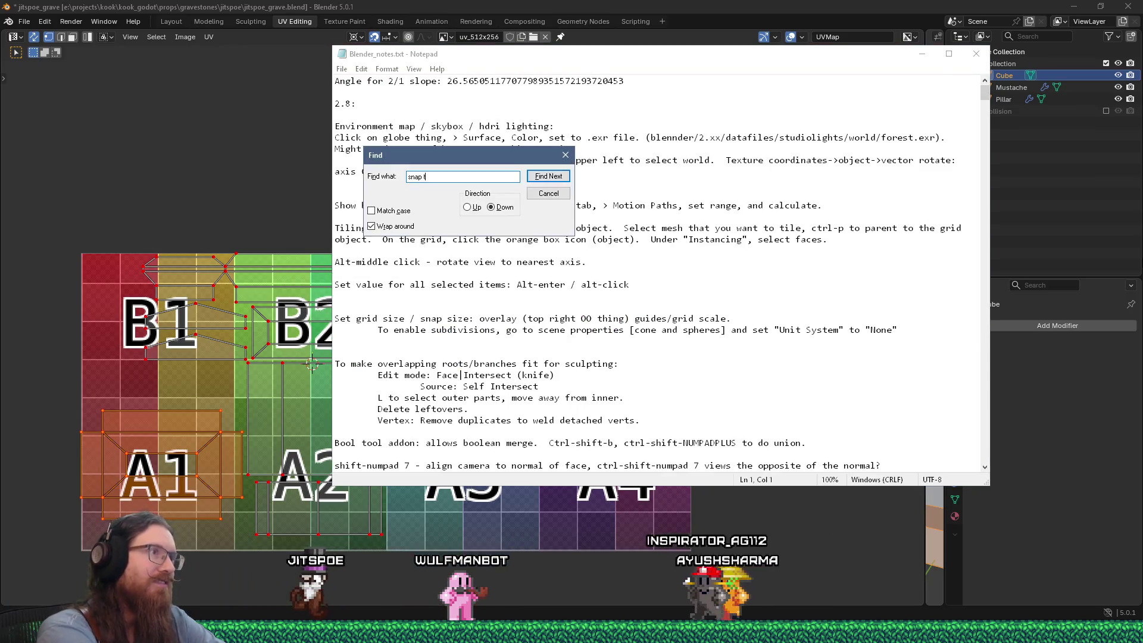
type("o")
key("Return")
key("Return")
type("p")
key("Return")
key("Escape")
key("Down")
key("Down")
key("Down")
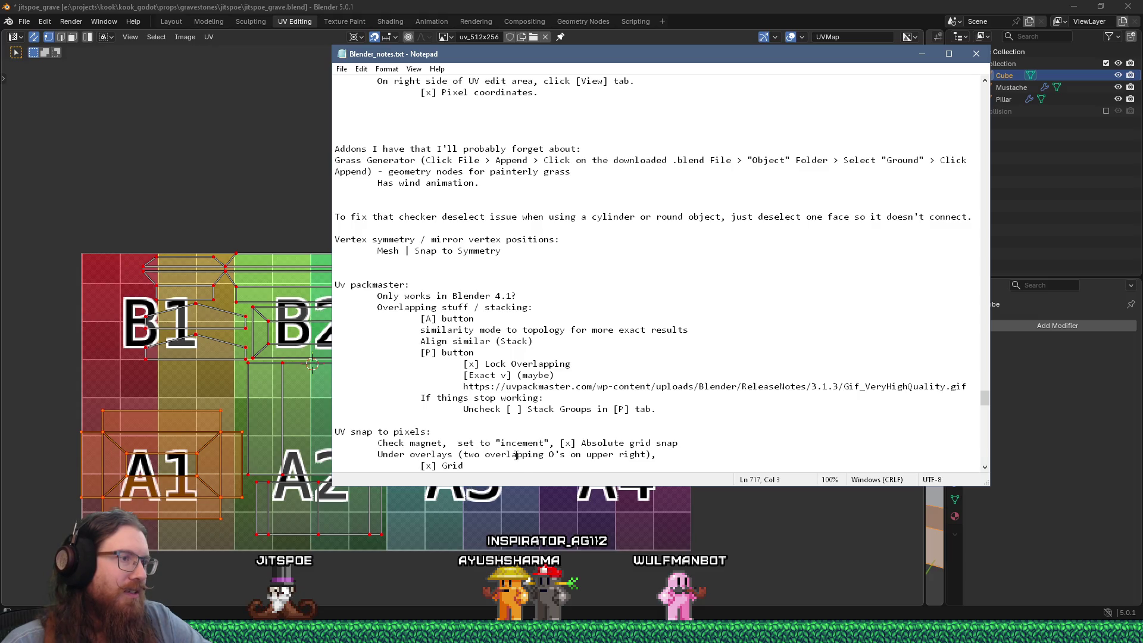
scroll(563, 451, "down", 1)
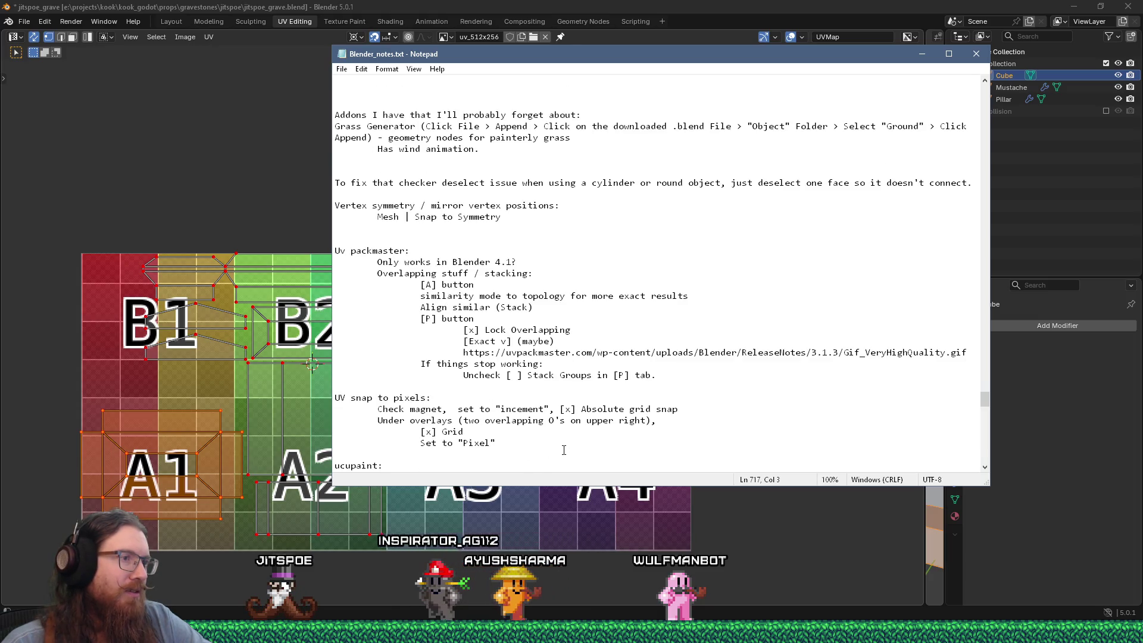
Open Blender's UV Overlays popover, recheck the notes, and return to Blender
left_click(801, 37)
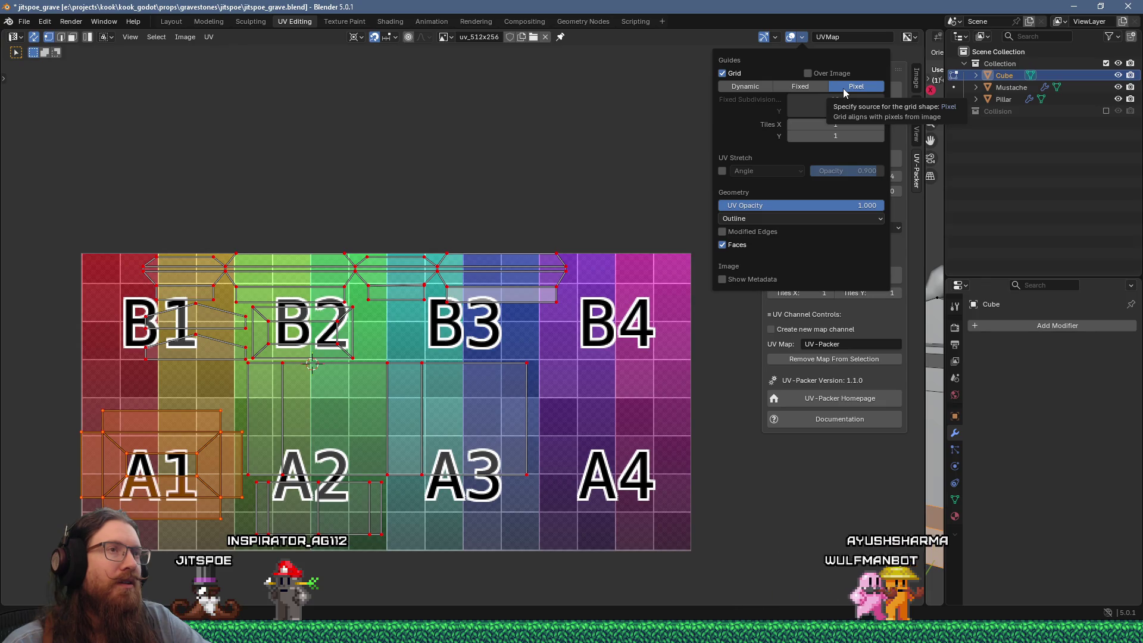
key("alt+Tab")
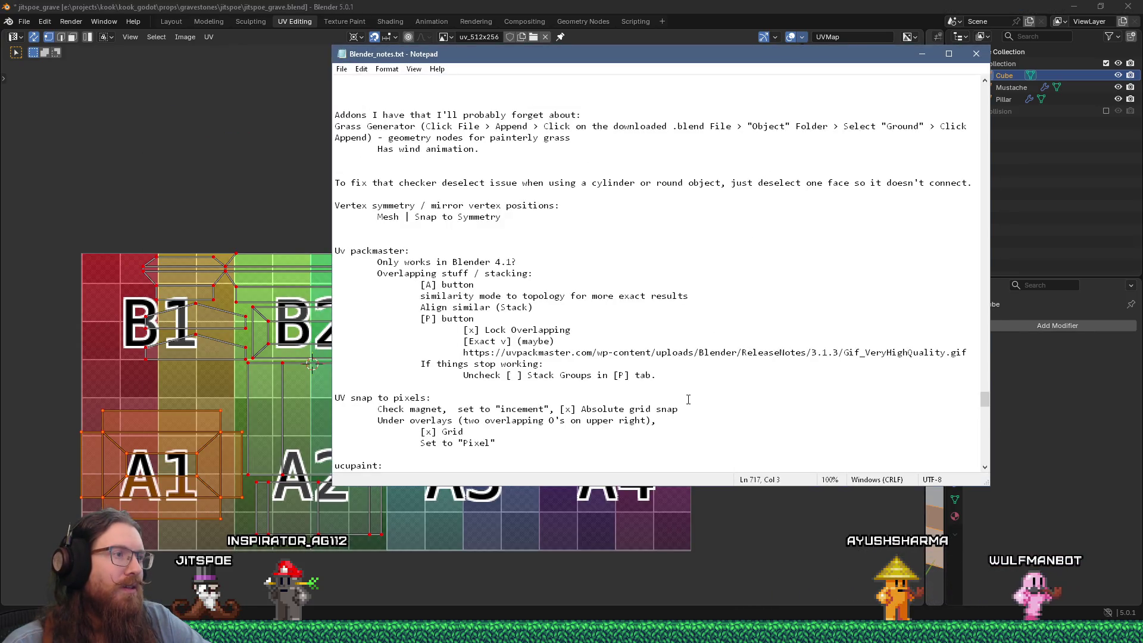
key("alt+Tab")
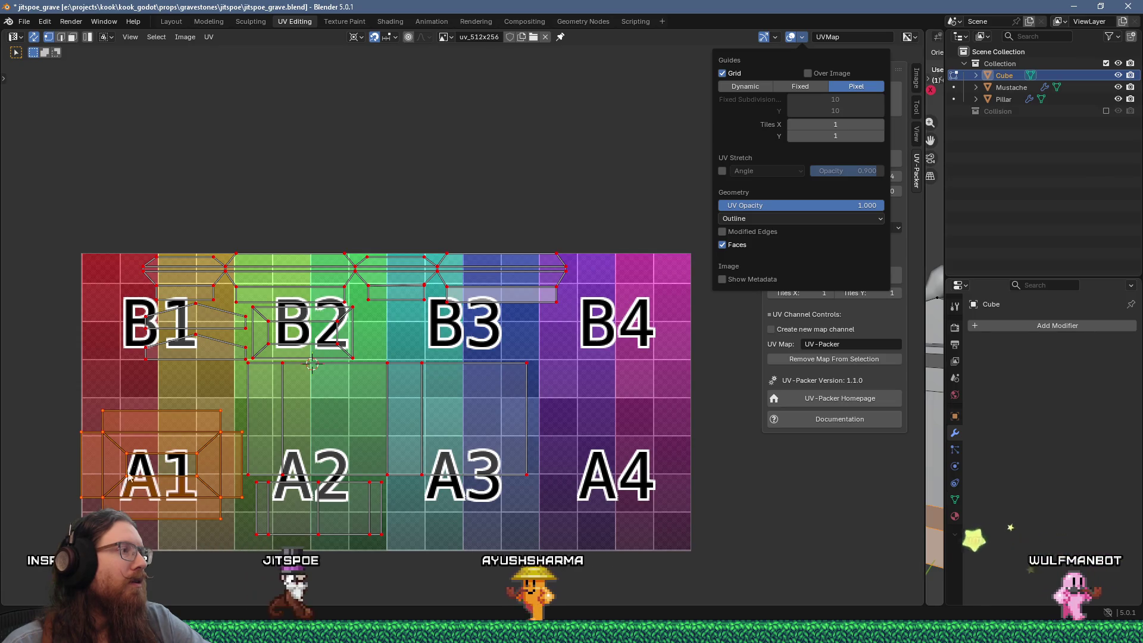
Zoom in on the A1 island and nudge it down a small step
scroll(475, 347, "up", 2)
middle_click_drag(474, 347, 664, 194)
scroll(402, 252, "up", 1)
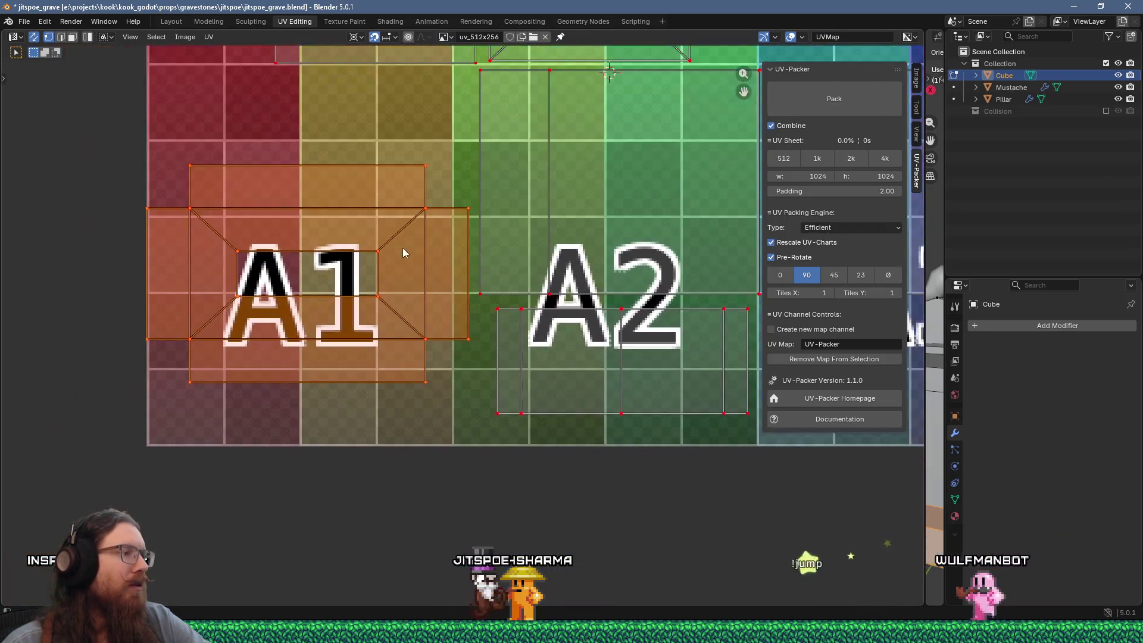
scroll(403, 252, "up", 2)
key("g")
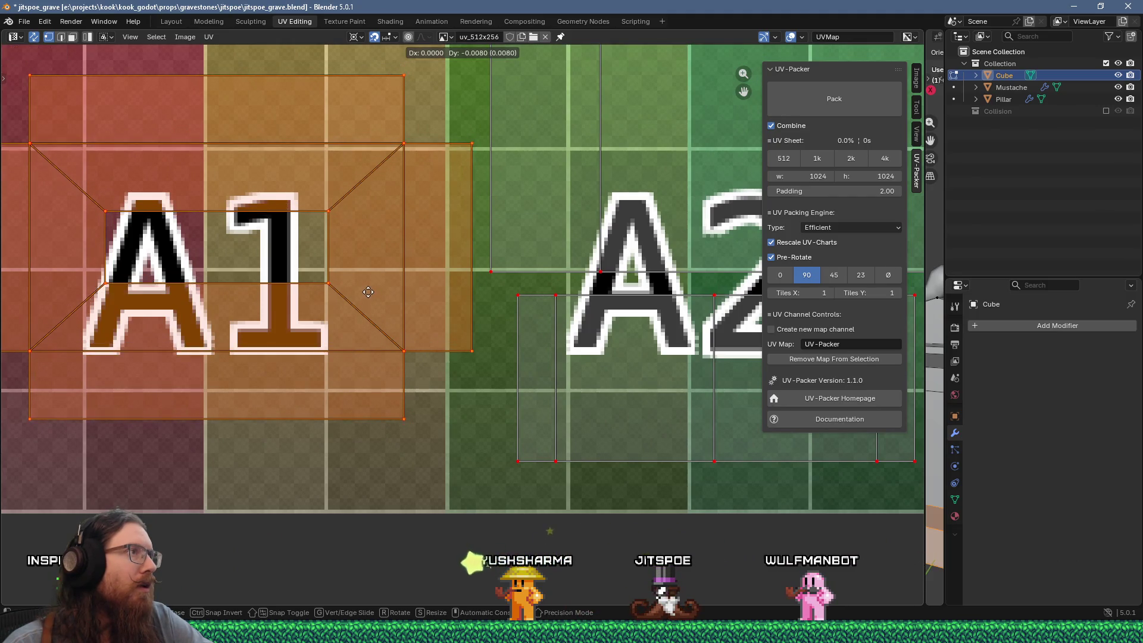
left_click(351, 280)
scroll(354, 280, "down", 2)
middle_click_drag(354, 280, 422, 334)
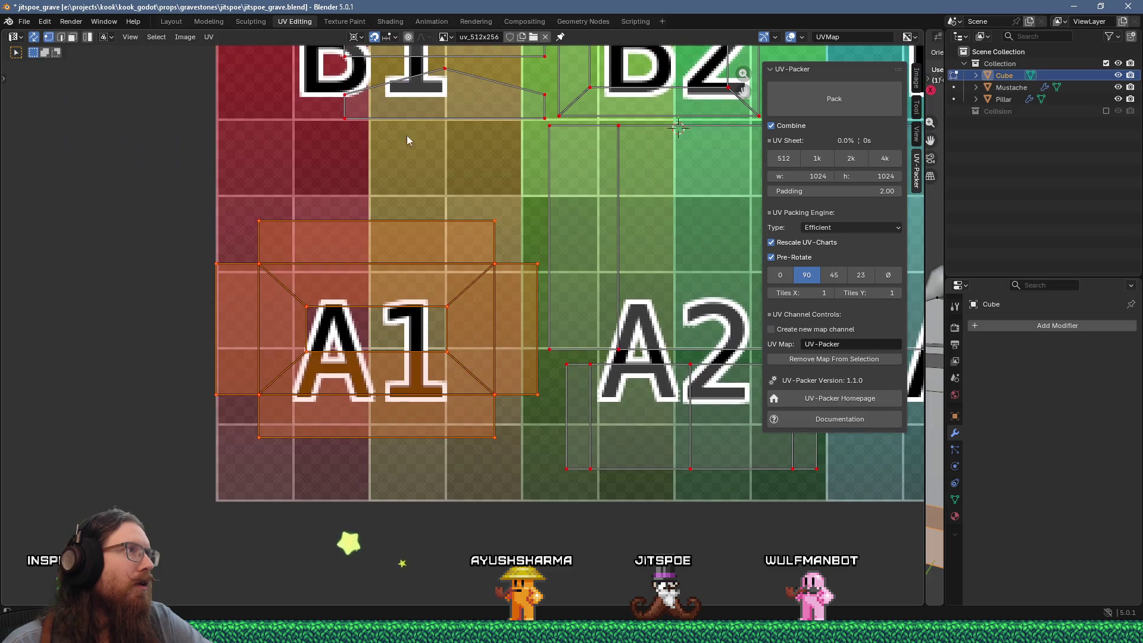
Check the Increment snapping setting, start another move, cancel it and undo
left_click(396, 38)
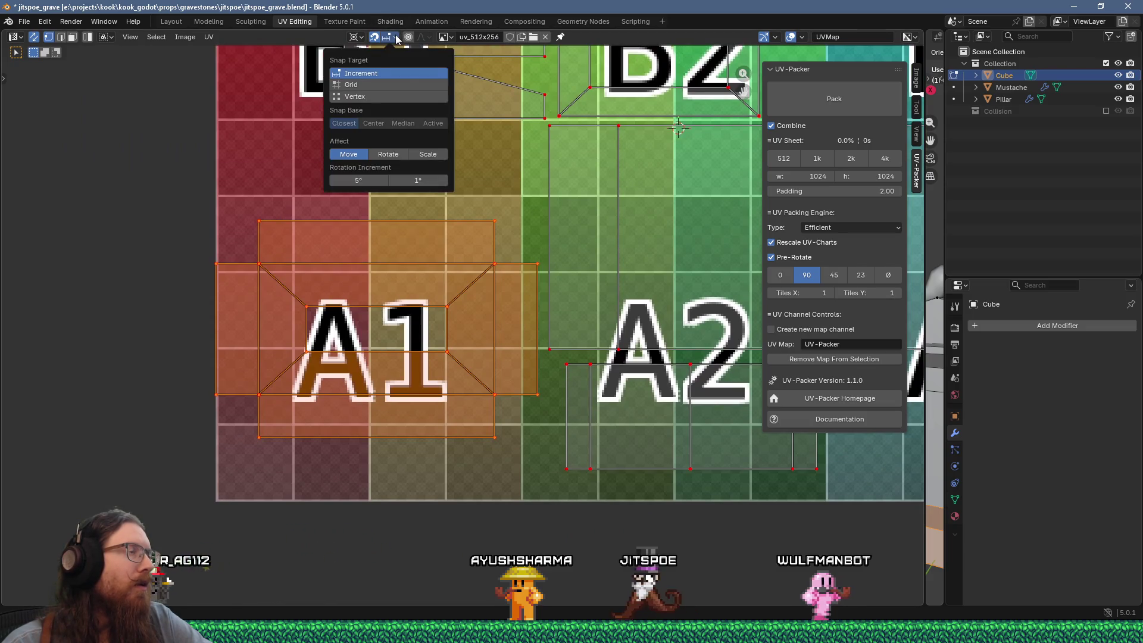
scroll(207, 239, "up", 2)
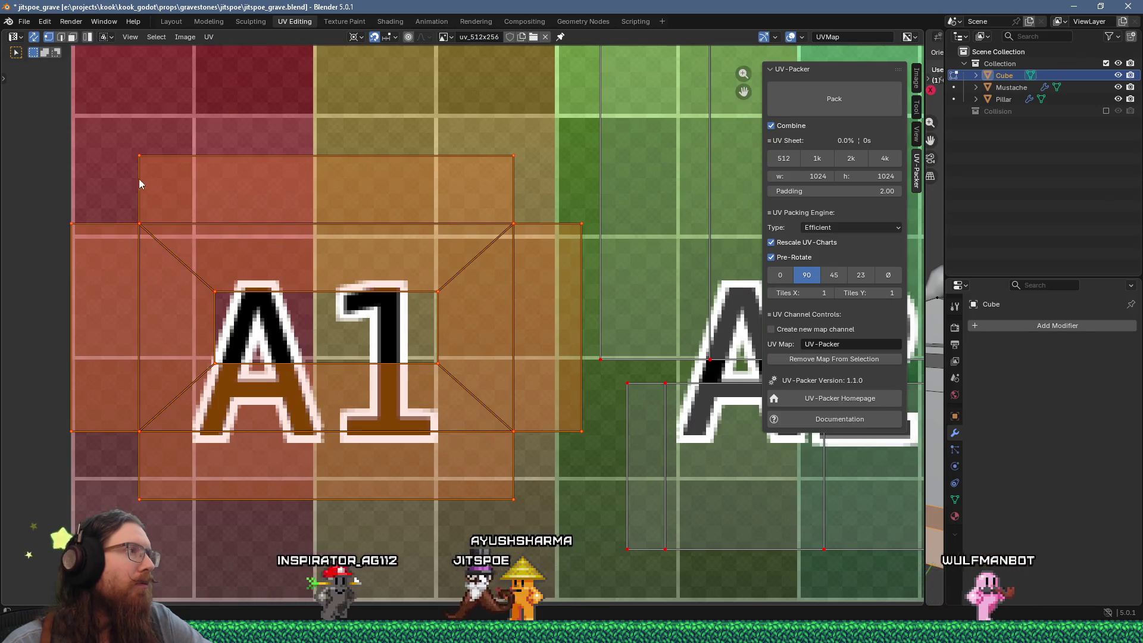
middle_click_drag(144, 181, 241, 236)
key("g")
key("Escape")
left_click(264, 245)
key("ctrl+z")
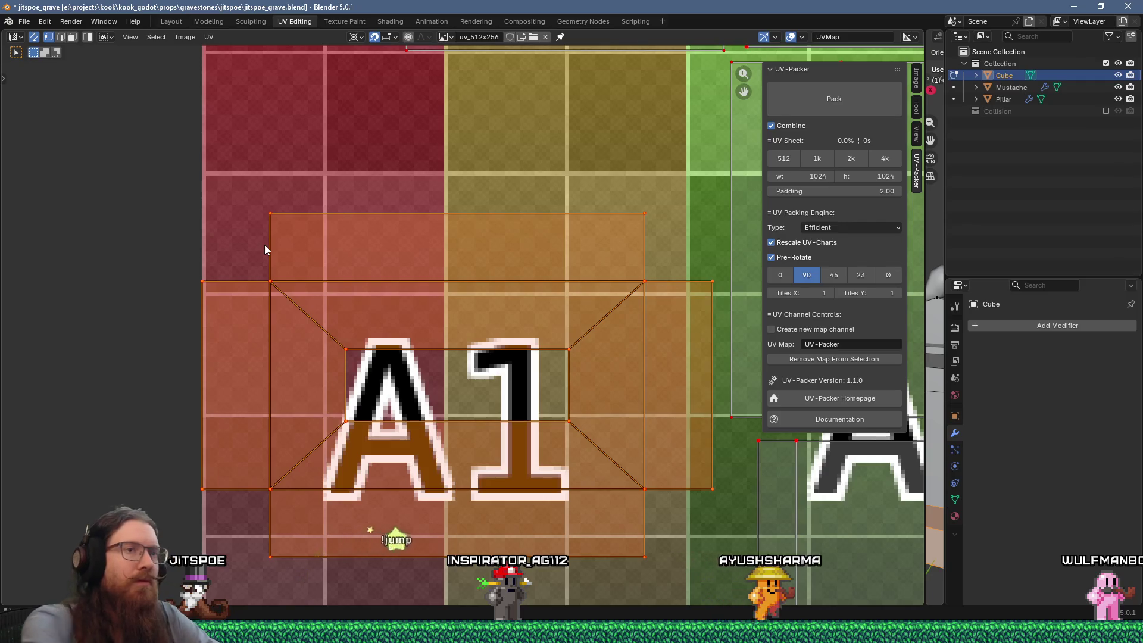
Inspect the UV Overlays grid settings, then open the Start menu's list of Blender versions
left_click(801, 37)
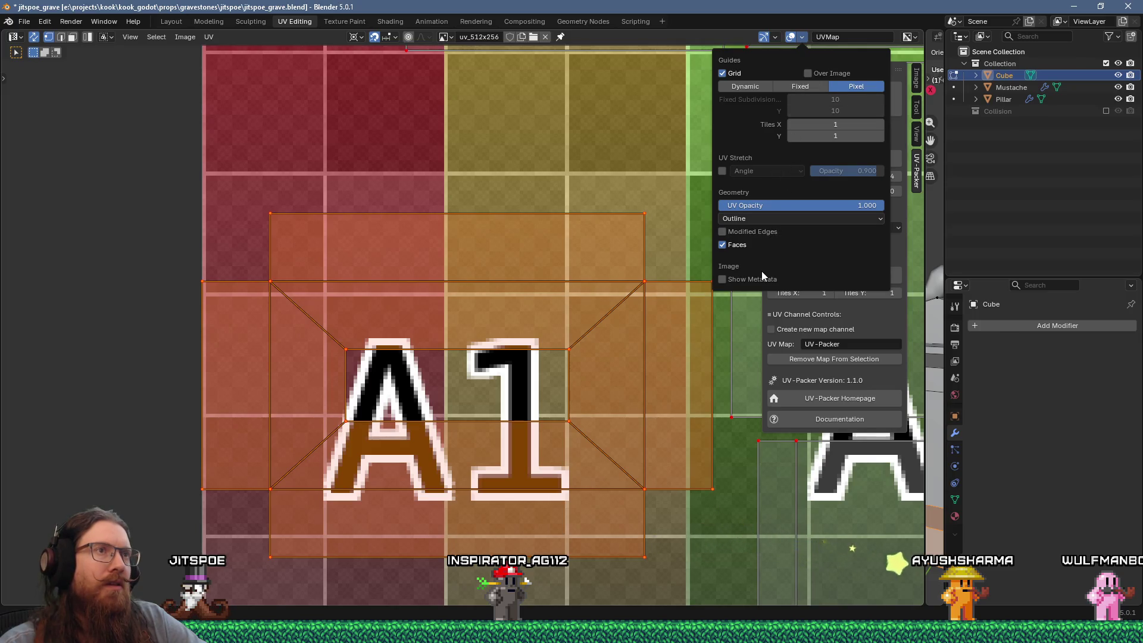
left_click(790, 37)
left_click(790, 37)
left_click(811, 36)
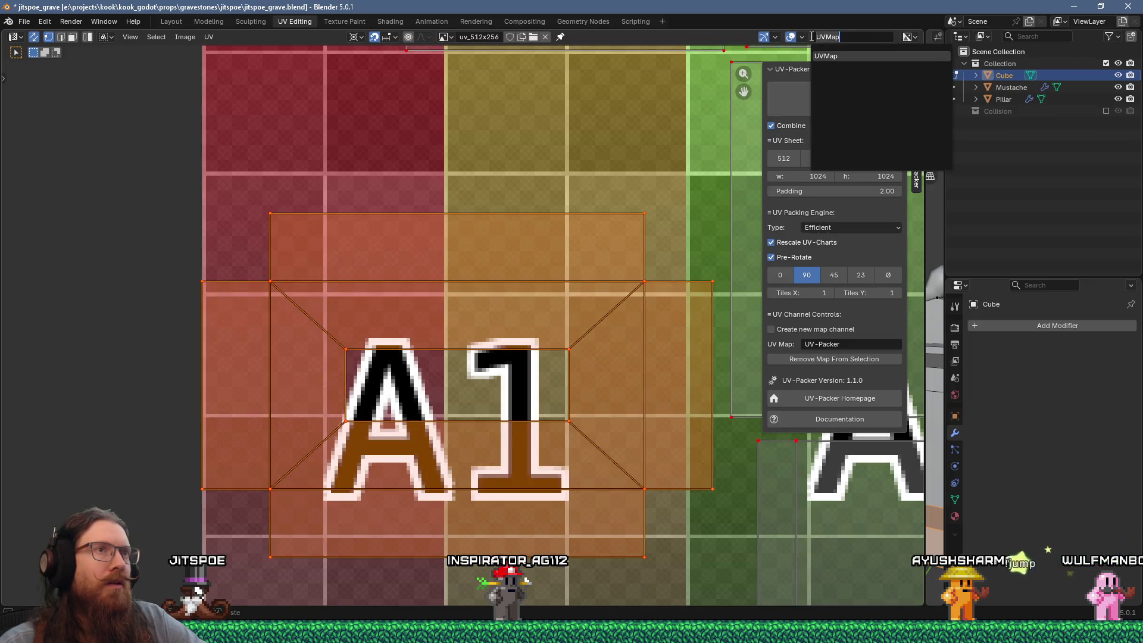
left_click(804, 38)
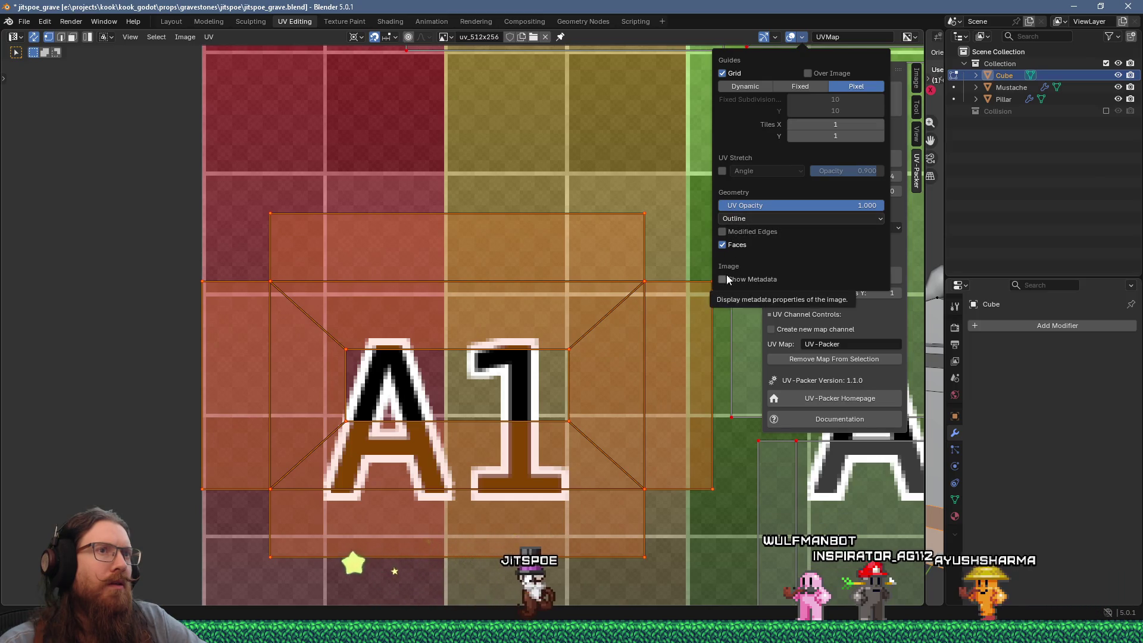
mouse_move(774, 631)
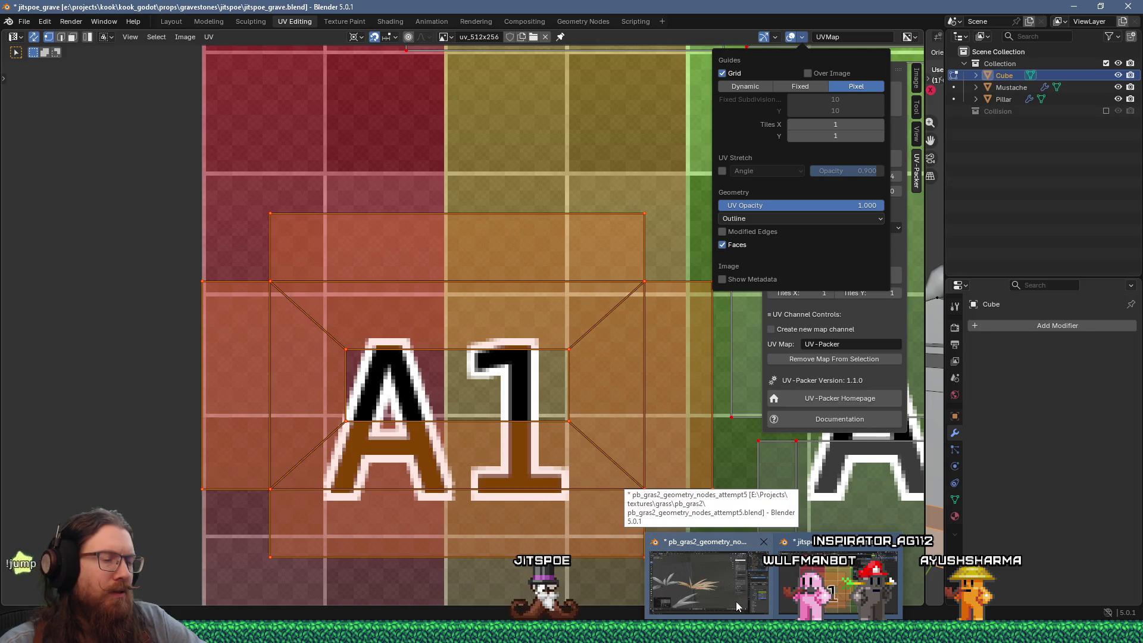
key("super")
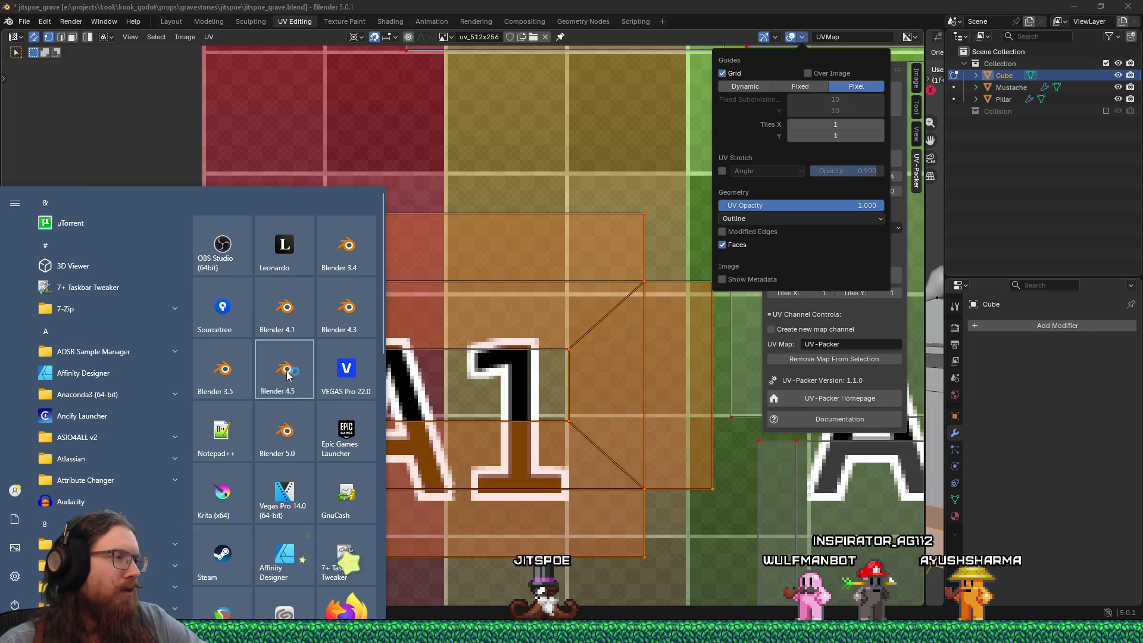
Launch Blender 4.5, switch to UV Editing and create a blank Untitled image
left_click(287, 373)
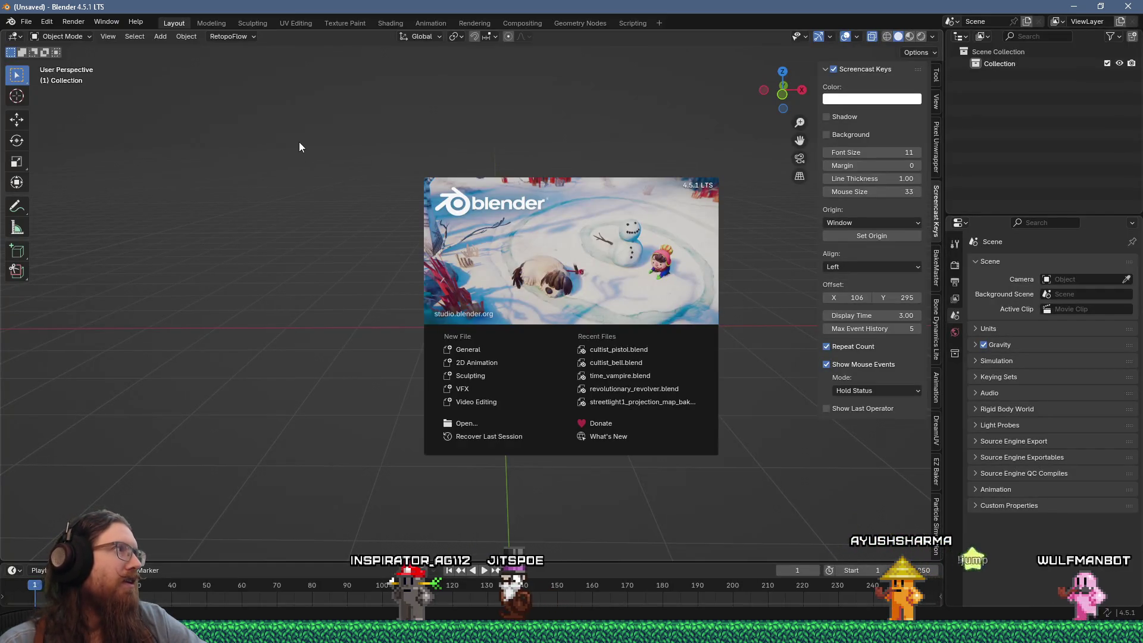
left_click(299, 119)
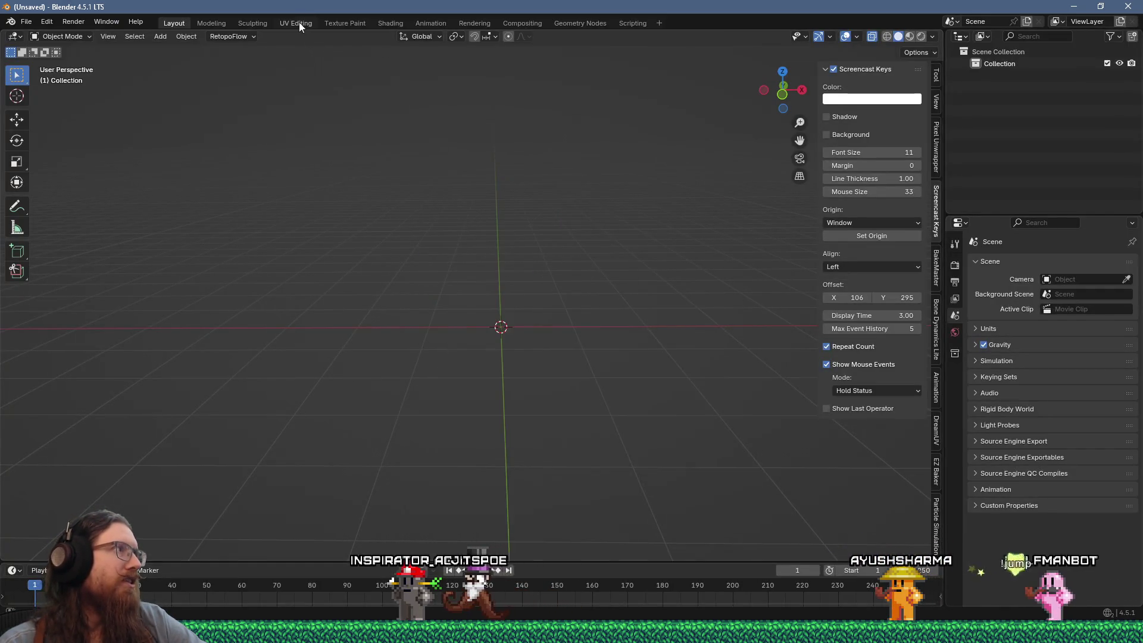
left_click(299, 25)
left_click(465, 38)
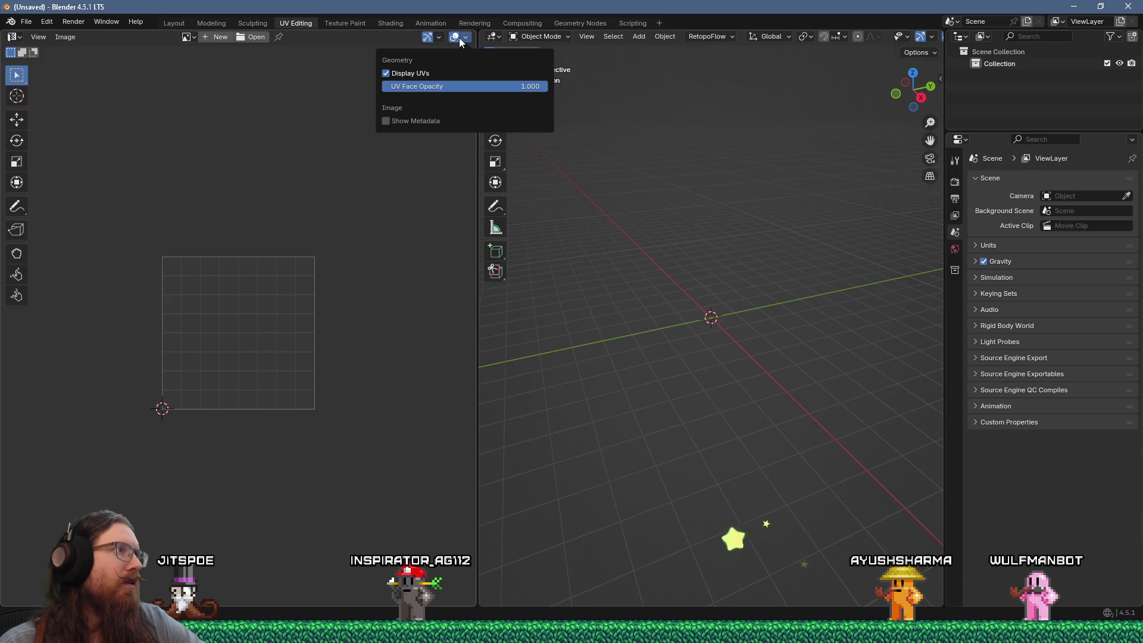
left_click(218, 37)
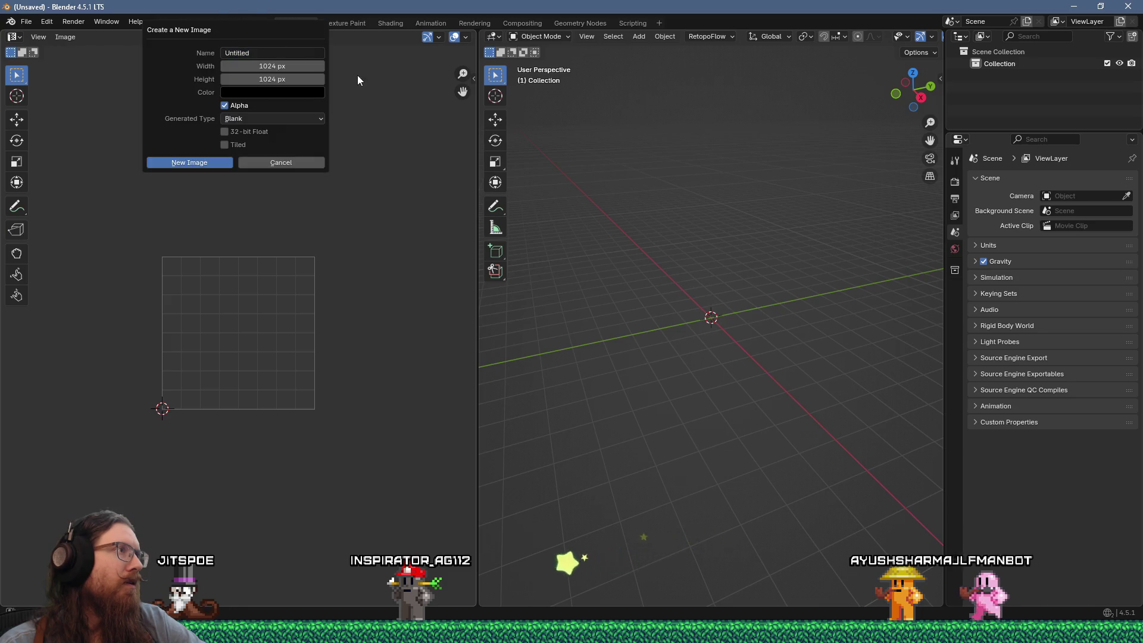
left_click(207, 161)
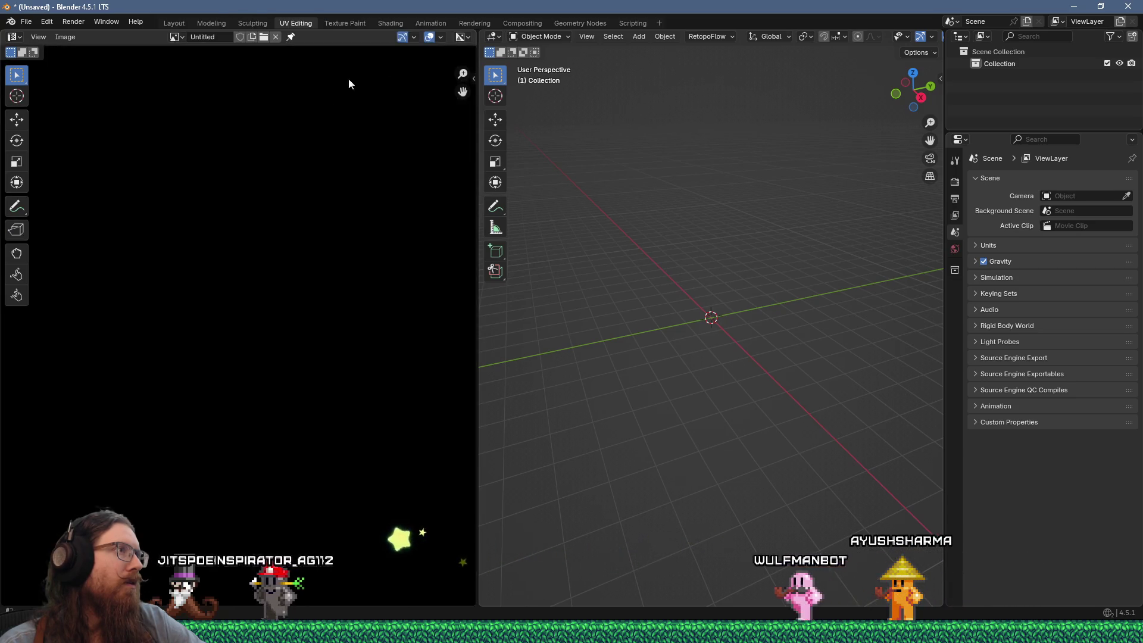
Compare the UV Overlays options in Blender 4.5, including the Display UVs setting
left_click(469, 41)
left_click(438, 38)
left_click(437, 37)
left_click(429, 37)
left_click(441, 36)
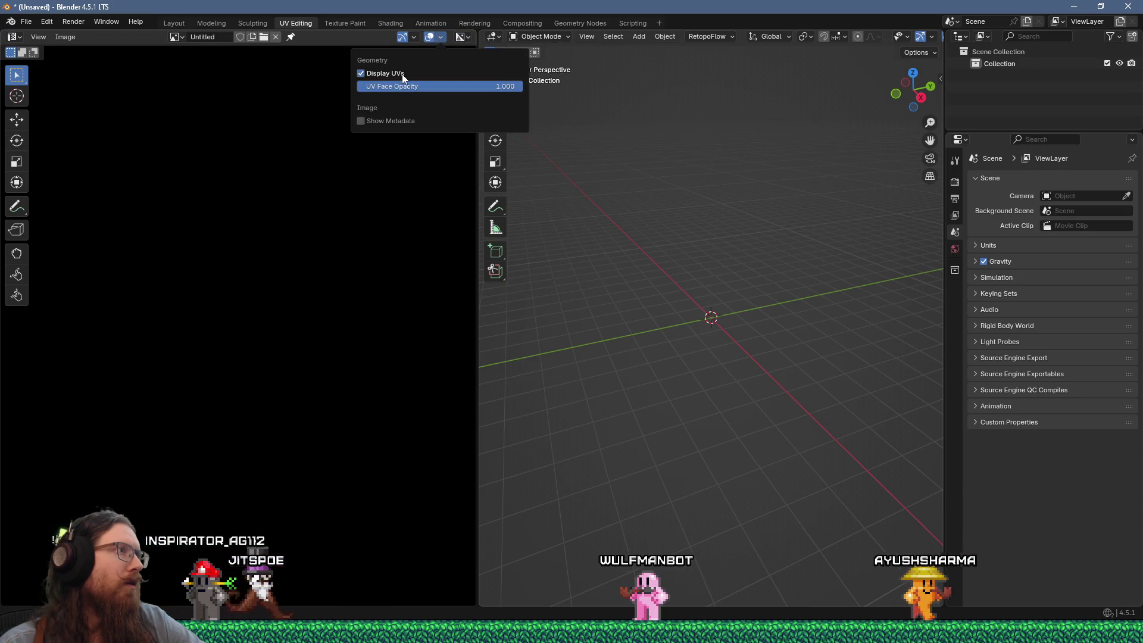
key("alt+Tab")
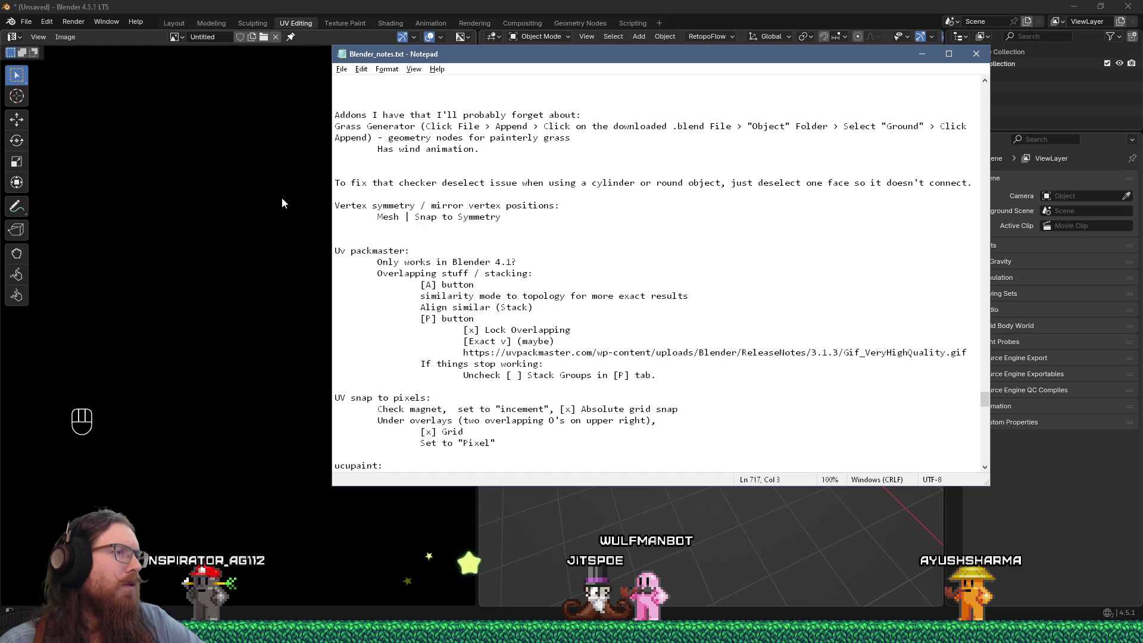
left_click(281, 198)
left_click(440, 37)
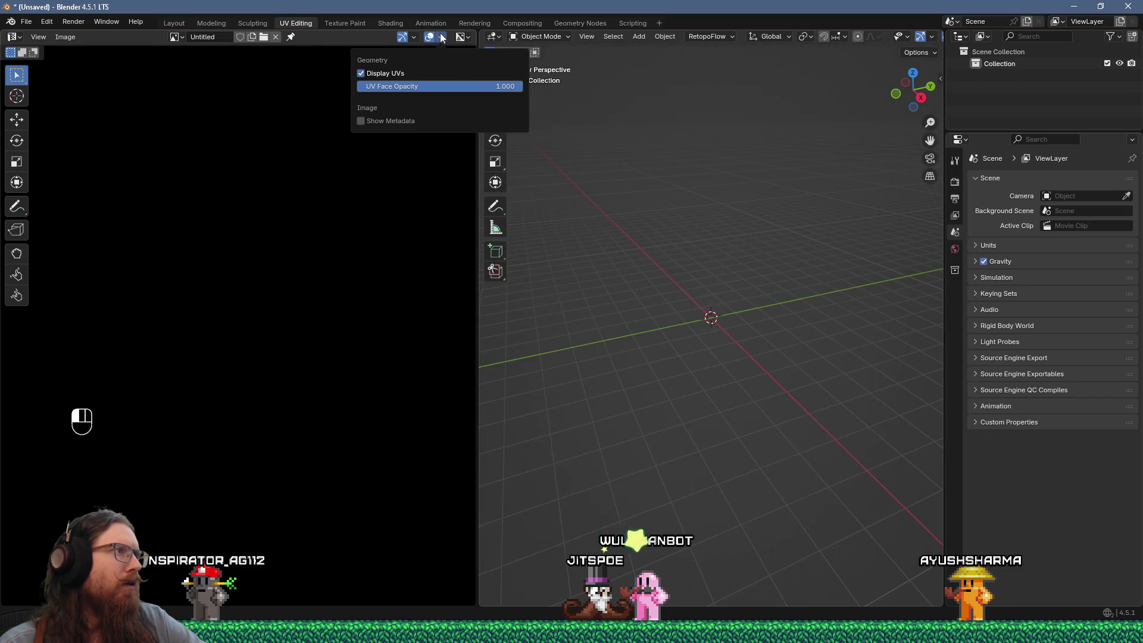
scroll(204, 262, "down", 3)
scroll(201, 259, "up", 3)
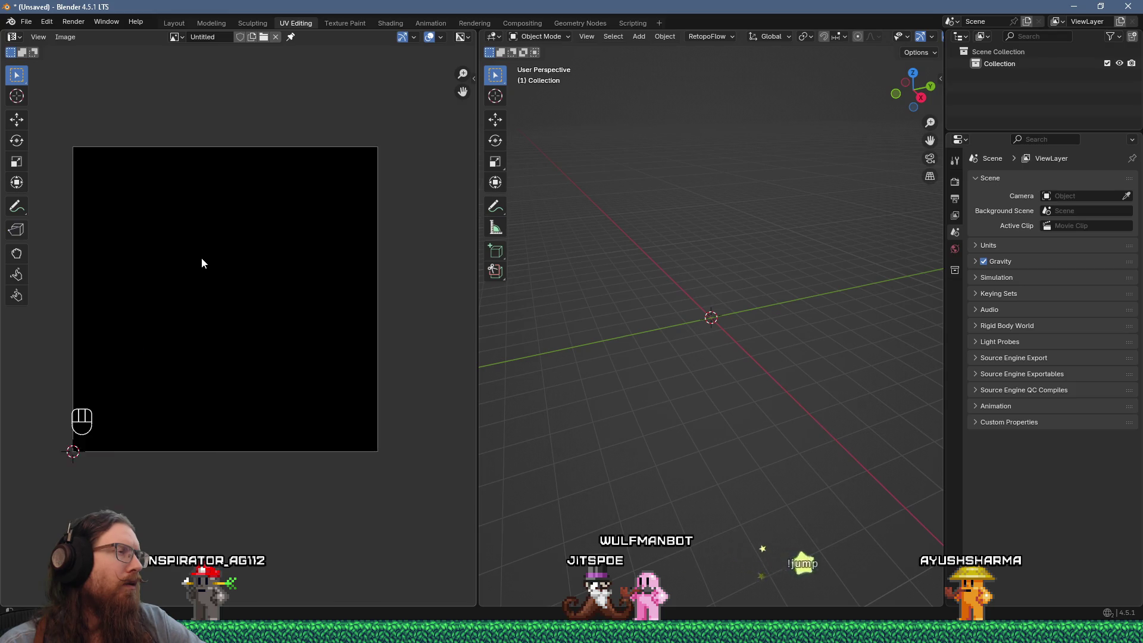
scroll(201, 261, "up", 1)
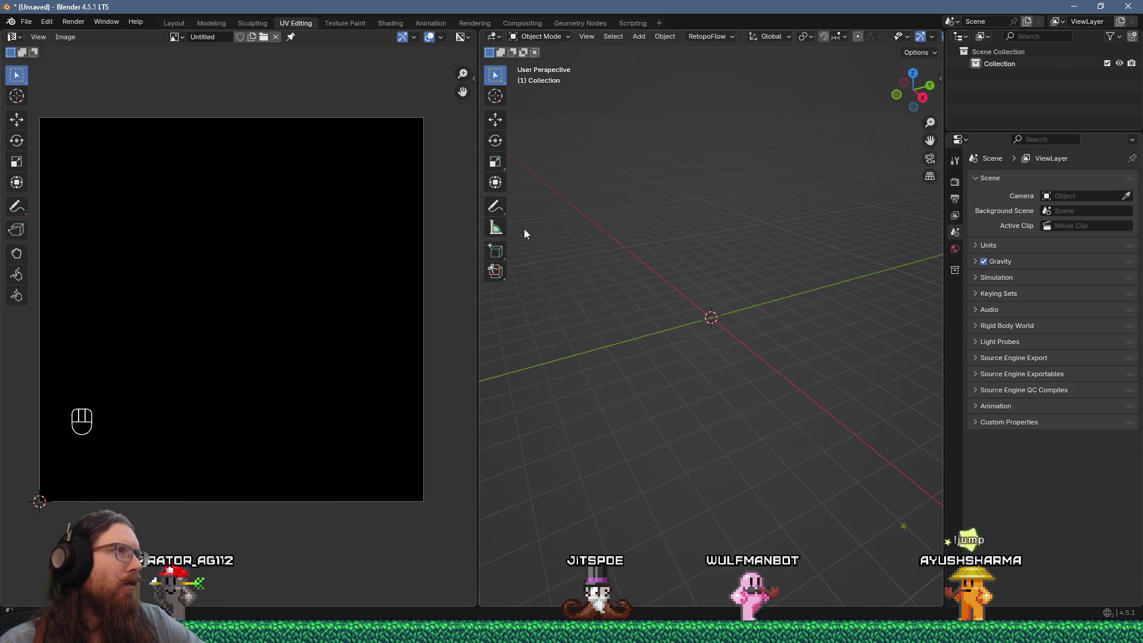
left_click(442, 37)
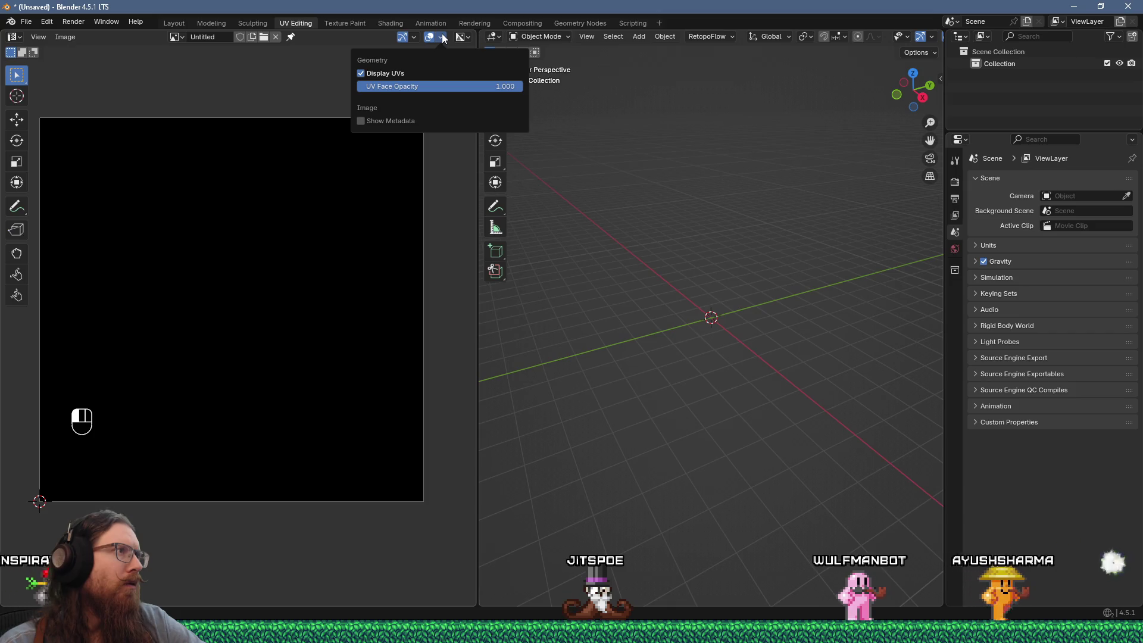
left_click(444, 36)
Quit Blender 4.5 without saving and bring the Blender 5.0 gravestone window forward
key("ctrl+q")
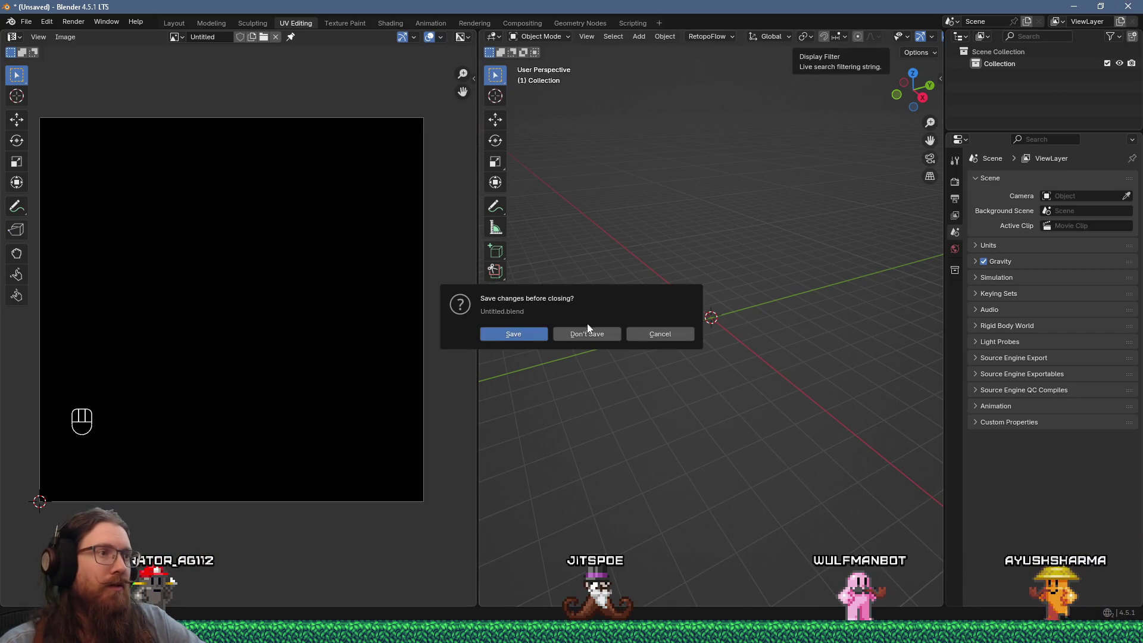
left_click(585, 332)
left_click(623, 6)
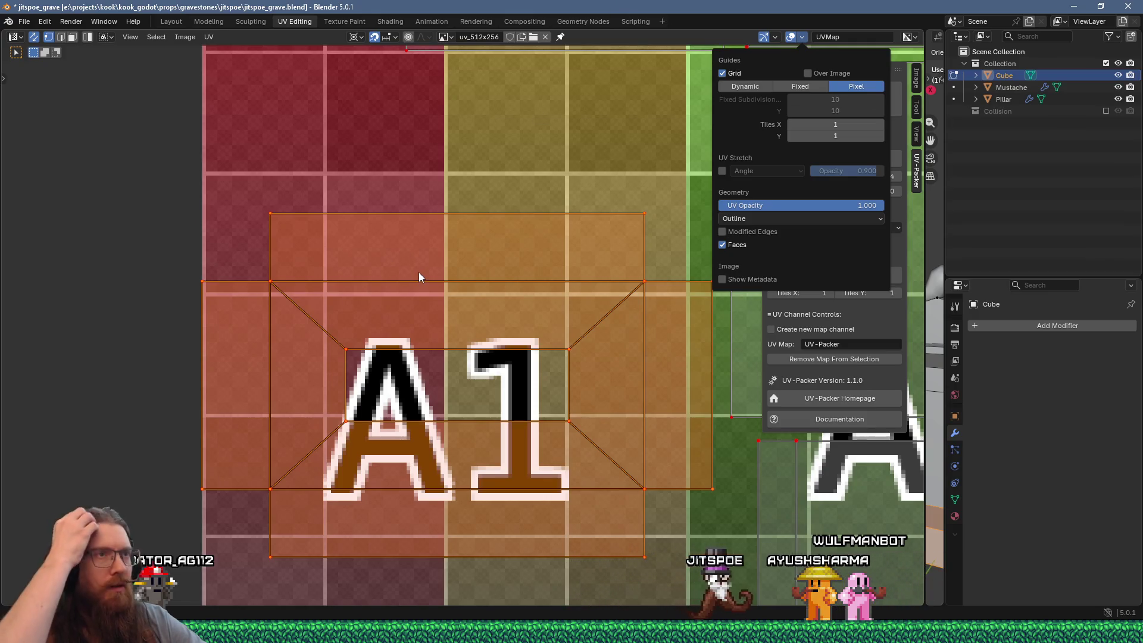
Search the Blender notes for 'pixel' and read the matches
key("alt+Tab")
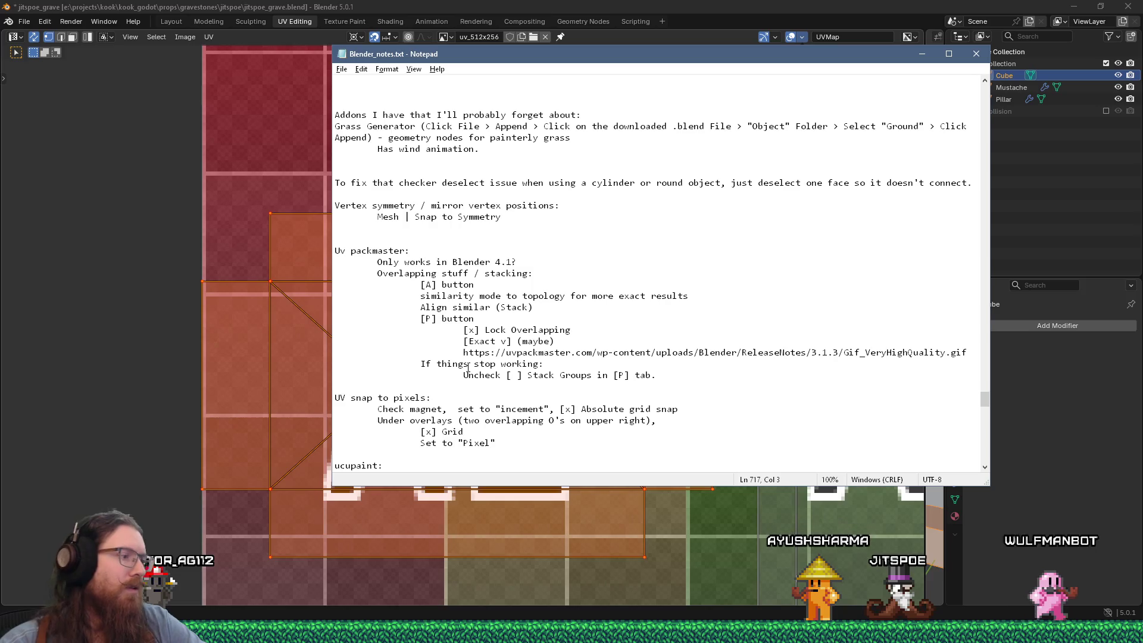
key("ctrl+f")
type("px")
key("BackSpace")
type("ixel")
key("Return")
key("Escape")
key("F3")
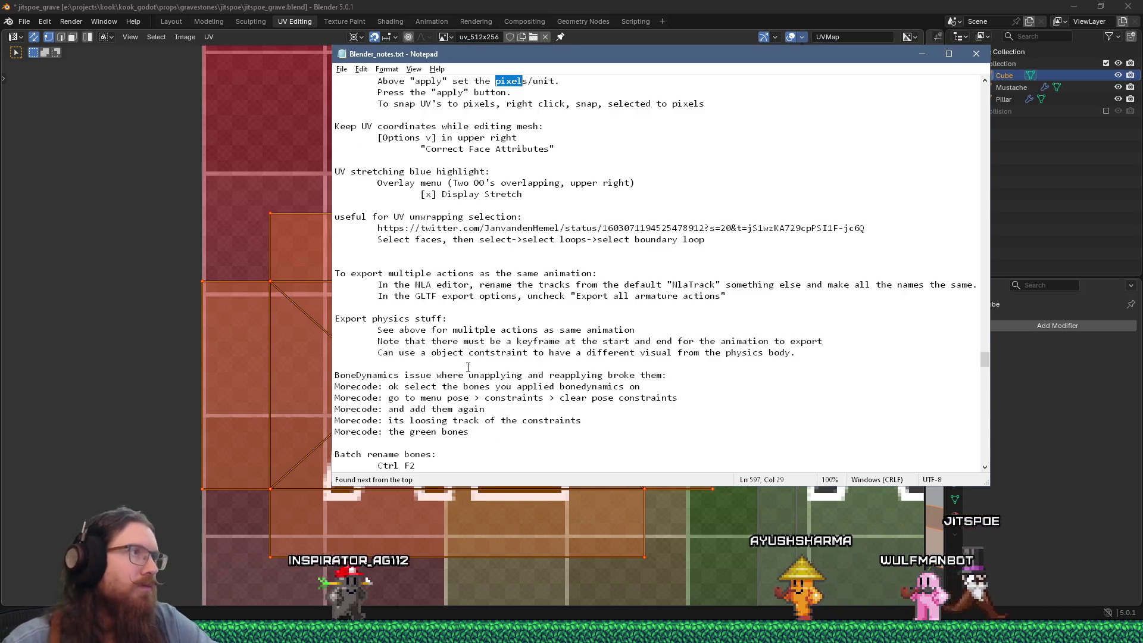
scroll(426, 452, "up", 4)
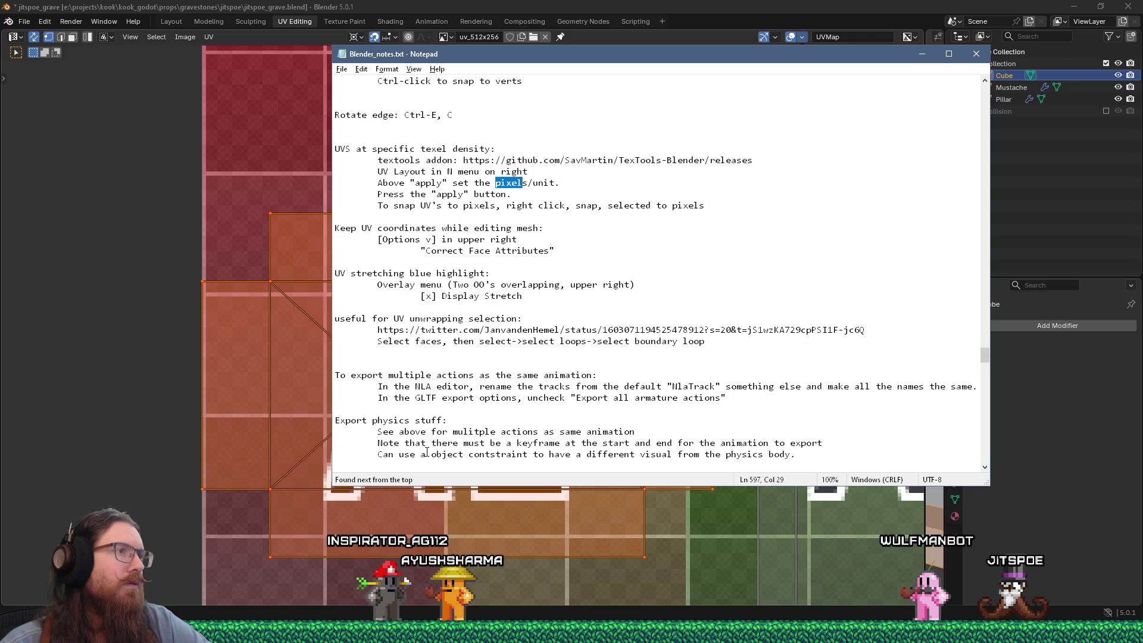
Switch Blender's UV sidebar from the UV-Packer settings to the View tab
left_click(792, 37)
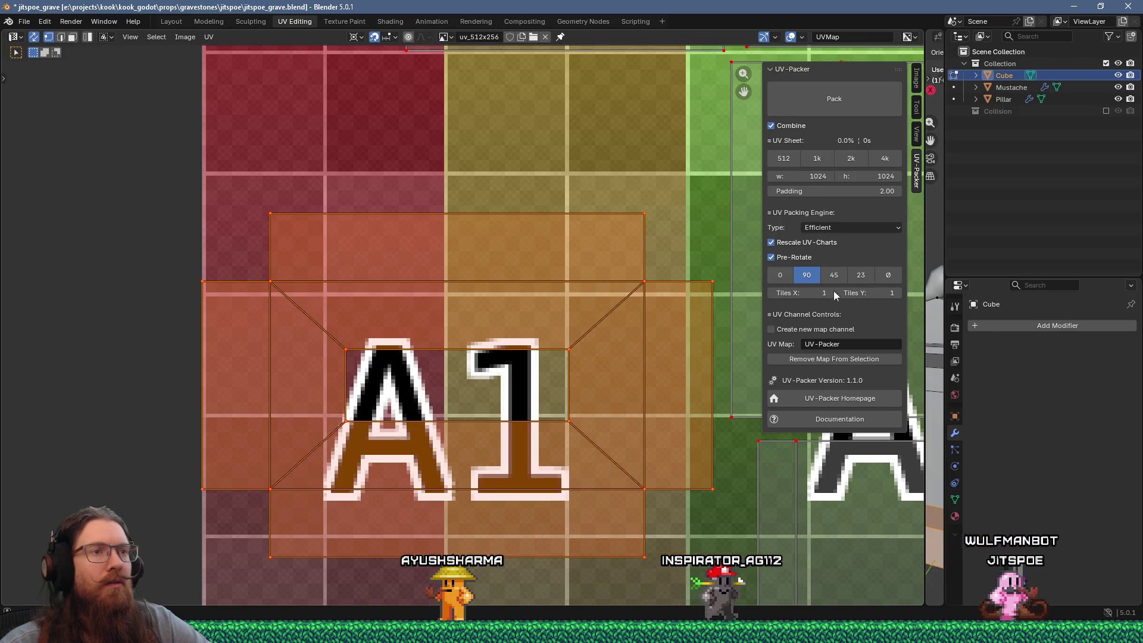
left_click(916, 78)
left_click(916, 134)
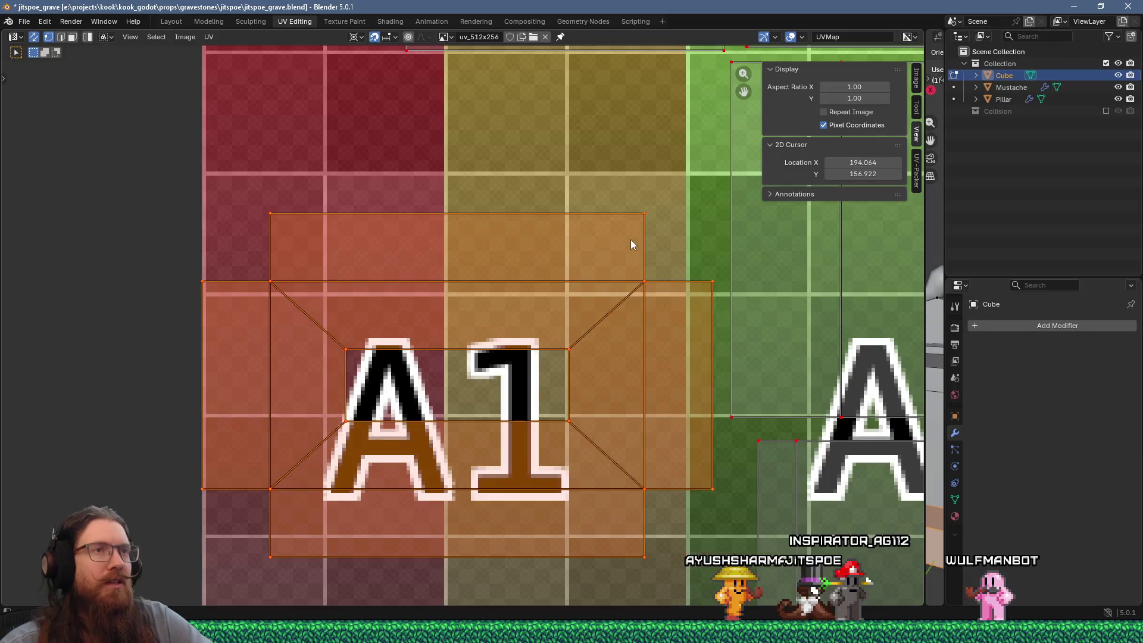
Find the 'pixel co' note on pixel coordinates, then close Notepad
key("alt+Tab")
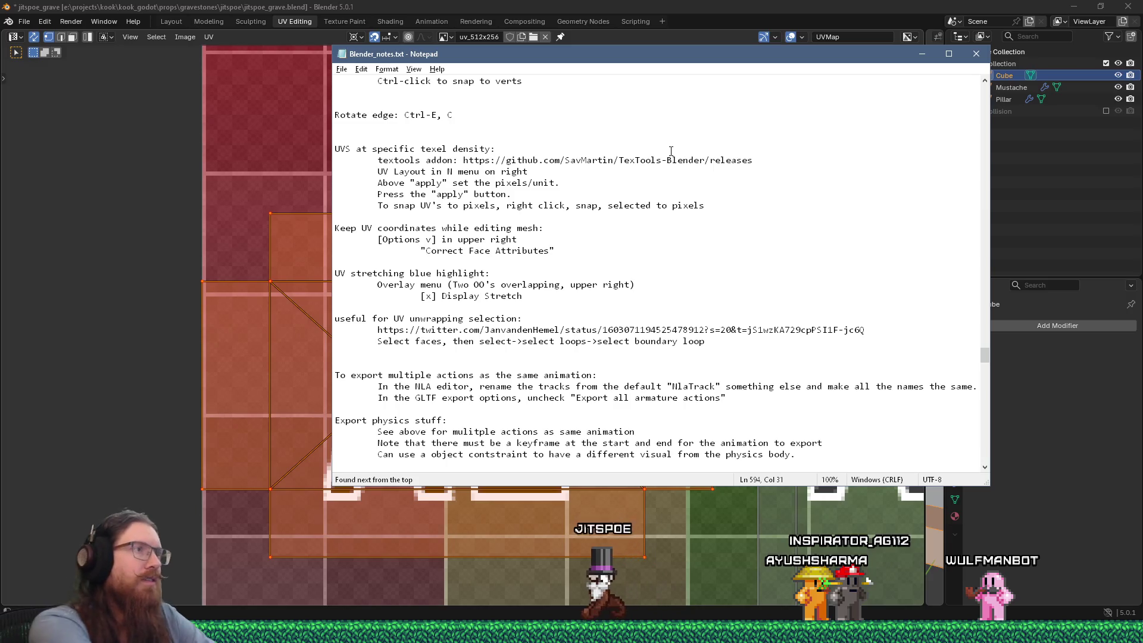
key("ctrl+f")
type("pixel co")
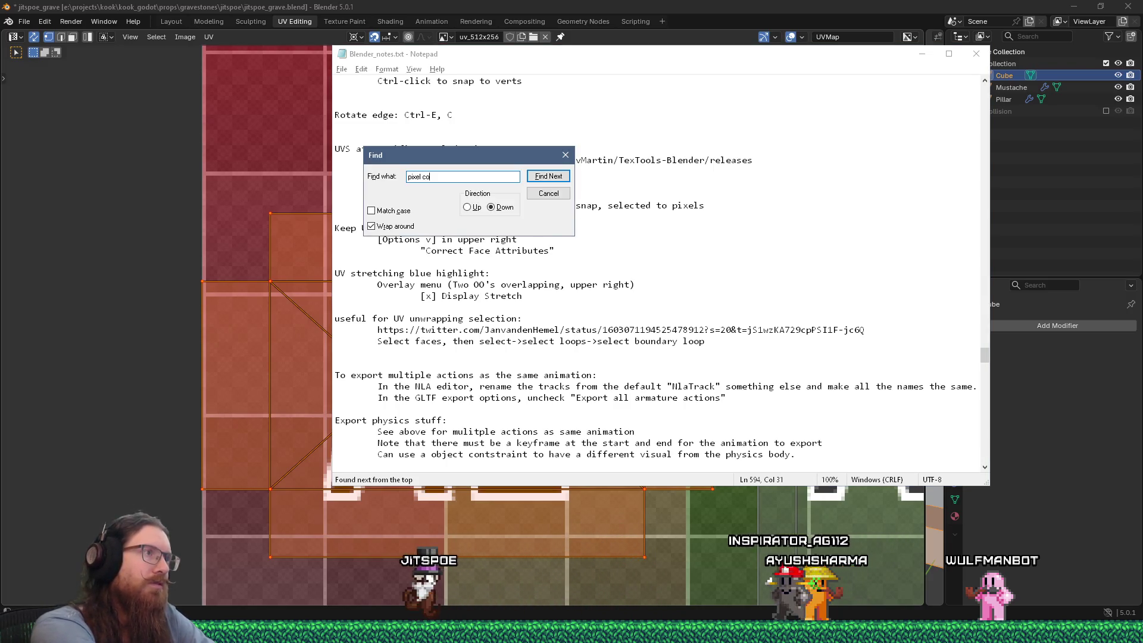
key("Return")
key("Escape")
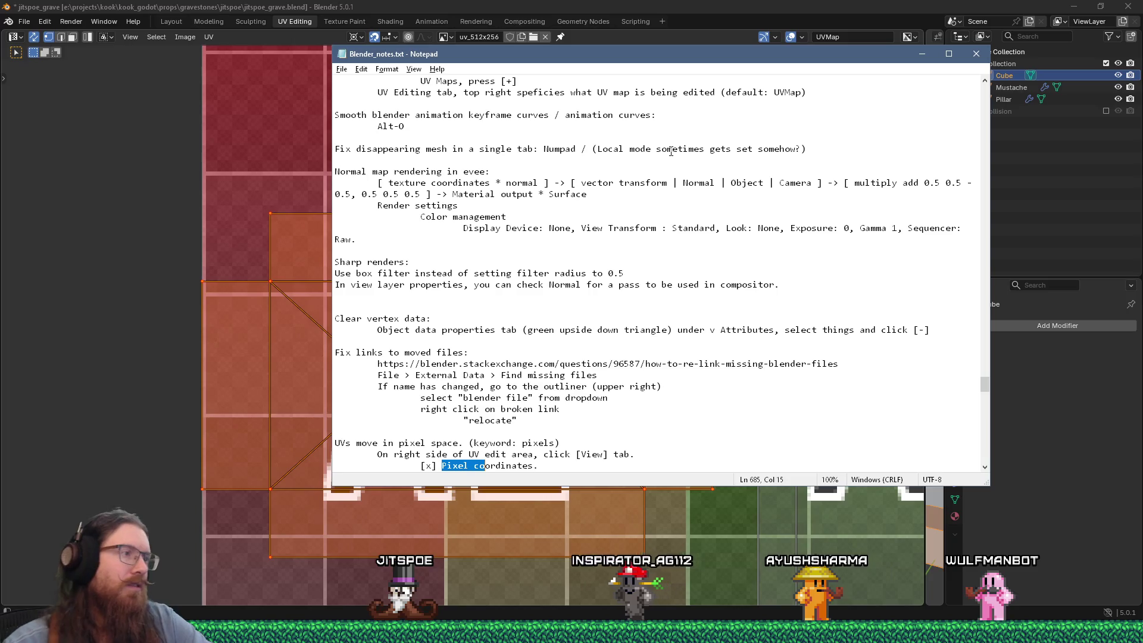
scroll(527, 400, "down", 2)
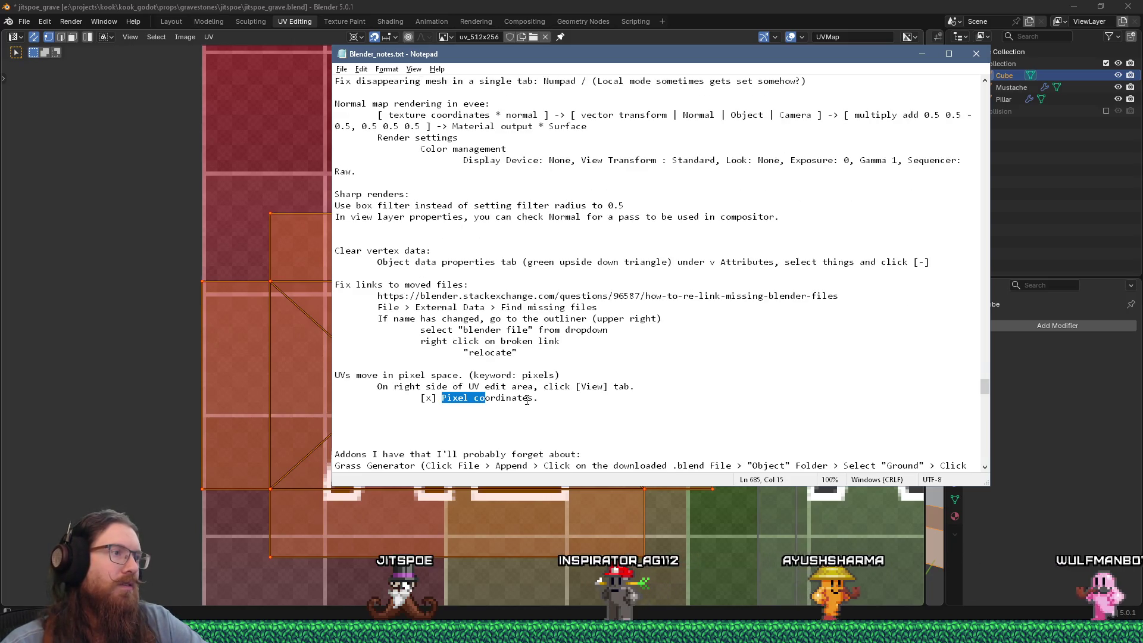
left_click(976, 55)
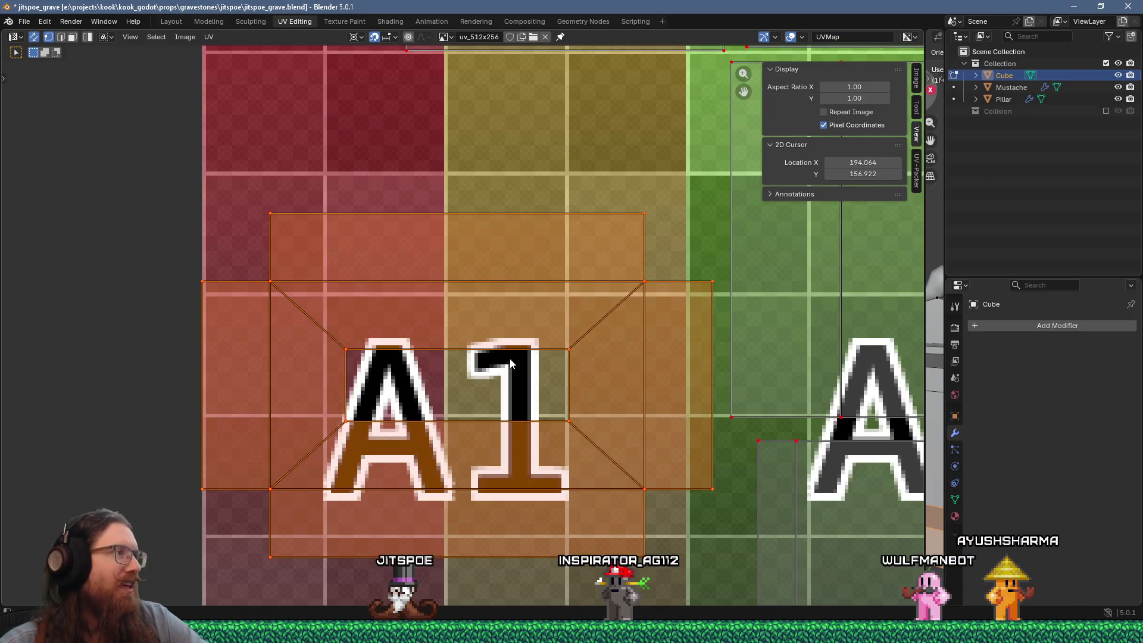
Select the UV corner near the B2 and B3 tiles and shift it by one pixel
scroll(510, 359, "down", 3)
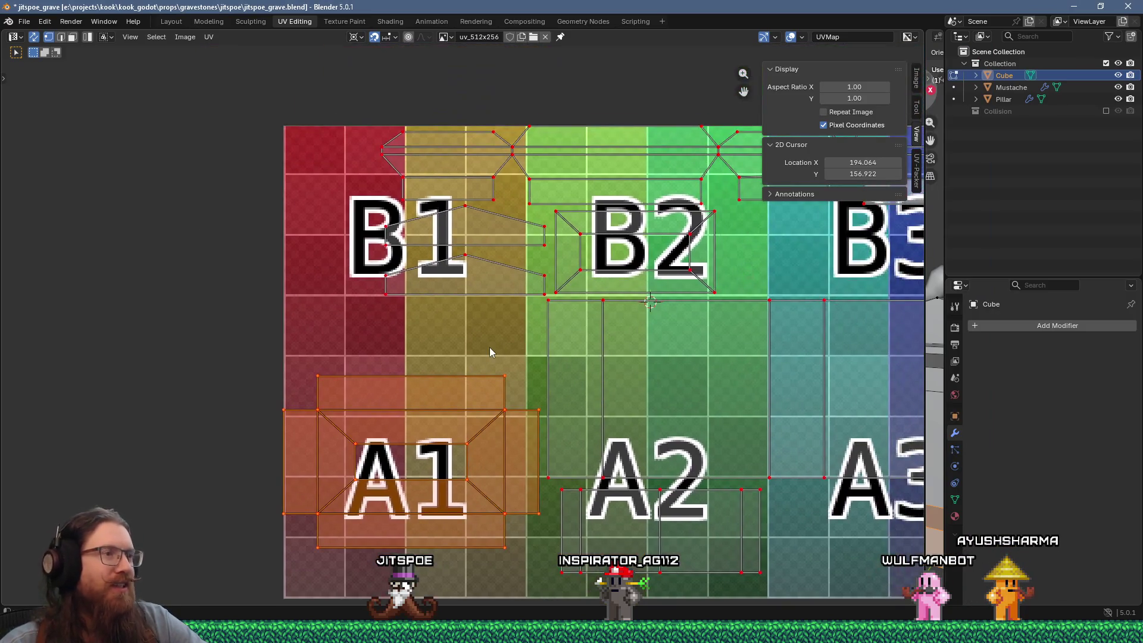
scroll(494, 342, "down", 2)
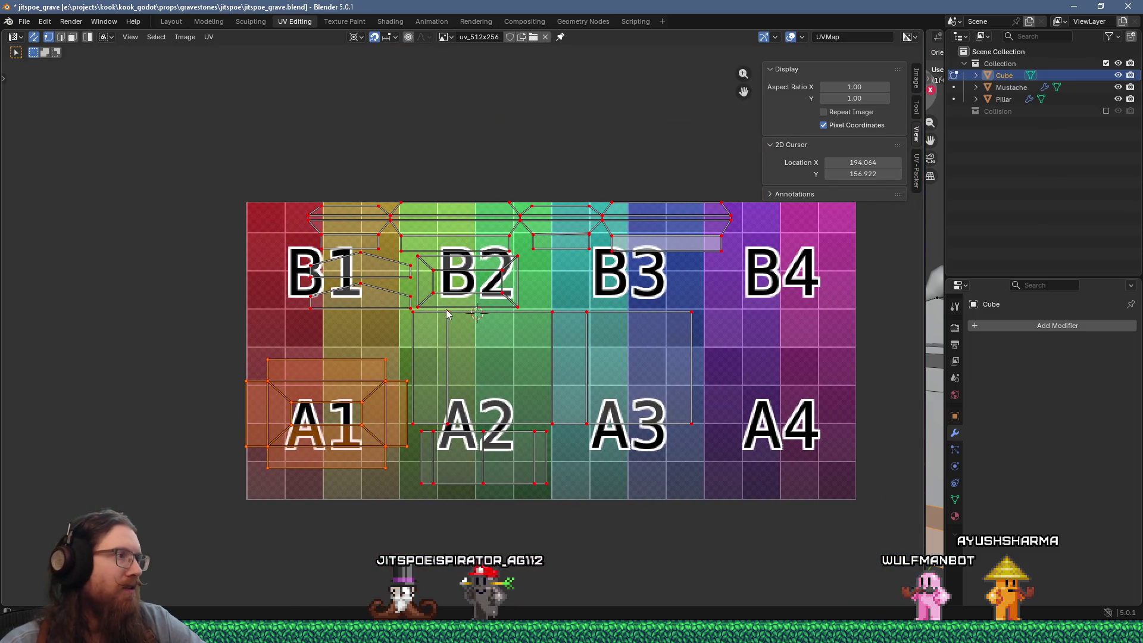
middle_click_drag(447, 314, 445, 322)
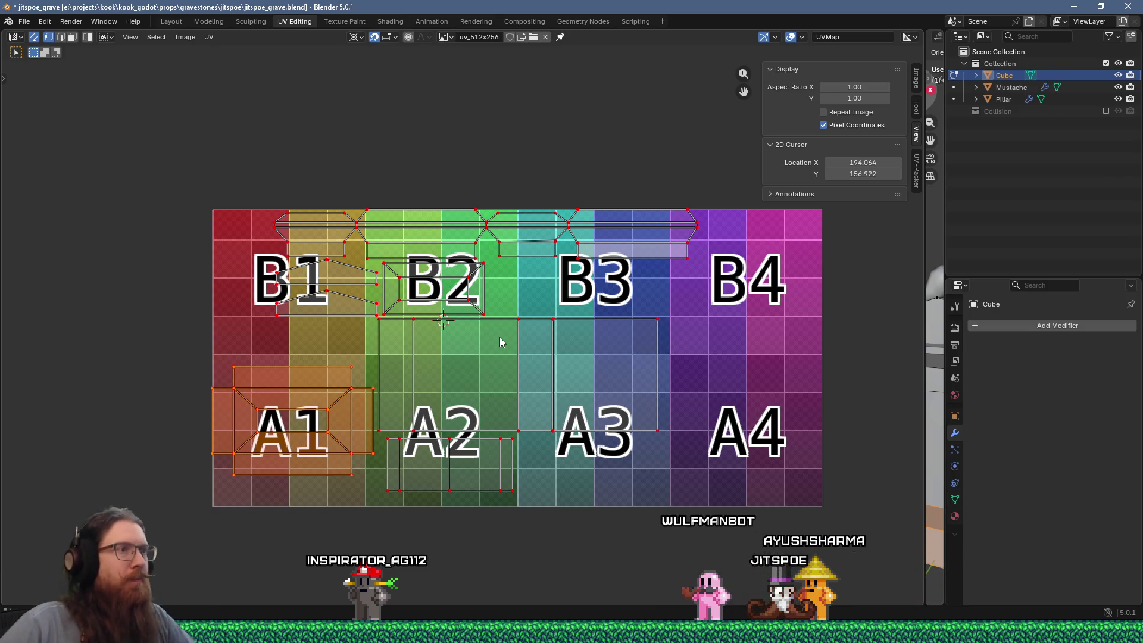
scroll(730, 262, "down", 3)
scroll(729, 262, "up", 3)
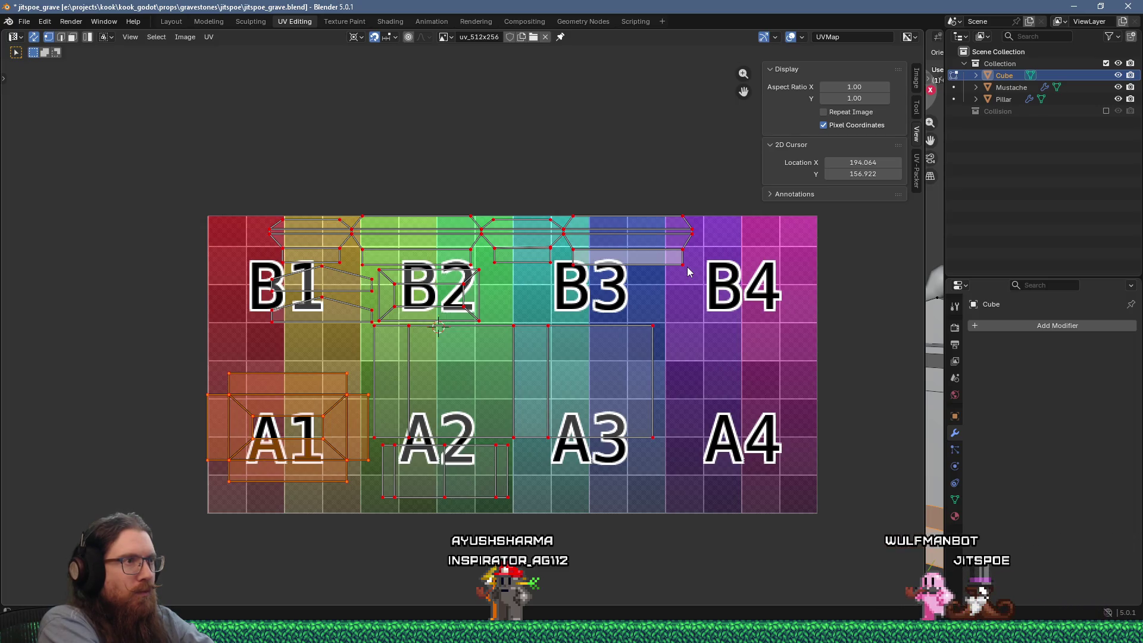
scroll(566, 227, "up", 9)
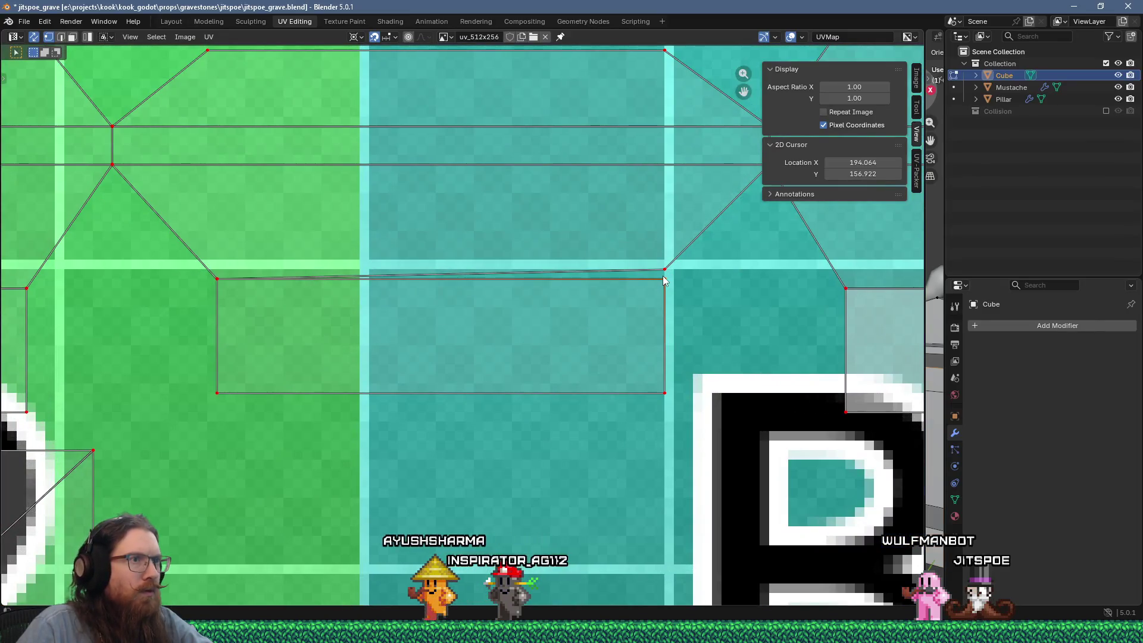
left_click(665, 270)
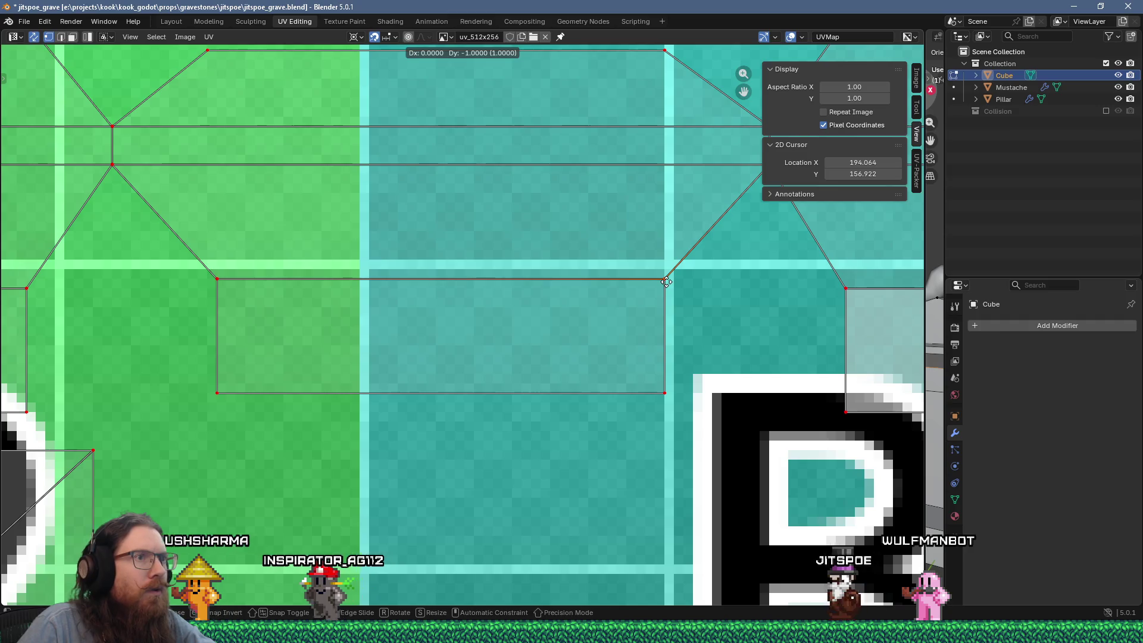
scroll(670, 320, "down", 5)
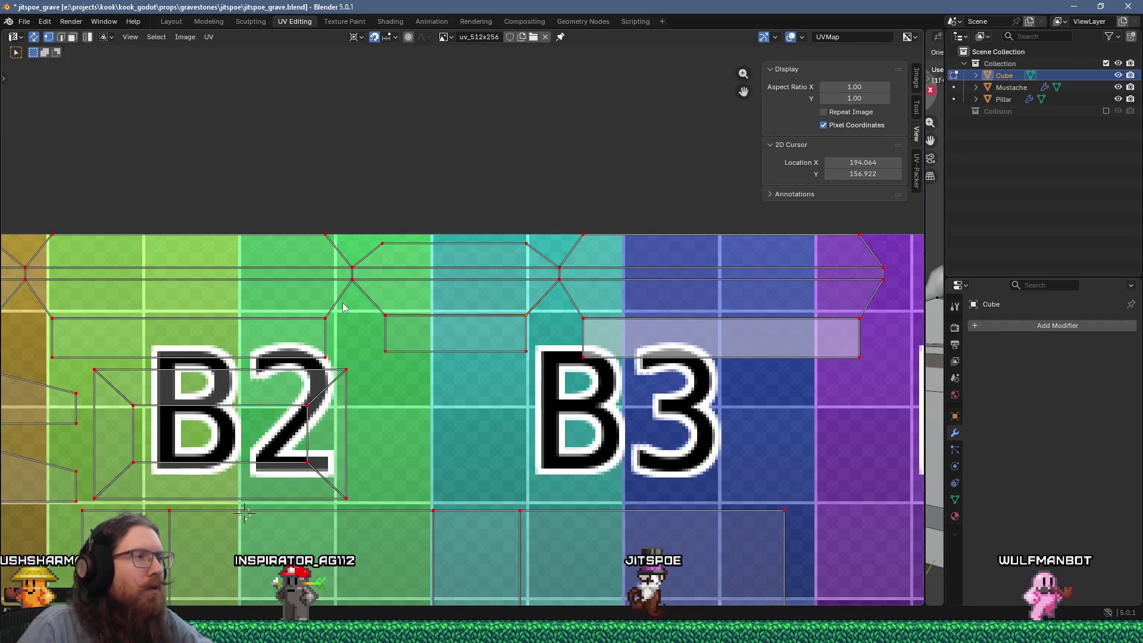
scroll(549, 333, "up", 3)
scroll(547, 321, "up", 5, "ctrl")
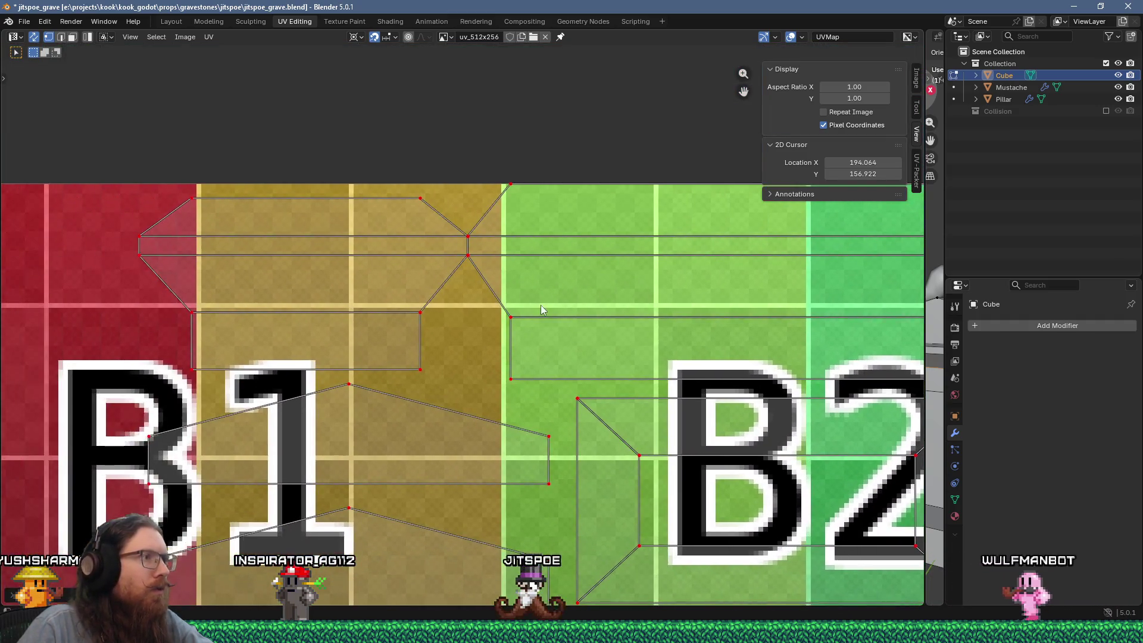
scroll(411, 300, "down", 5)
mouse_move(585, 337)
middle_mouse_down()
mouse_move(521, 319)
mouse_move(481, 284)
mouse_move(470, 253)
middle_mouse_up()
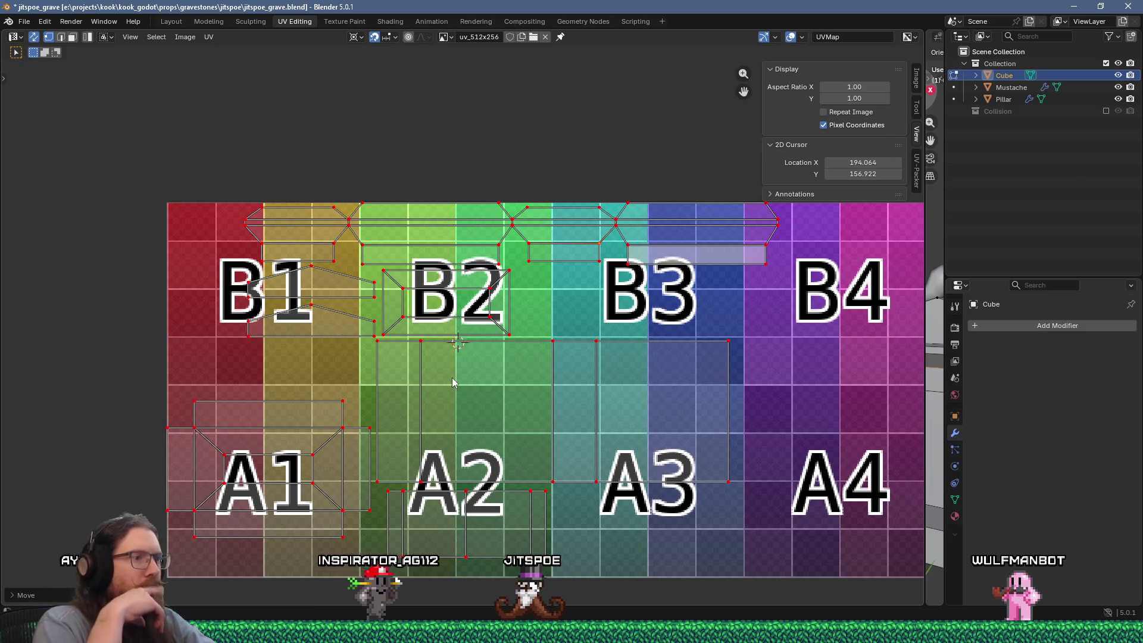
Save jitspoe_grave.blend, recentre the texture and widen the 3D view beside the UV editor
left_click(23, 22)
left_click(44, 102)
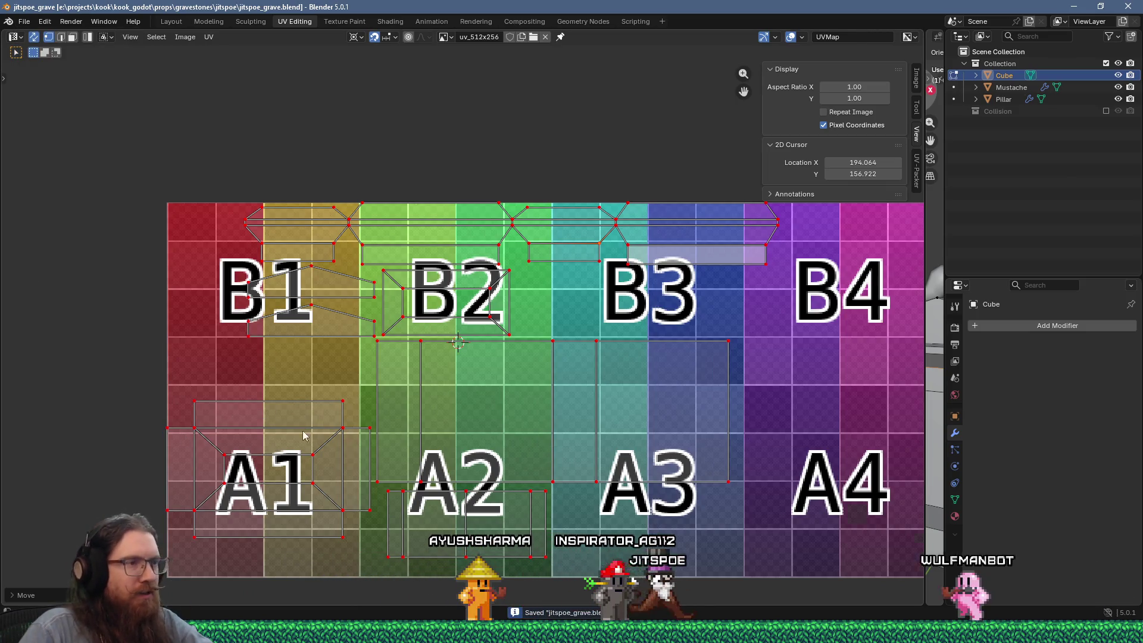
scroll(253, 437, "down", 2)
middle_click_drag(495, 410, 414, 427)
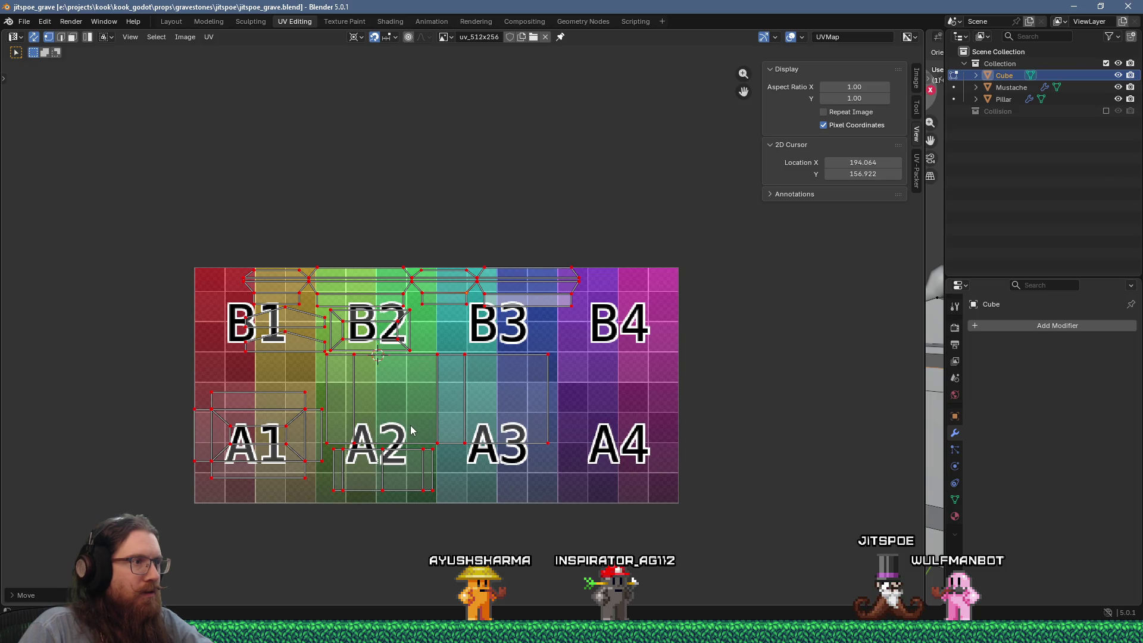
scroll(326, 373, "up", 1)
mouse_move(327, 373)
middle_mouse_down()
mouse_move(434, 387)
mouse_move(373, 371)
mouse_move(388, 366)
middle_mouse_up()
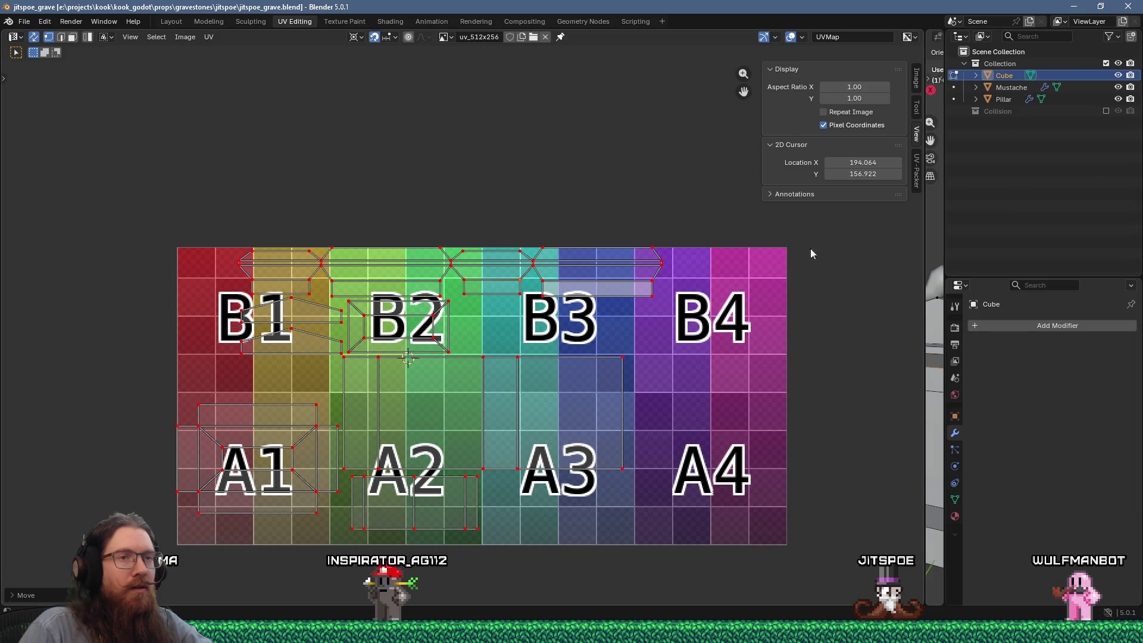
left_click_drag(920, 274, 745, 271)
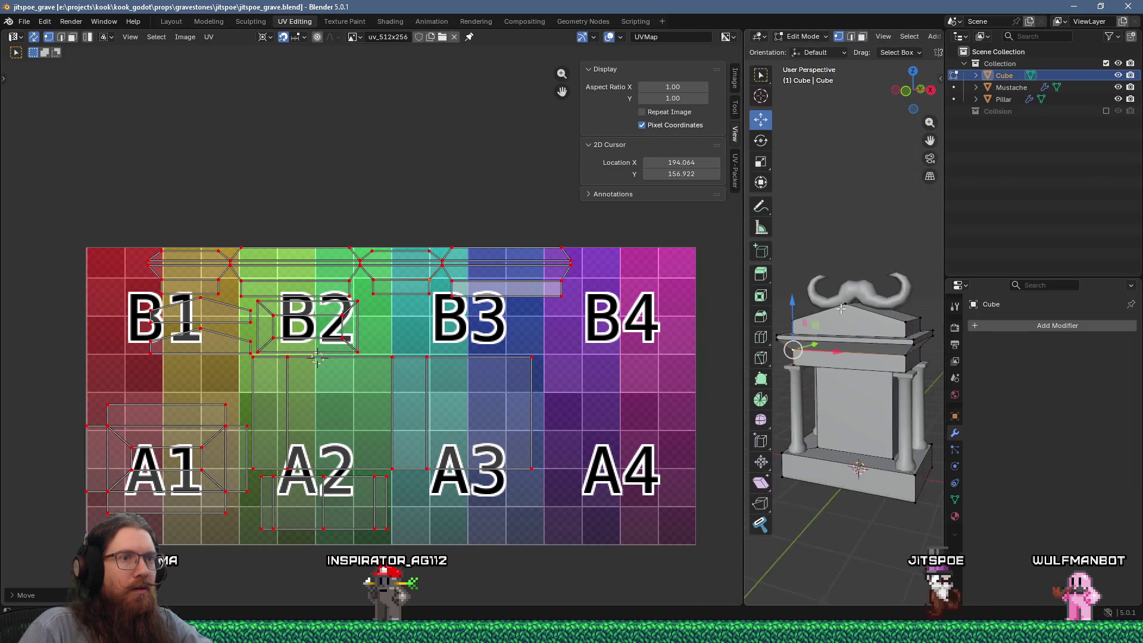
Select all gravestone objects in edit mode and click one UV element of the base over A1
key("Tab")
key("a")
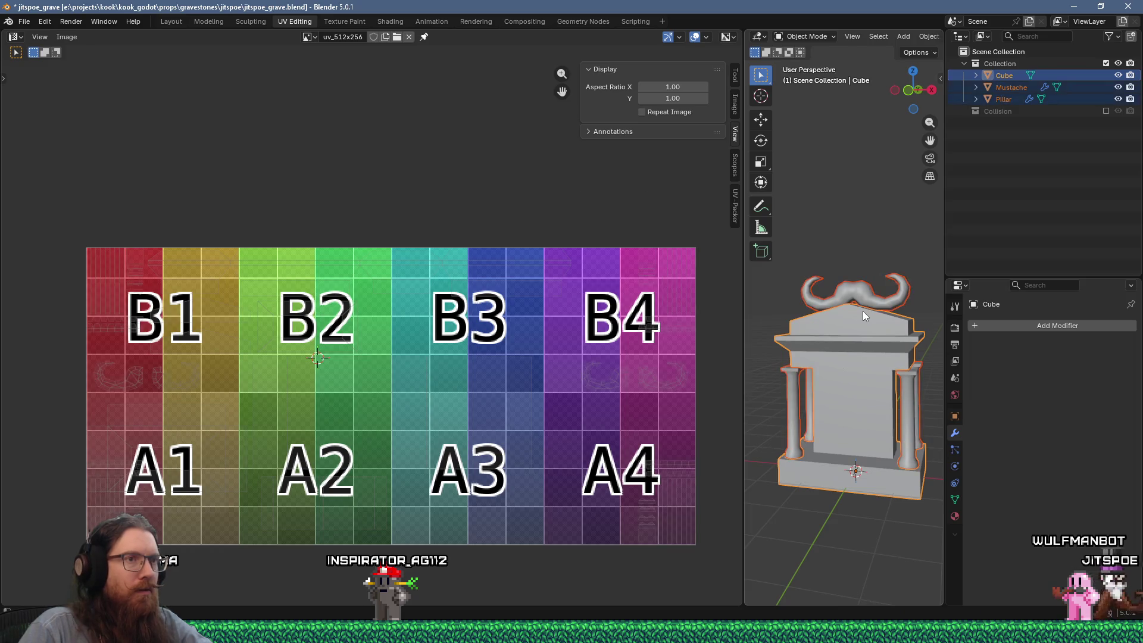
key("Tab")
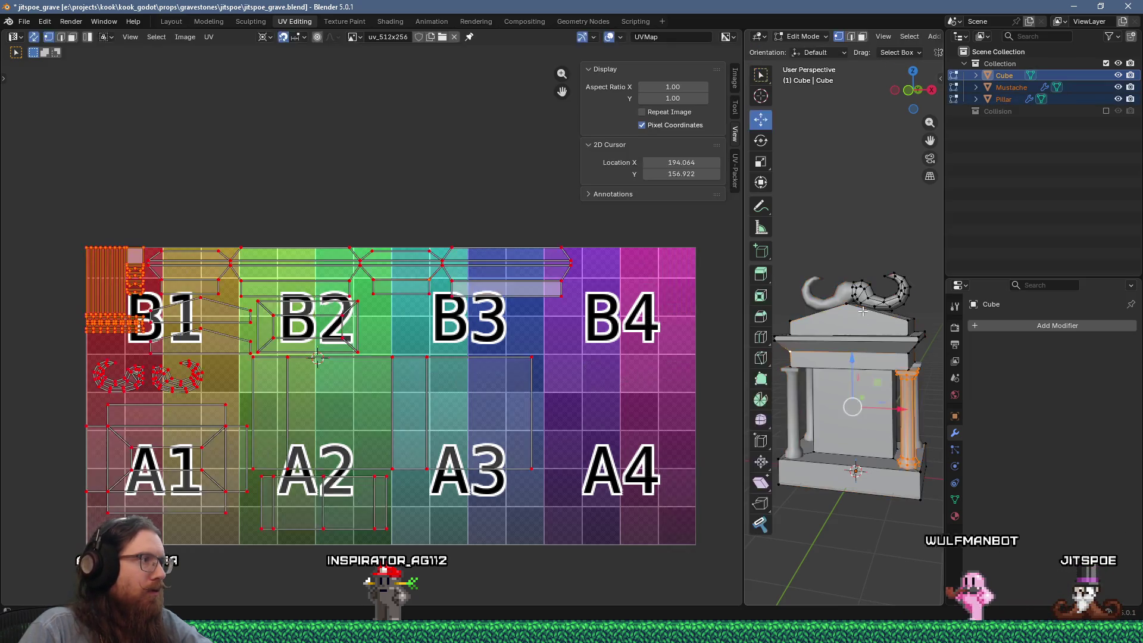
key("Tab")
key("Tab")
key("Tab")
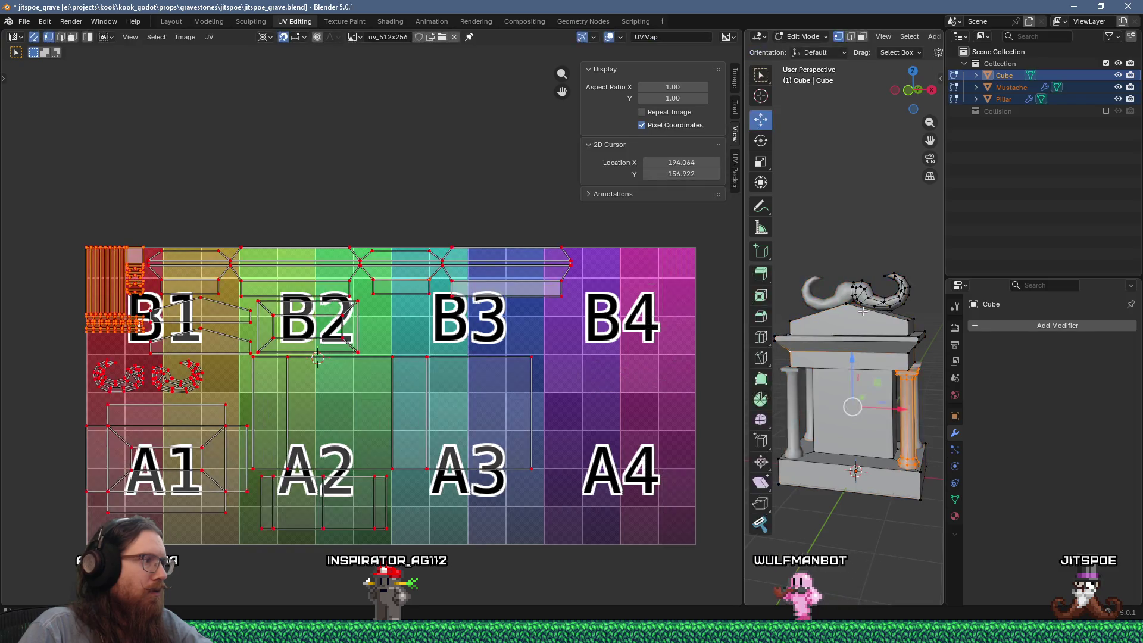
key("Tab")
scroll(338, 308, "up", 3)
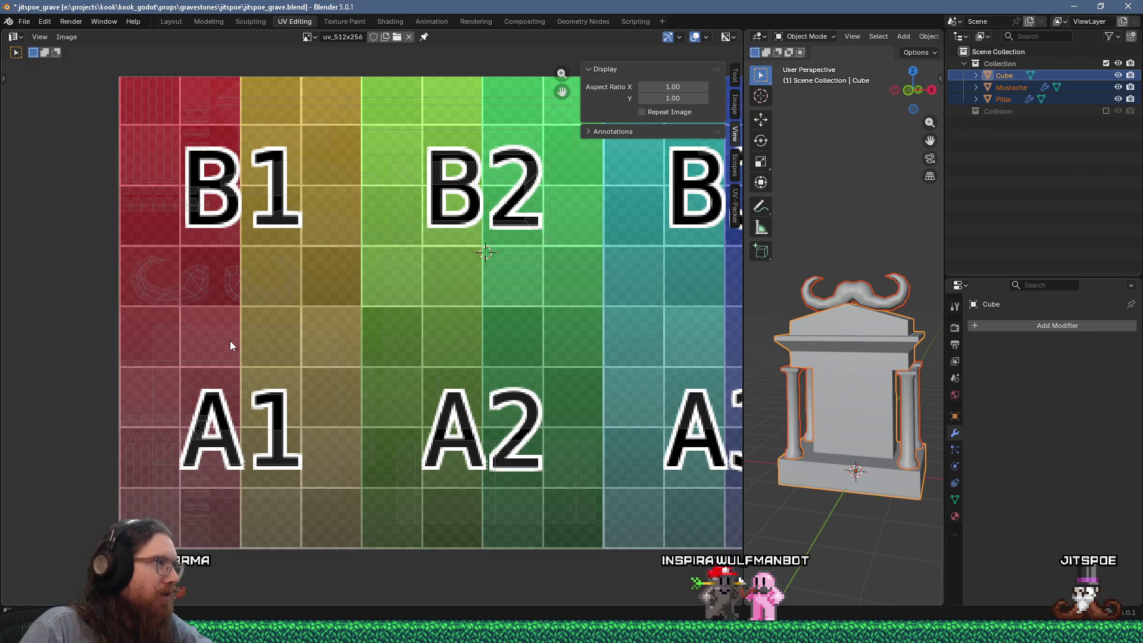
scroll(230, 341, "down", 1)
middle_click_drag(230, 340, 200, 380)
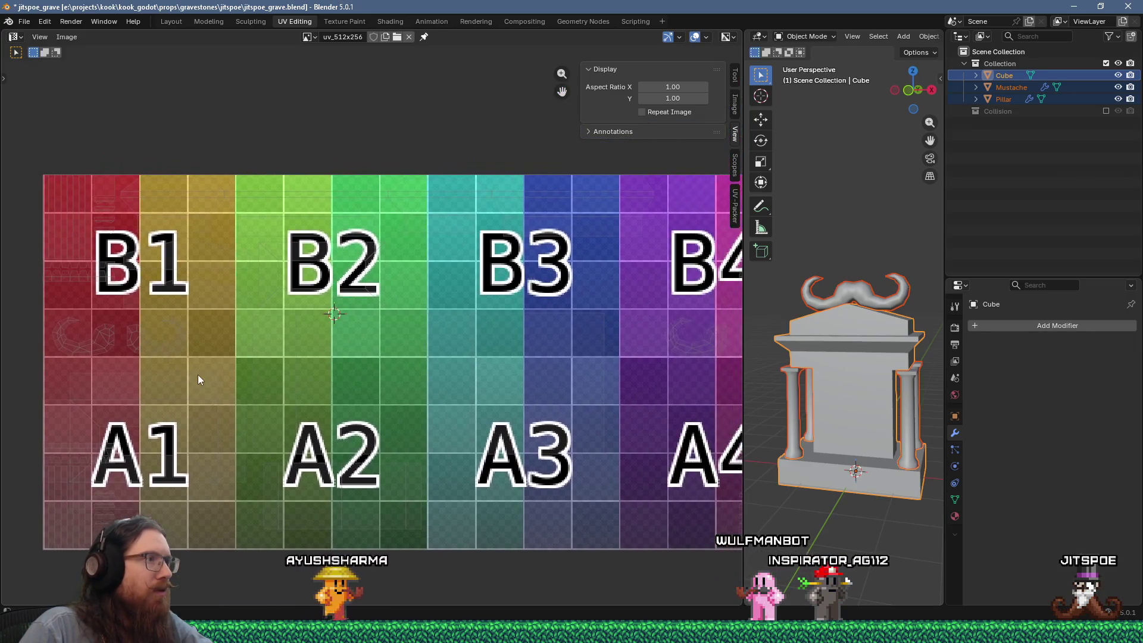
key("Tab")
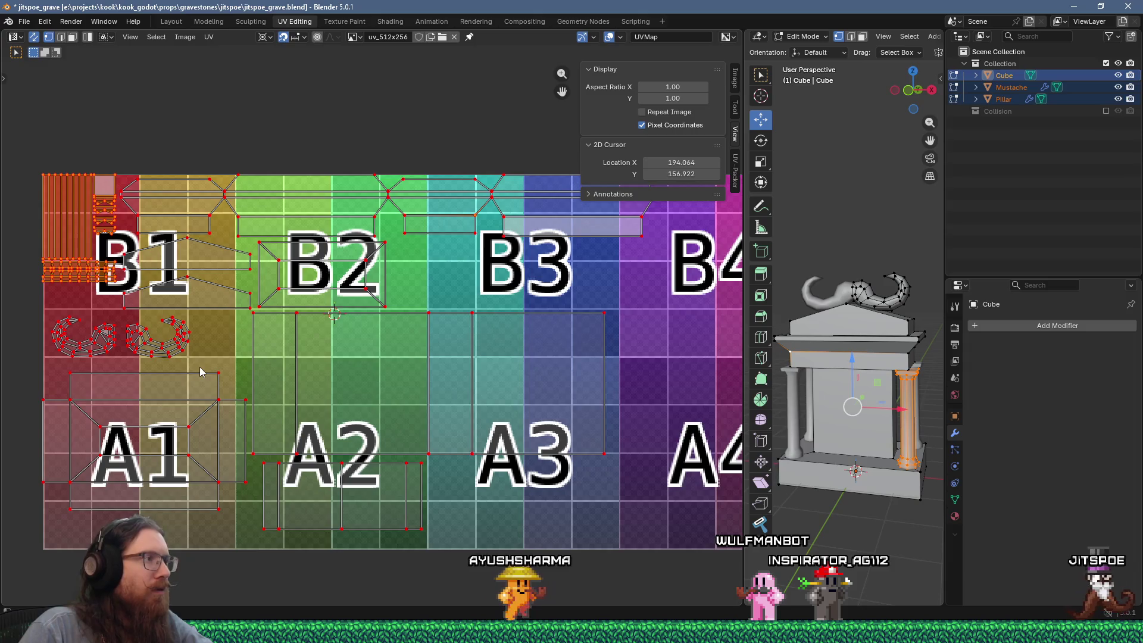
scroll(200, 372, "down", 1)
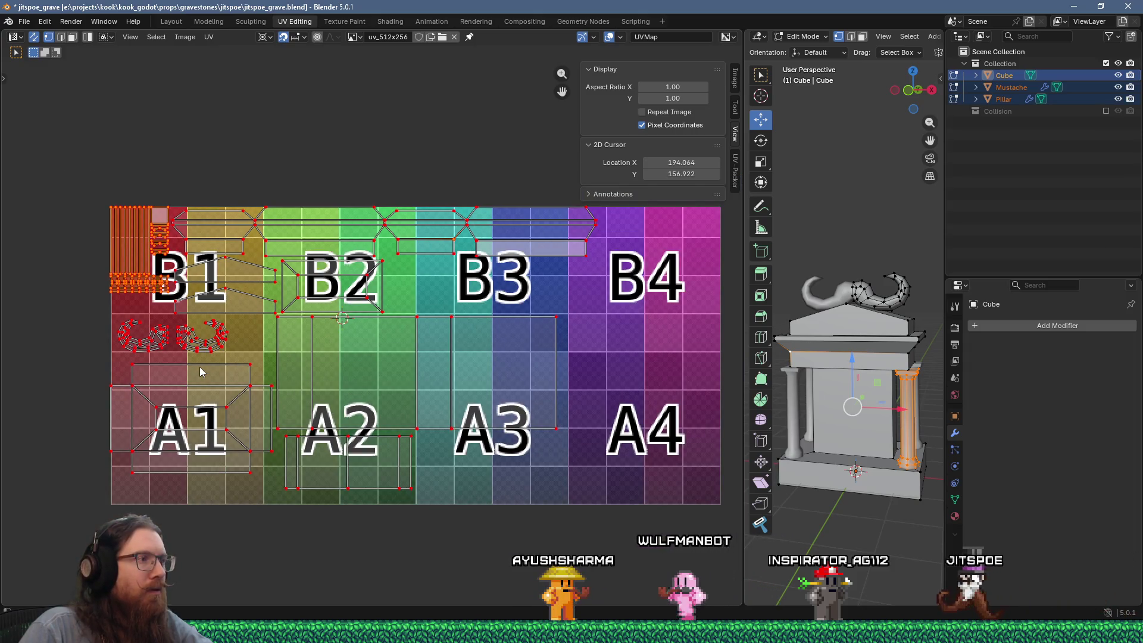
mouse_move(255, 352)
middle_mouse_down()
mouse_move(161, 356)
mouse_move(365, 320)
mouse_move(174, 343)
mouse_move(292, 320)
mouse_move(251, 326)
middle_mouse_up()
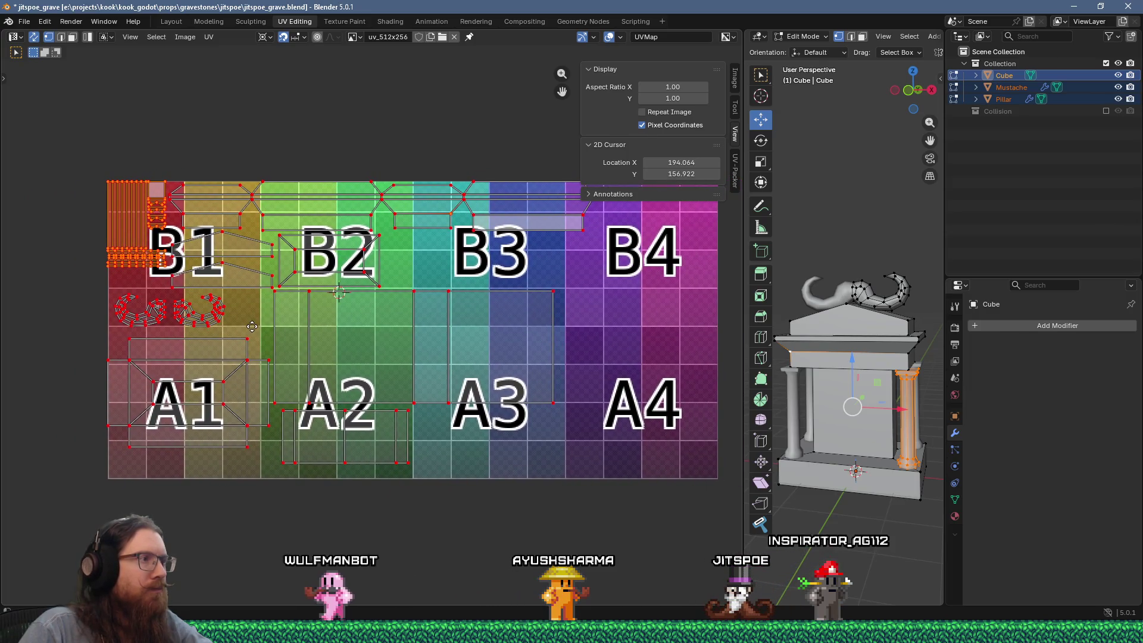
left_click(225, 382)
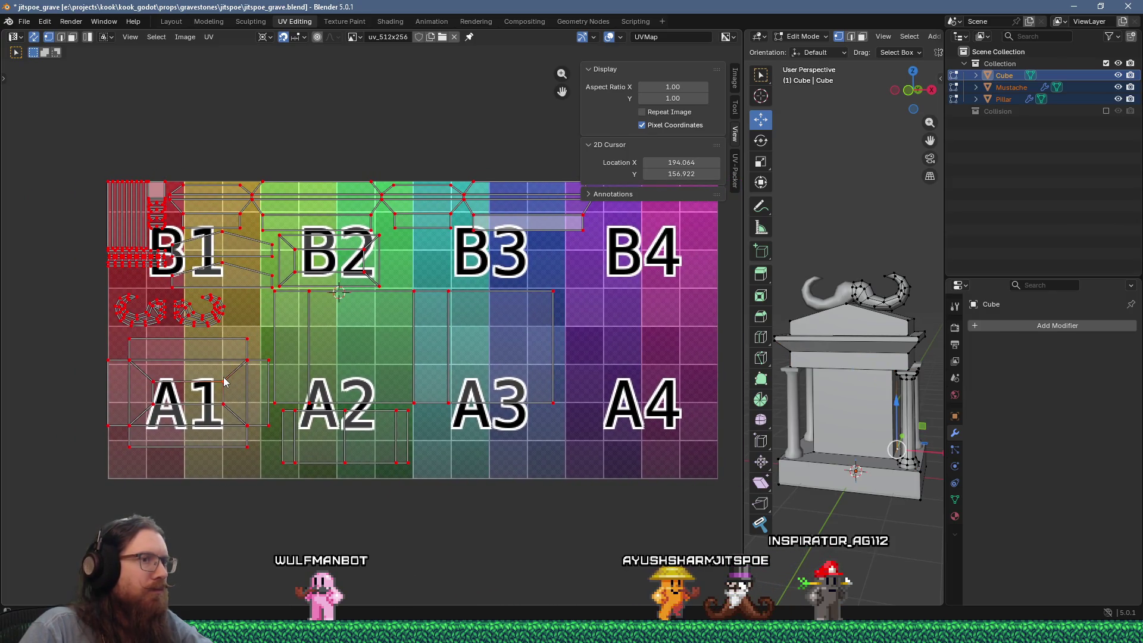
Select the whole base UV island, move it into the A4 cell and rotate it 90 degrees
key("l")
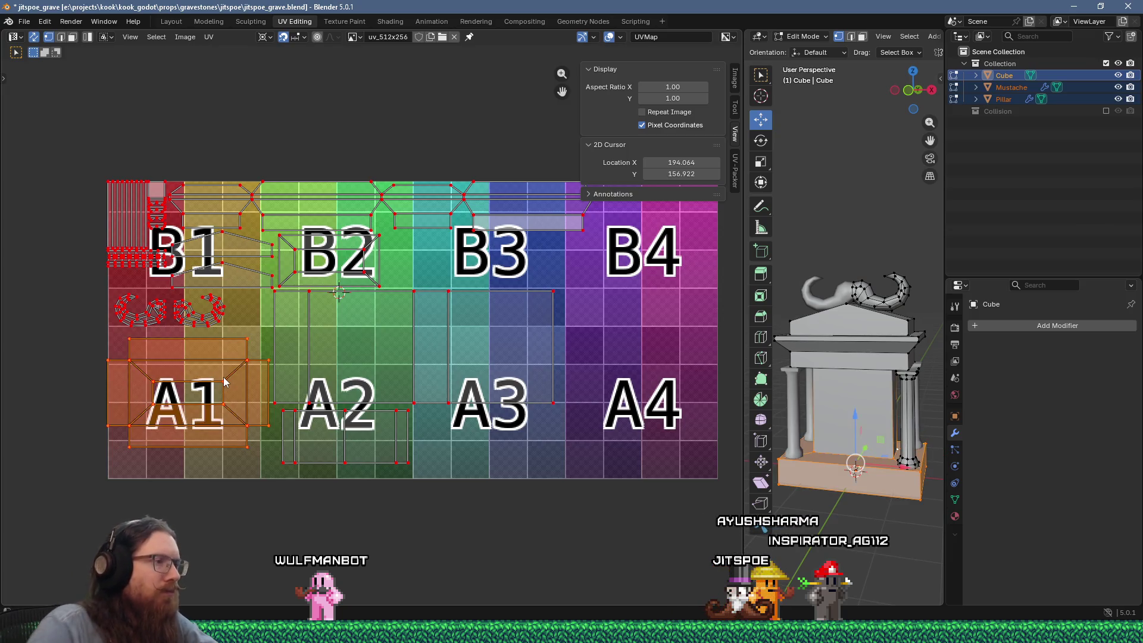
middle_click_drag(315, 365, 241, 351)
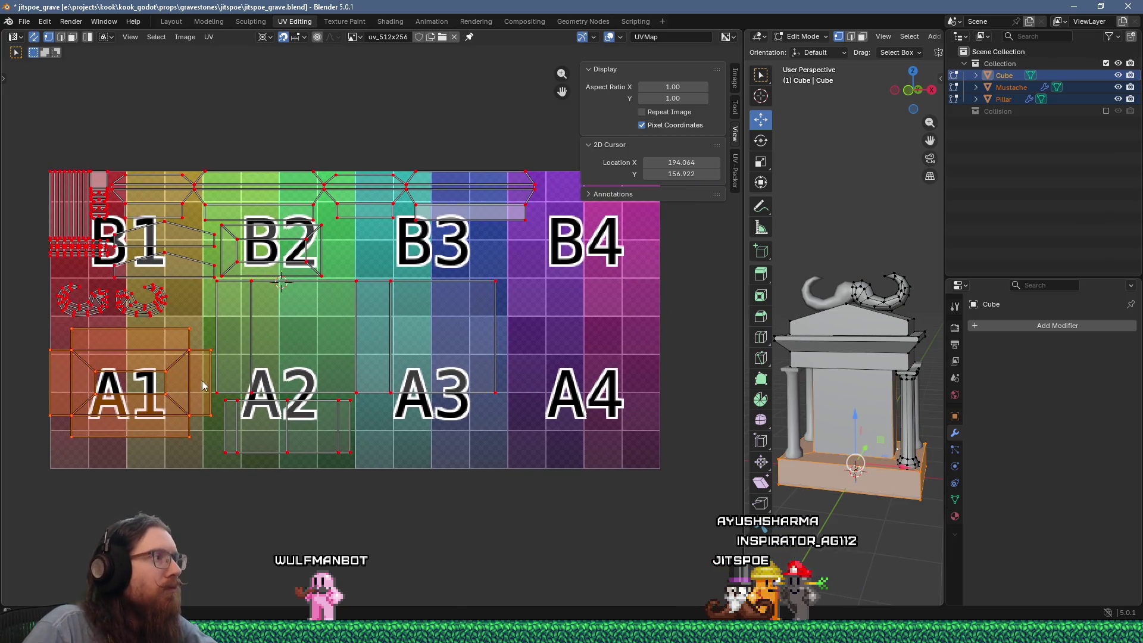
key("g")
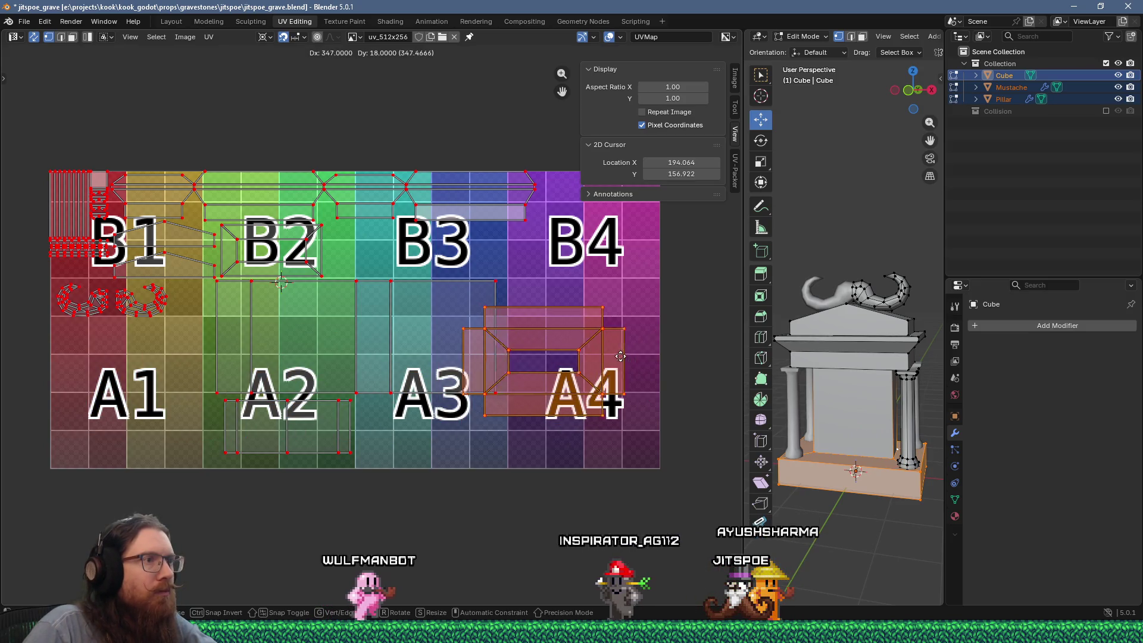
left_click(622, 356)
scroll(536, 337, "up", 7)
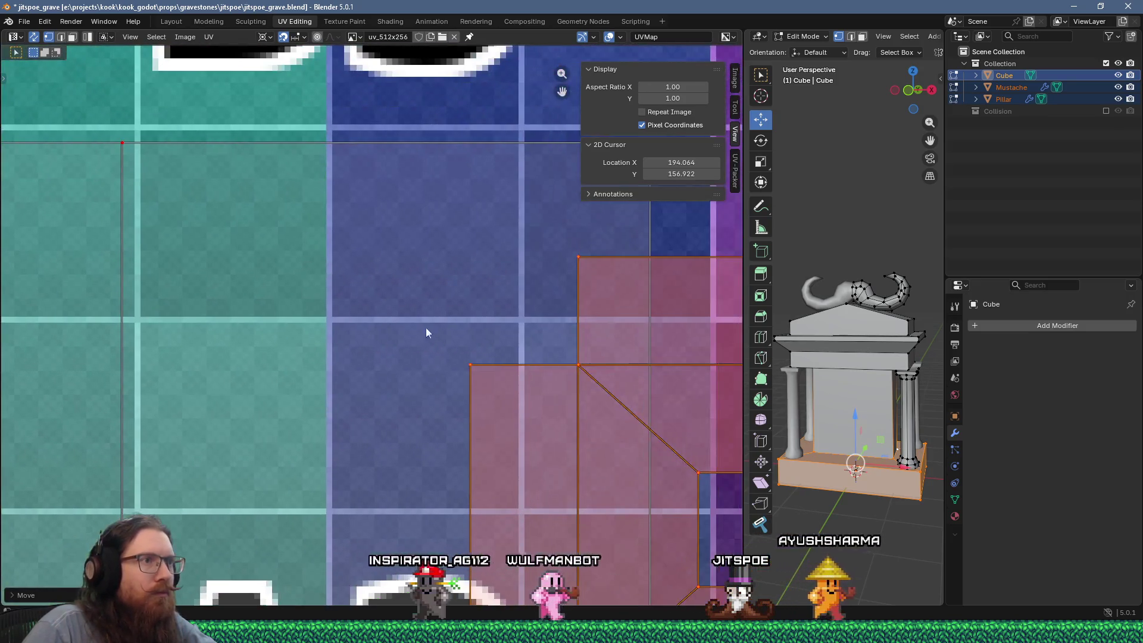
scroll(422, 323, "down", 6)
mouse_move(423, 323)
middle_mouse_down()
mouse_move(500, 243)
mouse_move(436, 334)
middle_mouse_up()
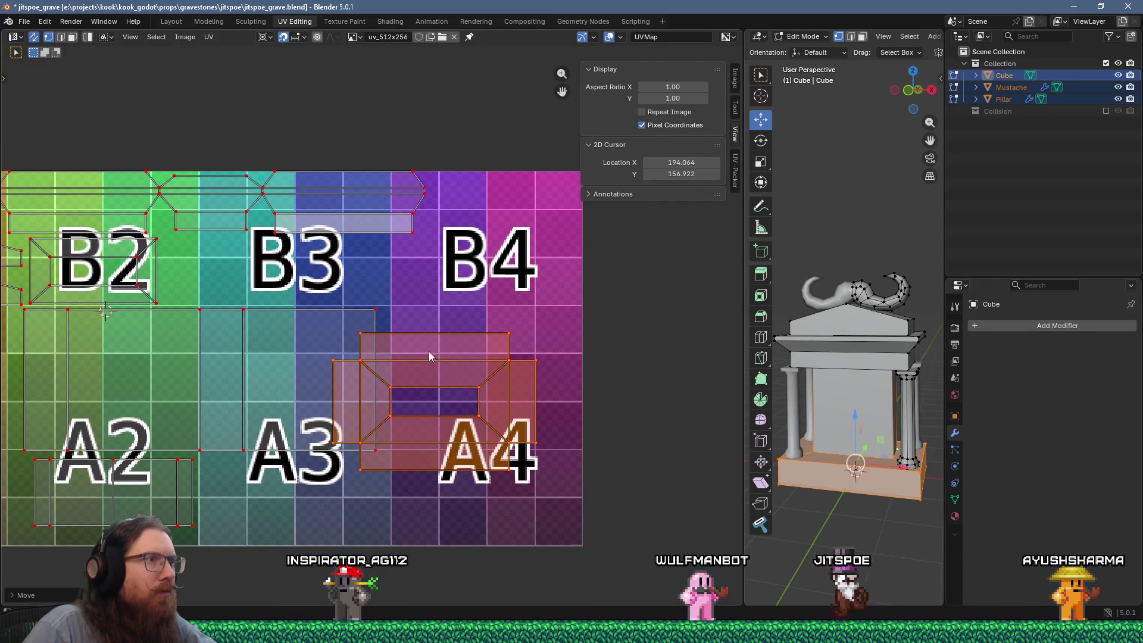
scroll(395, 372, "down", 2)
middle_click_drag(395, 372, 462, 353)
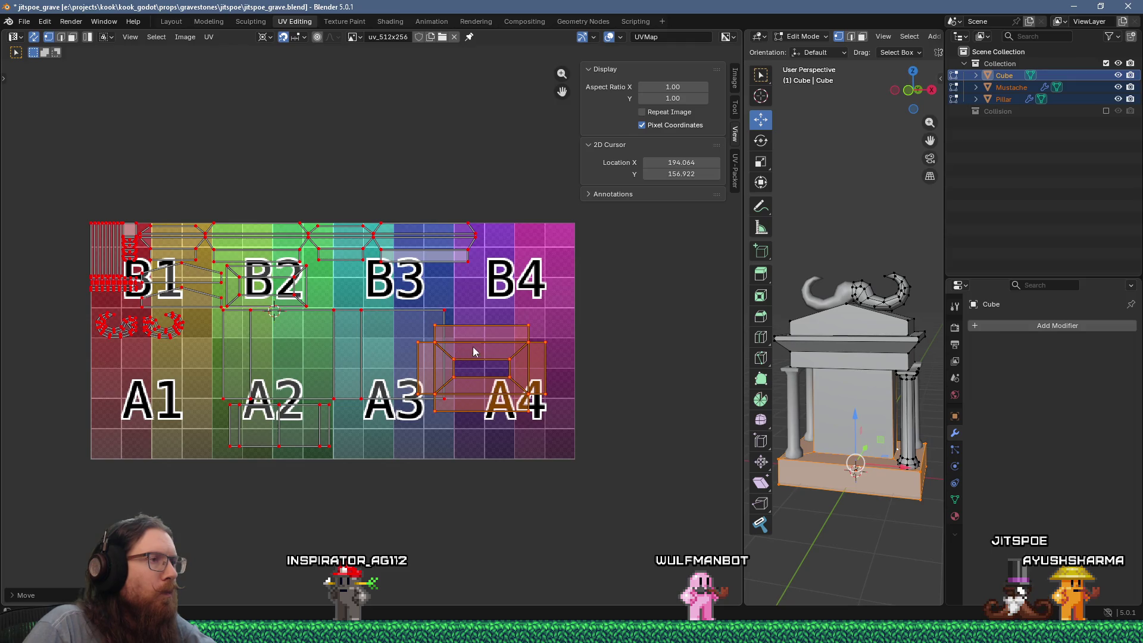
type("r90")
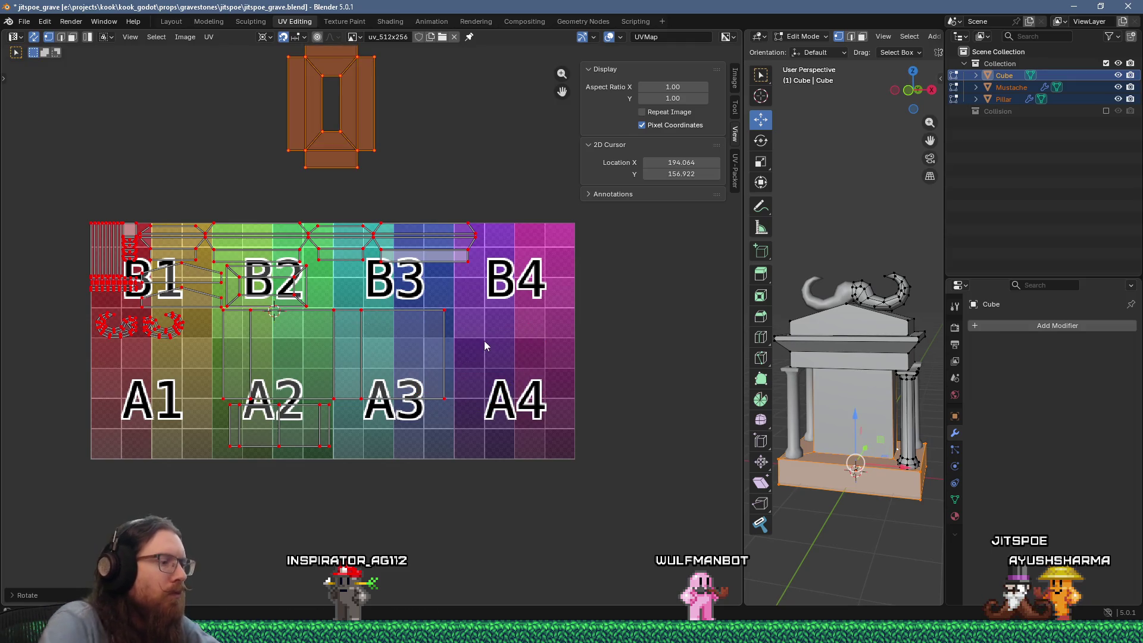
type("g")
left_click(668, 591)
Snap the rotated base island to the selection for alignment
scroll(549, 321, "up", 5)
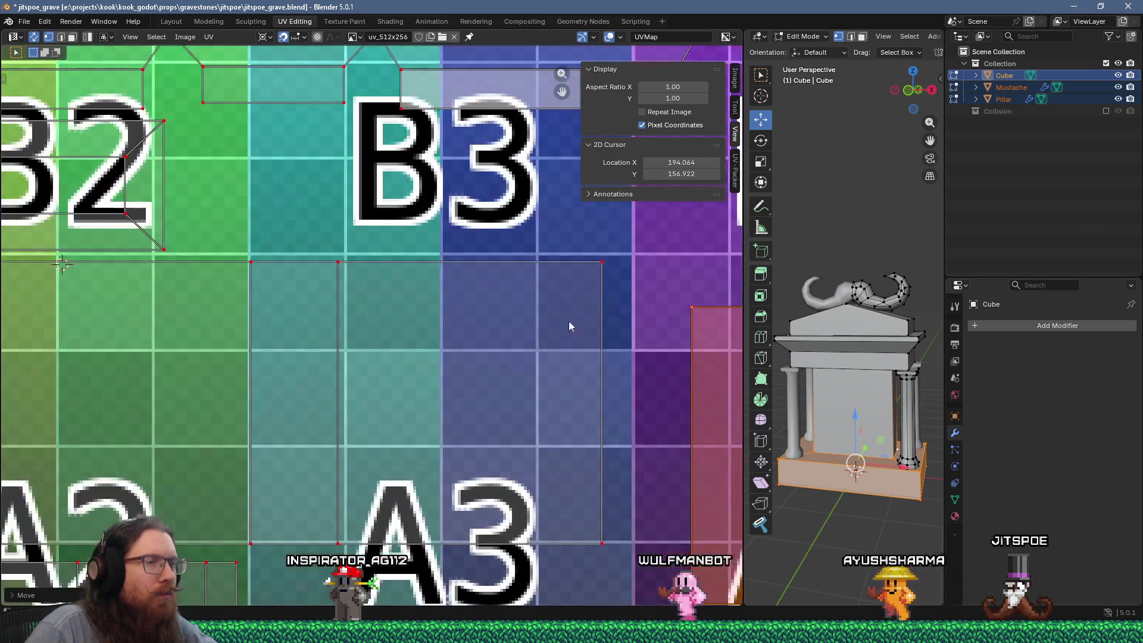
middle_click_drag(549, 321, 434, 368)
scroll(546, 319, "up", 5)
middle_click_drag(547, 319, 501, 357)
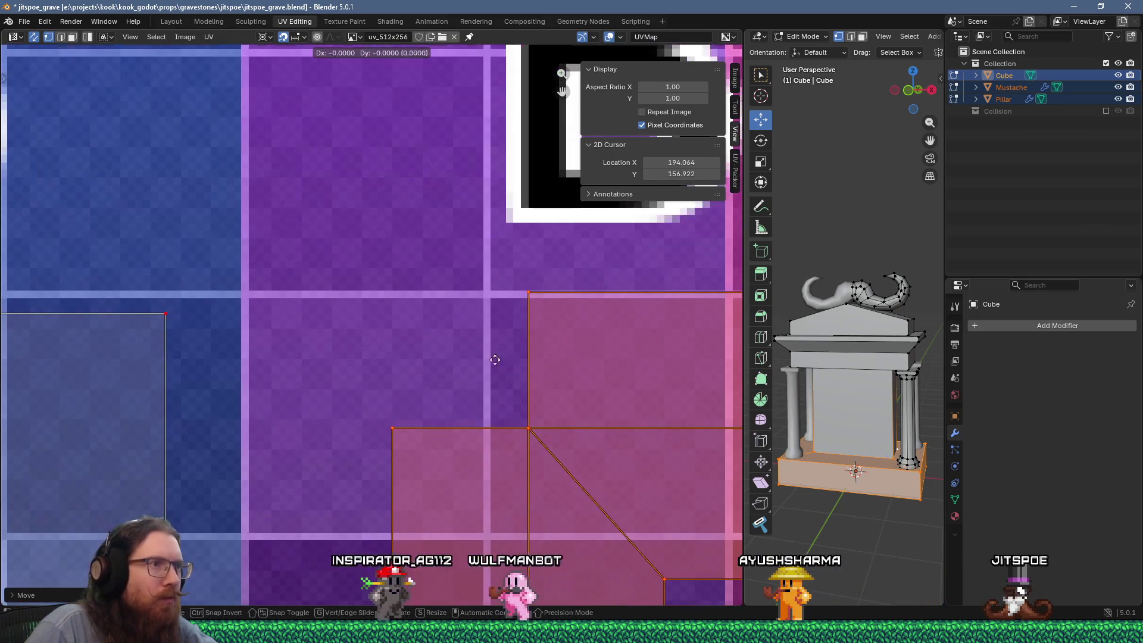
scroll(497, 310, "up", 2)
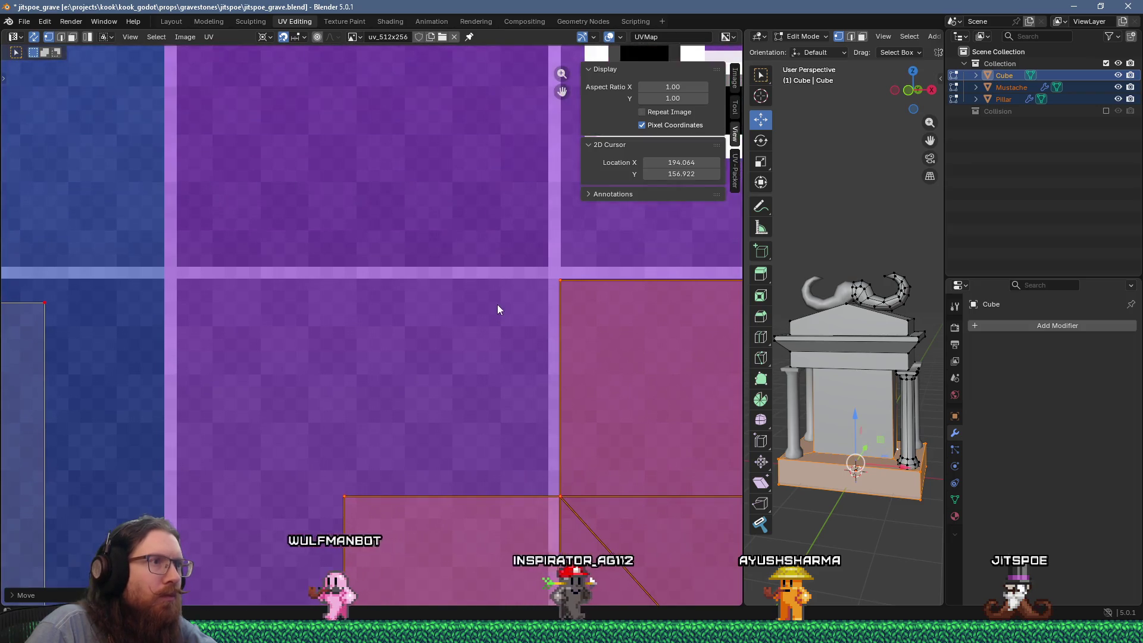
right_click(498, 309)
mouse_move(498, 327)
left_click(535, 322)
Nudge the base island into place inside A4, then select the wall island across A2–A3
scroll(534, 322, "down", 3)
mouse_move(373, 361)
middle_mouse_down()
mouse_move(417, 315)
mouse_move(534, 333)
mouse_move(524, 359)
mouse_move(482, 367)
middle_mouse_up()
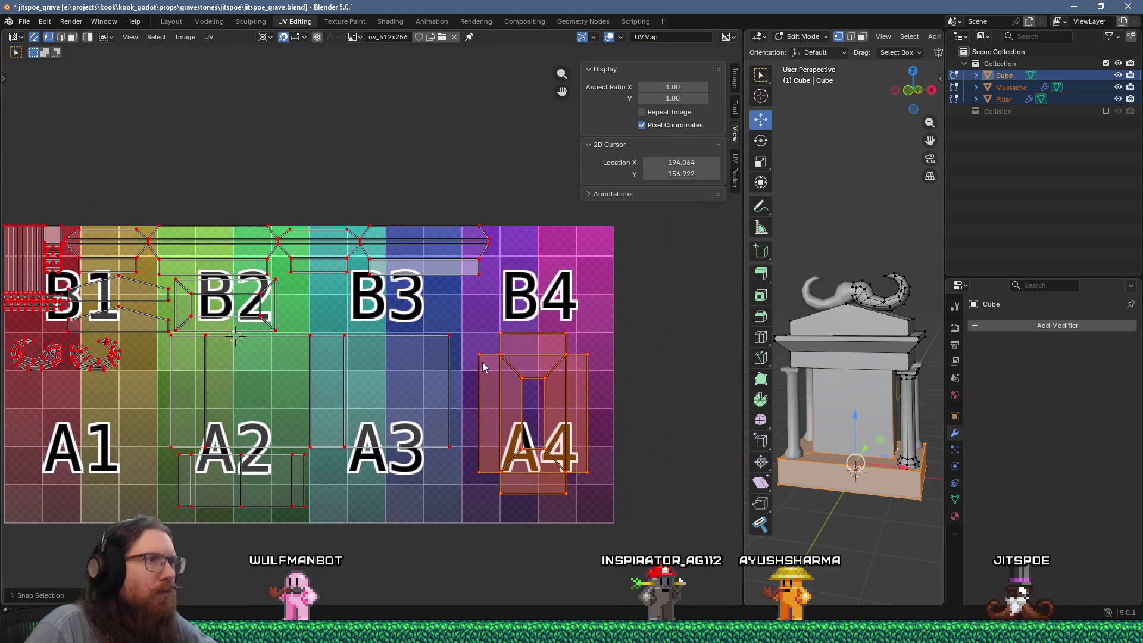
scroll(483, 367, "up", 1)
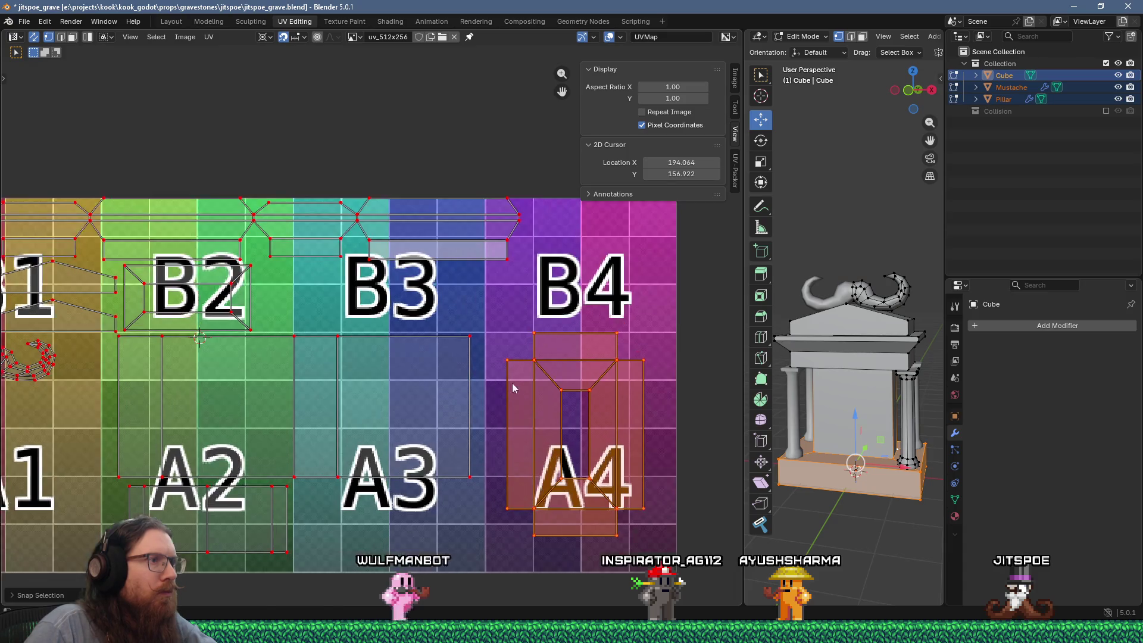
key("g")
left_click(486, 366)
scroll(488, 360, "up", 8)
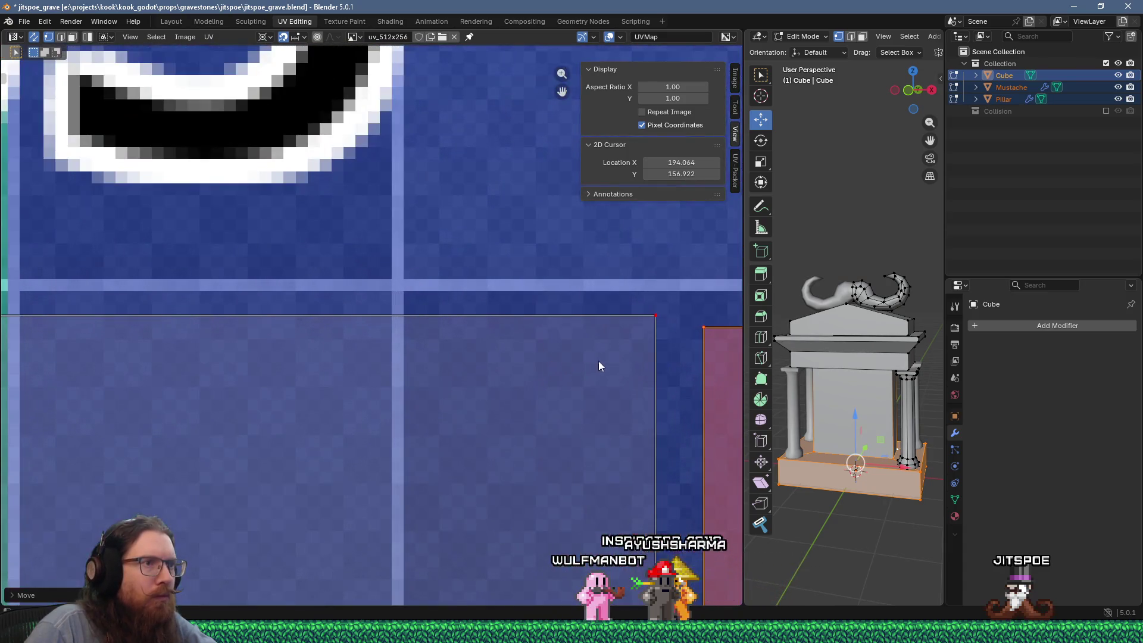
key("g")
left_click(601, 350)
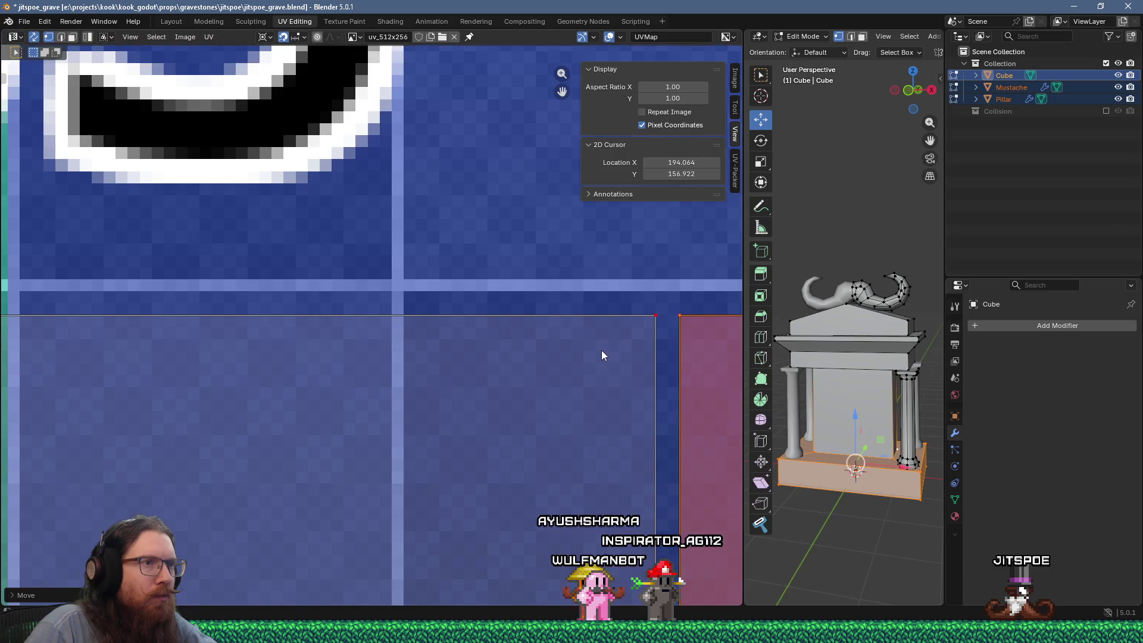
scroll(595, 352, "down", 8)
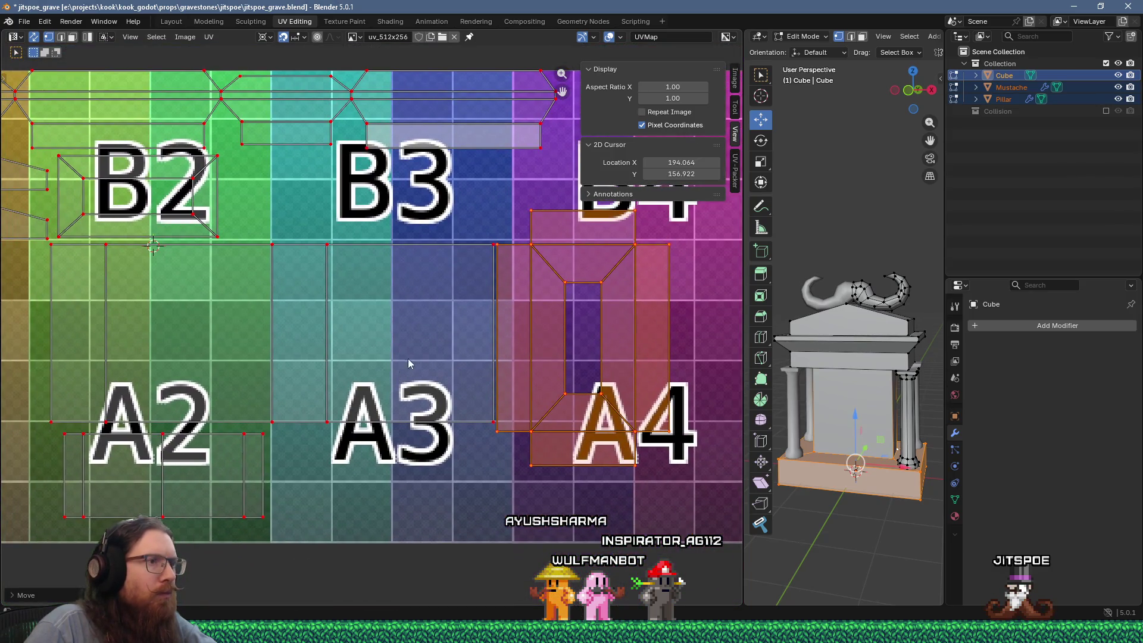
scroll(405, 360, "down", 2)
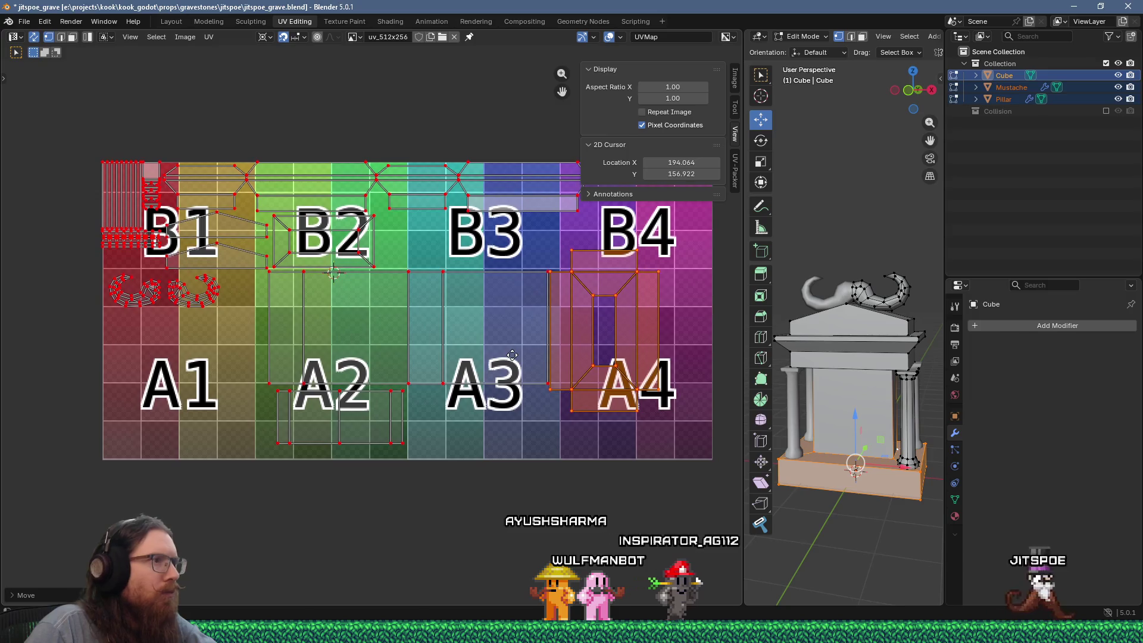
middle_click_drag(512, 356, 479, 365)
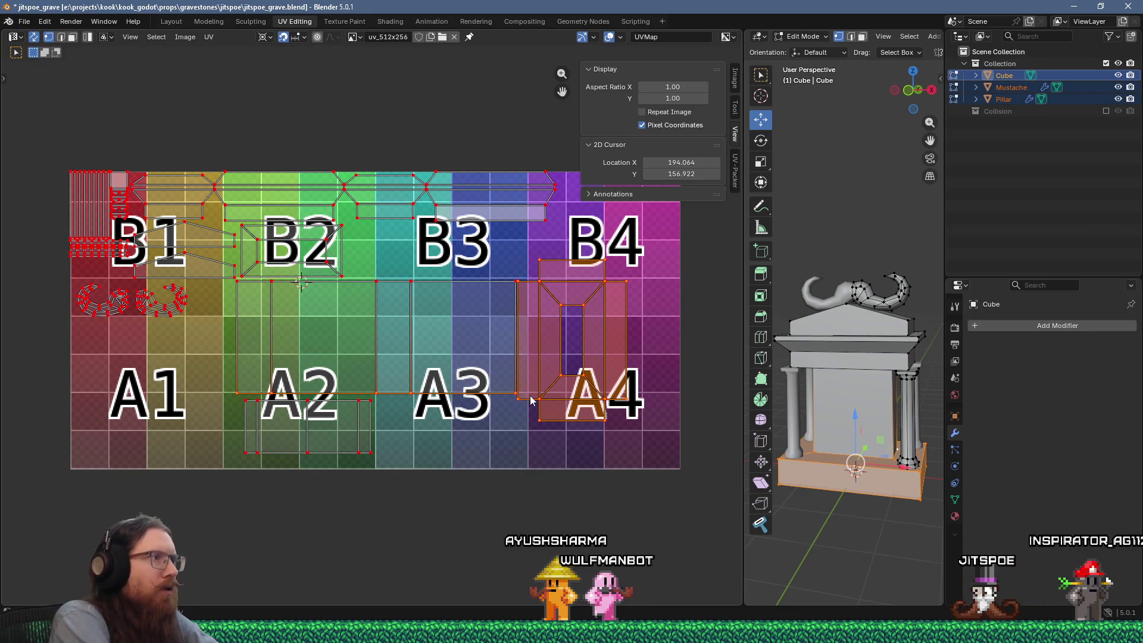
key("ctrl+l")
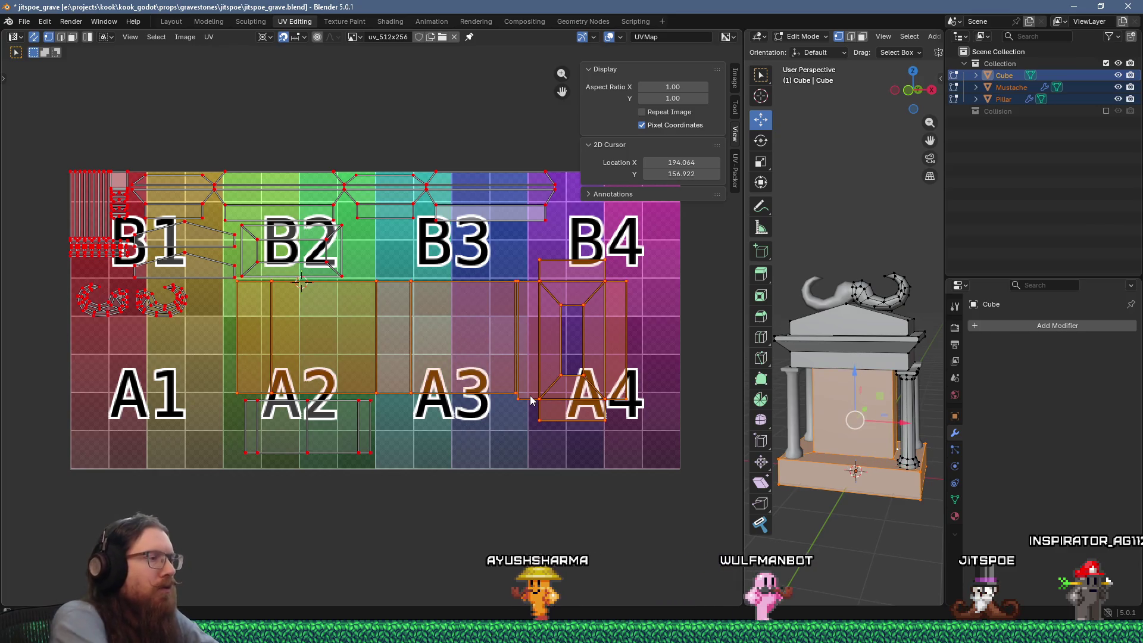
Slide the wall island left along the X axis
key("g")
key("x")
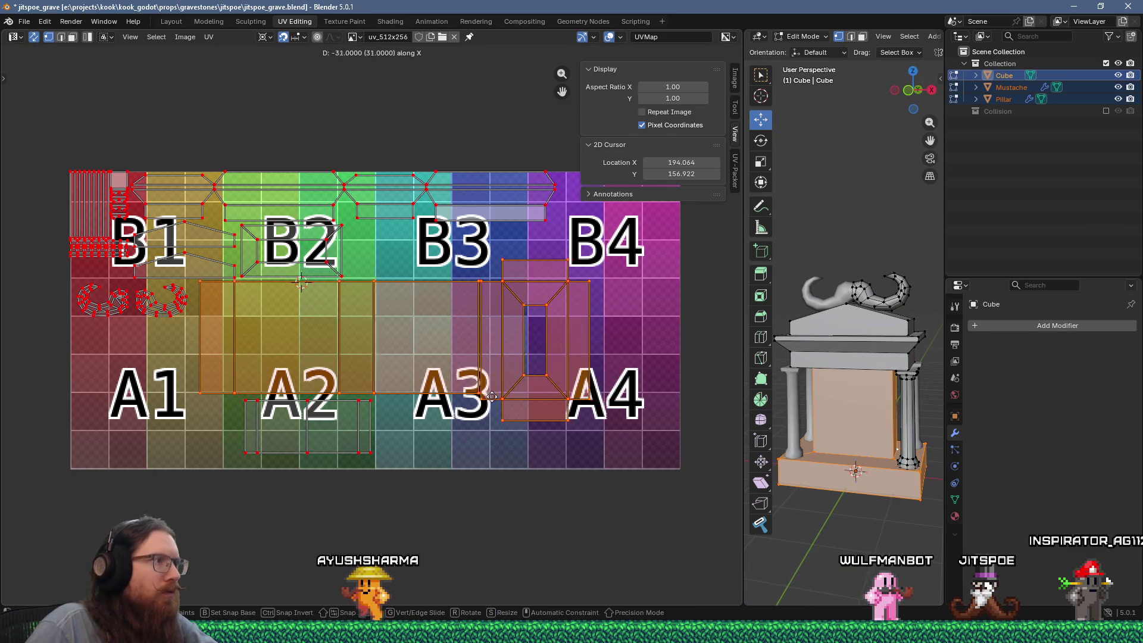
left_click(484, 396)
scroll(152, 297, "up", 4)
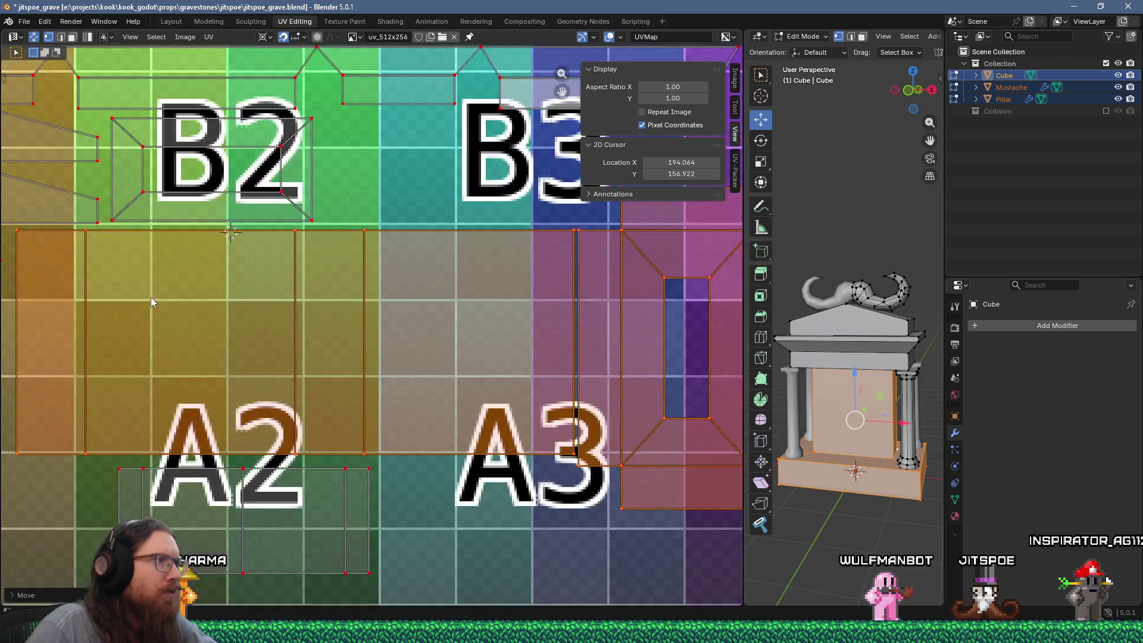
middle_click_drag(149, 282, 237, 277)
scroll(338, 297, "up", 3)
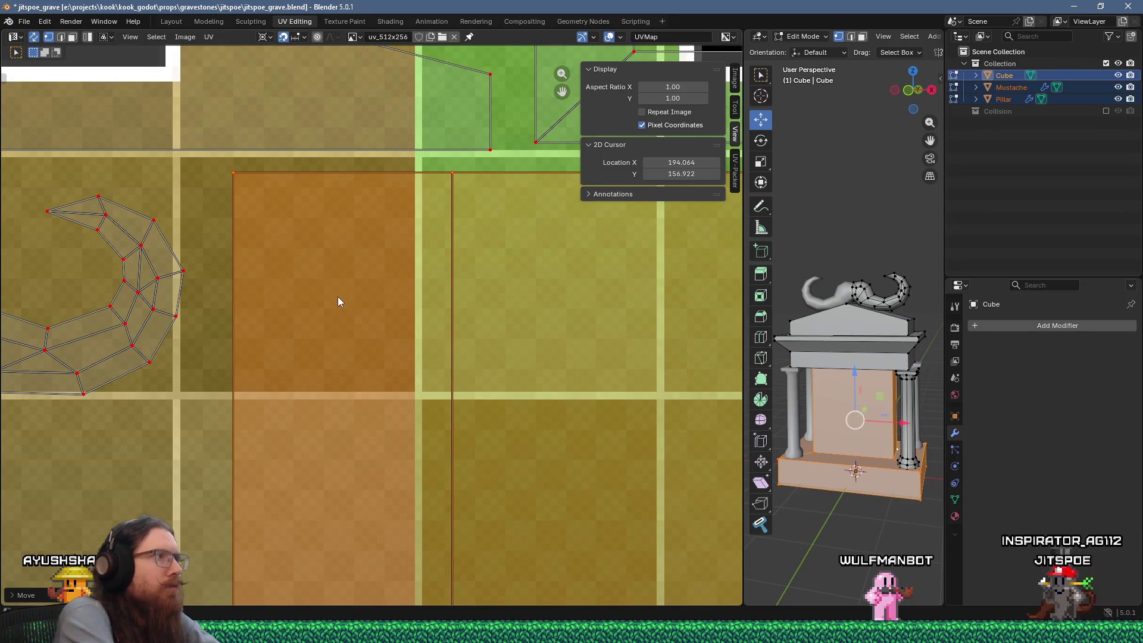
Slide the rectangle island a bit further along X, then return to object mode
key("g")
key("x")
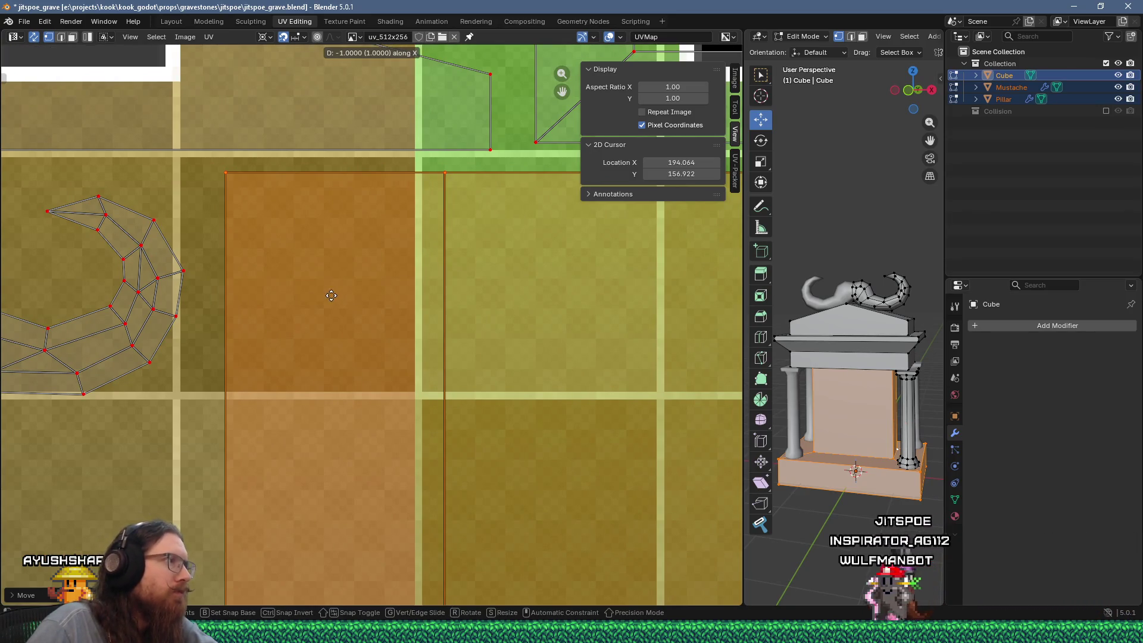
left_click(316, 296)
scroll(316, 296, "down", 5)
scroll(304, 333, "right", 5)
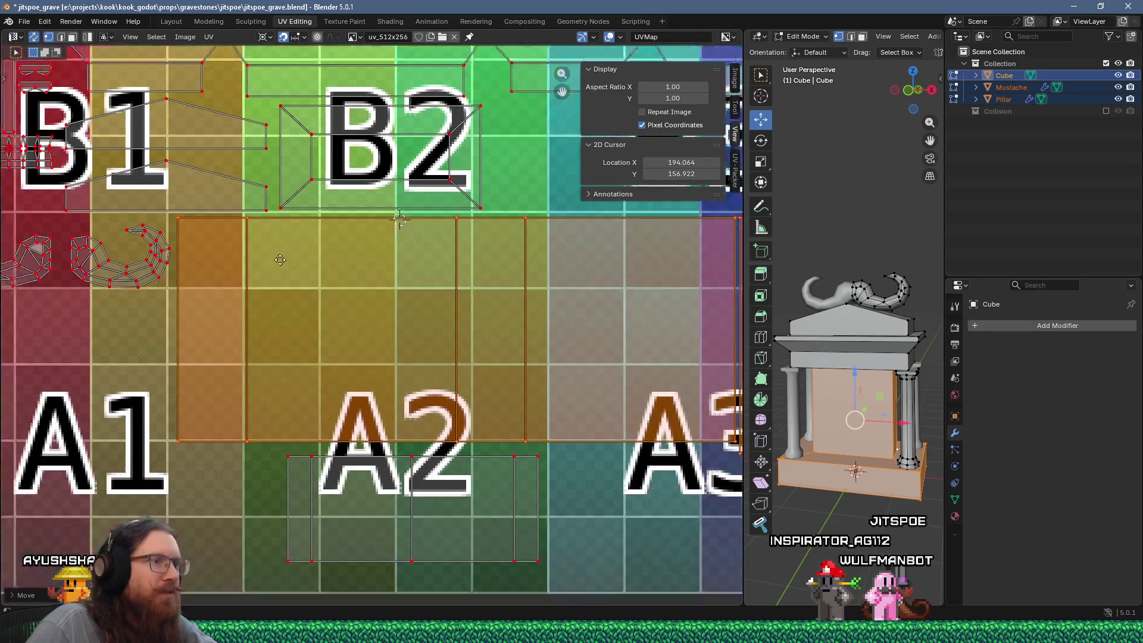
scroll(241, 334, "down", 4)
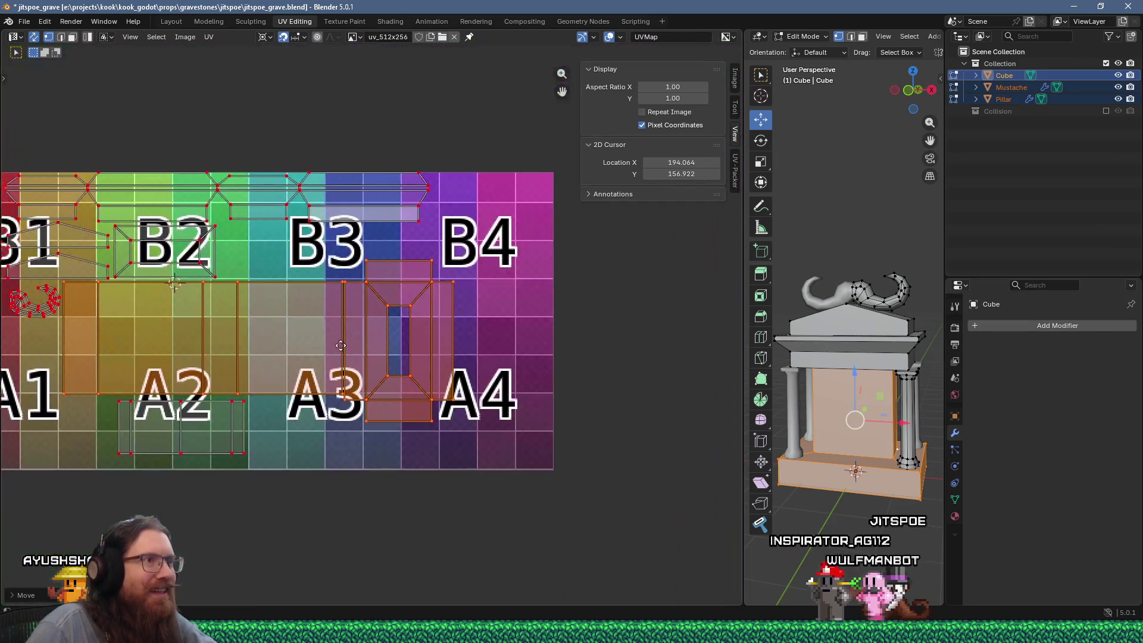
middle_click_drag(313, 338, 471, 360)
key("Tab")
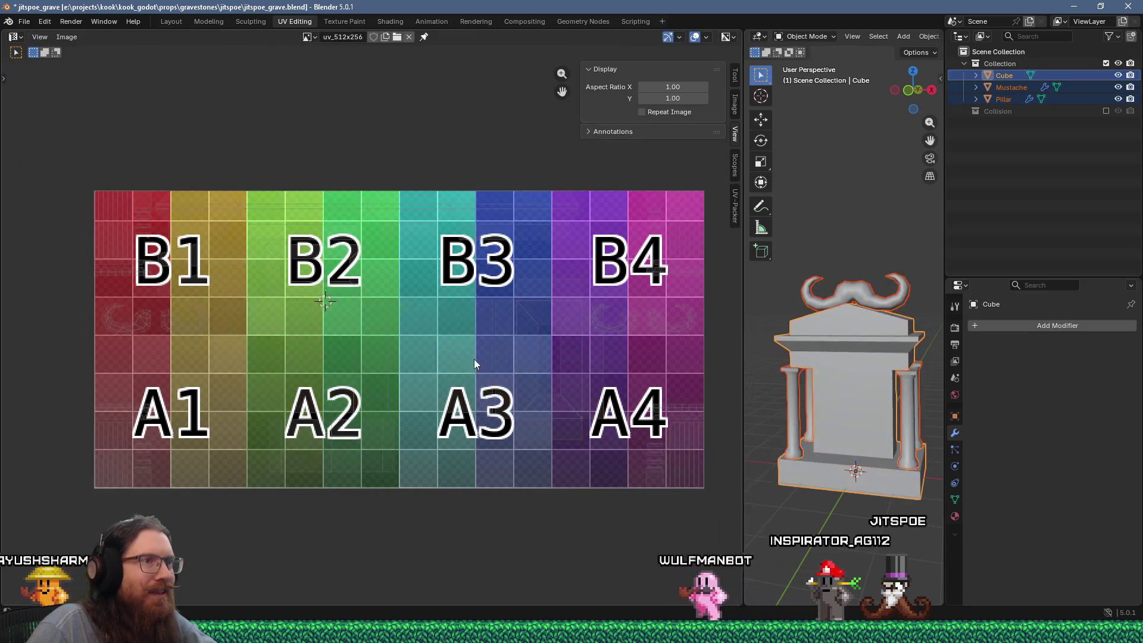
Move the second mustache UV island straight down beneath its twin, then leave edit mode
key("Tab")
key("Tab")
key("Tab")
scroll(279, 331, "up", 2)
scroll(279, 331, "up", 2)
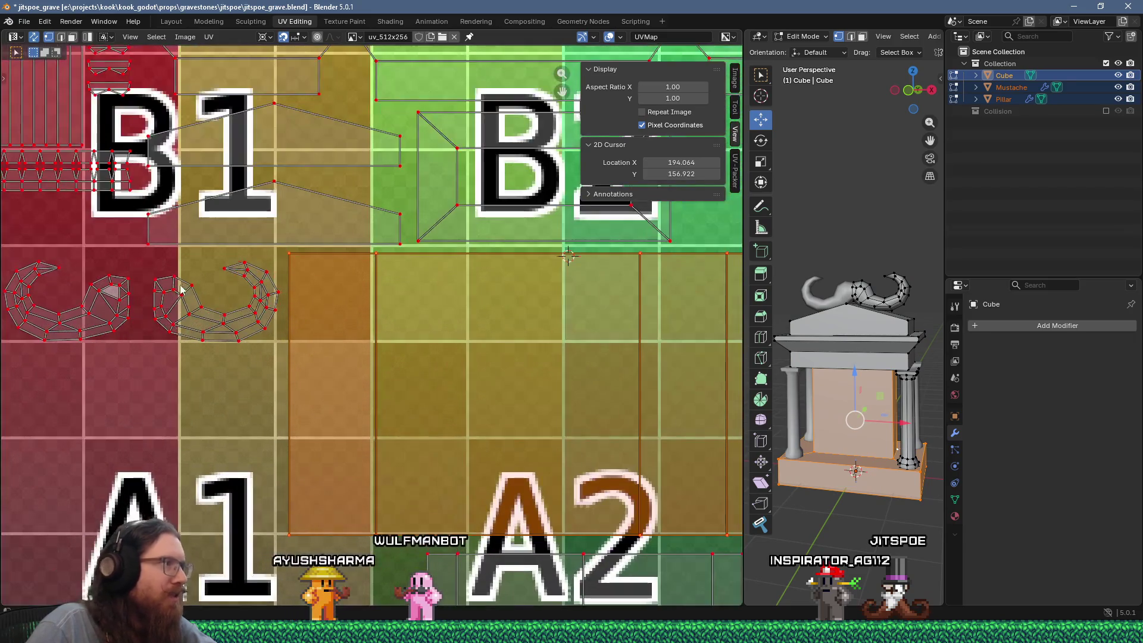
left_click_drag(275, 356, 277, 356)
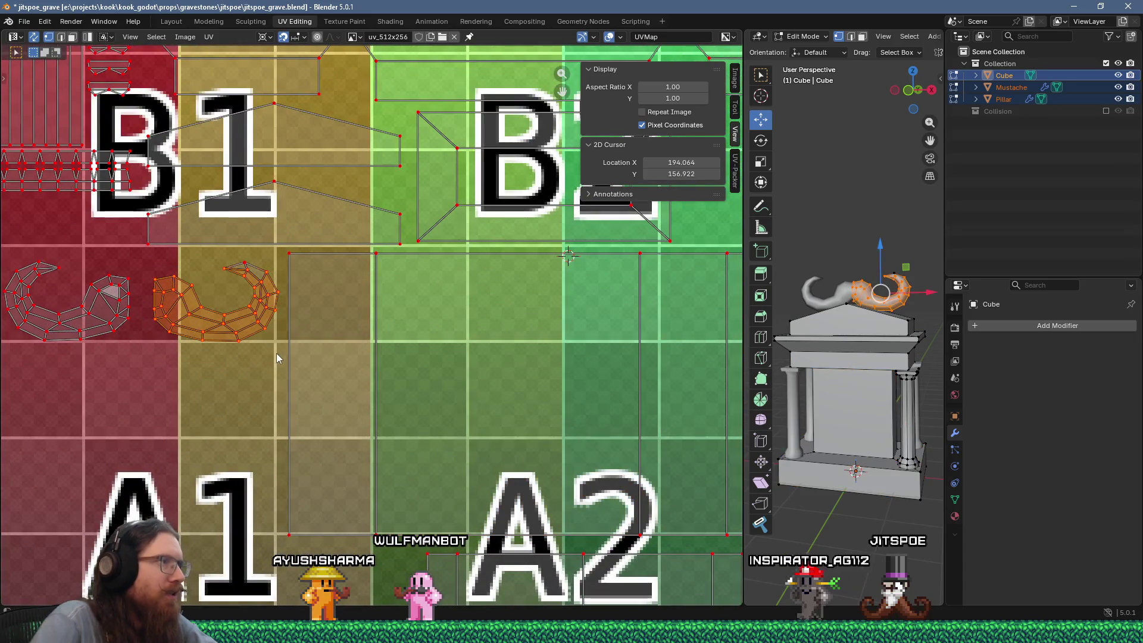
middle_click_drag(220, 353, 529, 333)
key("g")
left_click(407, 421)
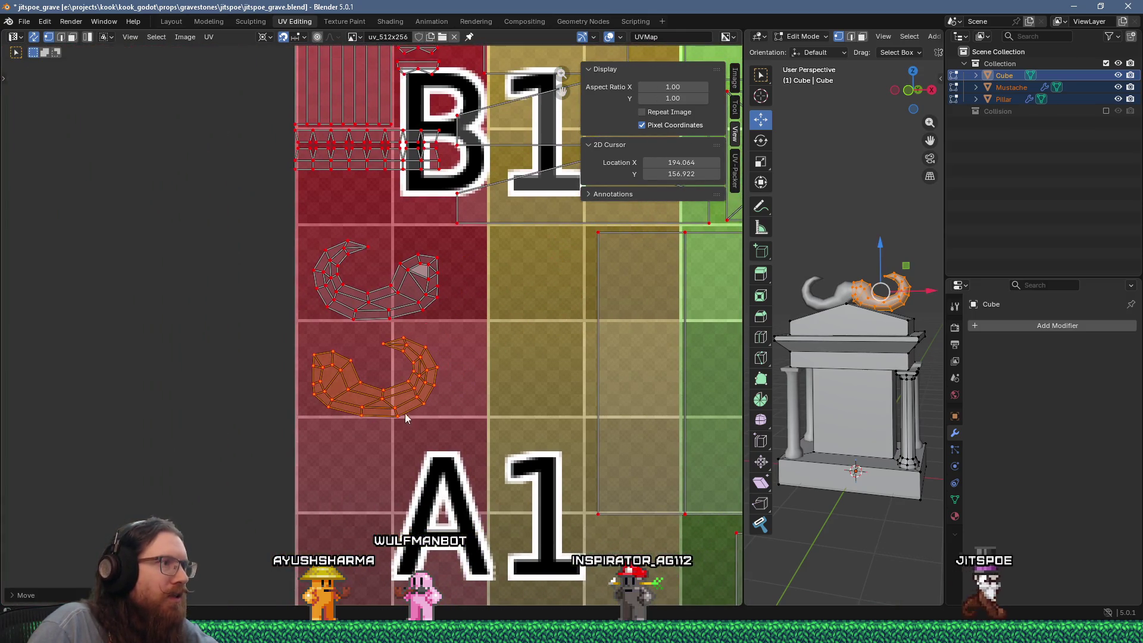
scroll(414, 345, "up", 3)
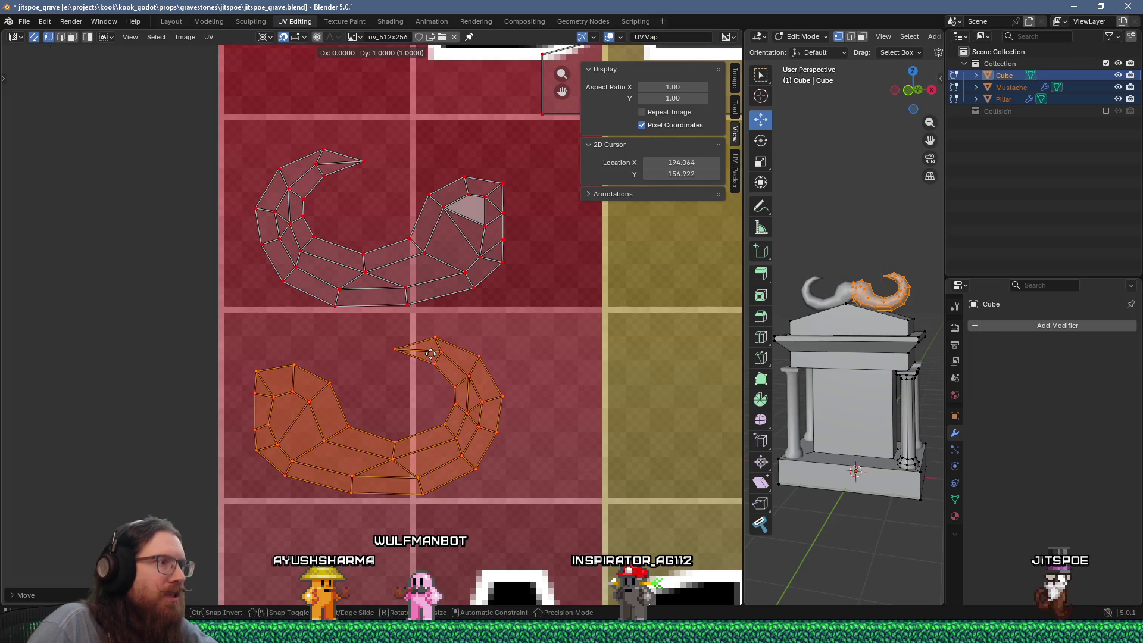
scroll(443, 359, "down", 5)
key("Tab")
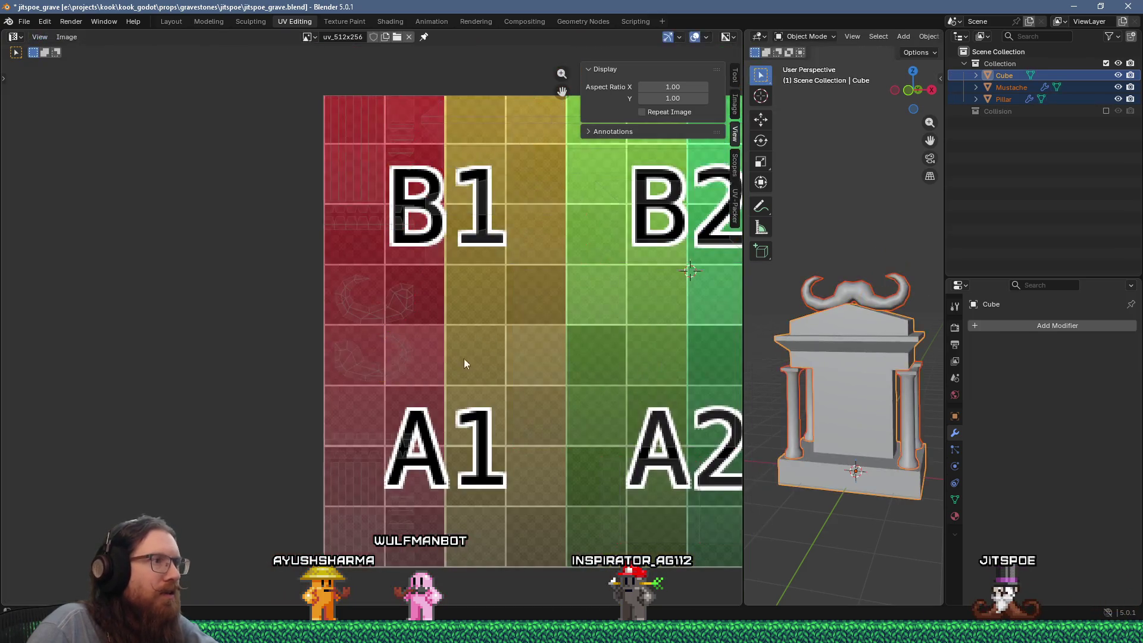
Frame the texture tiles, save the gravestone file, and bring up the open-windows switcher
key("Home")
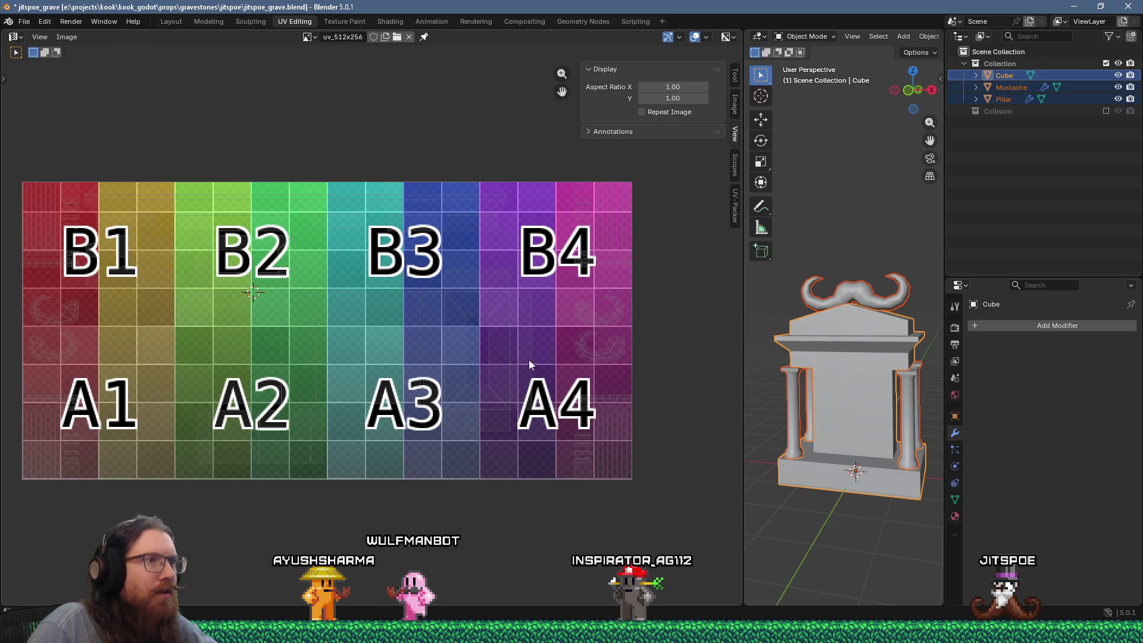
scroll(525, 361, "up", 2)
mouse_move(625, 359)
middle_mouse_down()
mouse_move(447, 350)
mouse_move(459, 474)
mouse_move(531, 439)
mouse_move(348, 366)
mouse_move(343, 326)
mouse_move(381, 316)
middle_mouse_up()
scroll(258, 442, "up", 2)
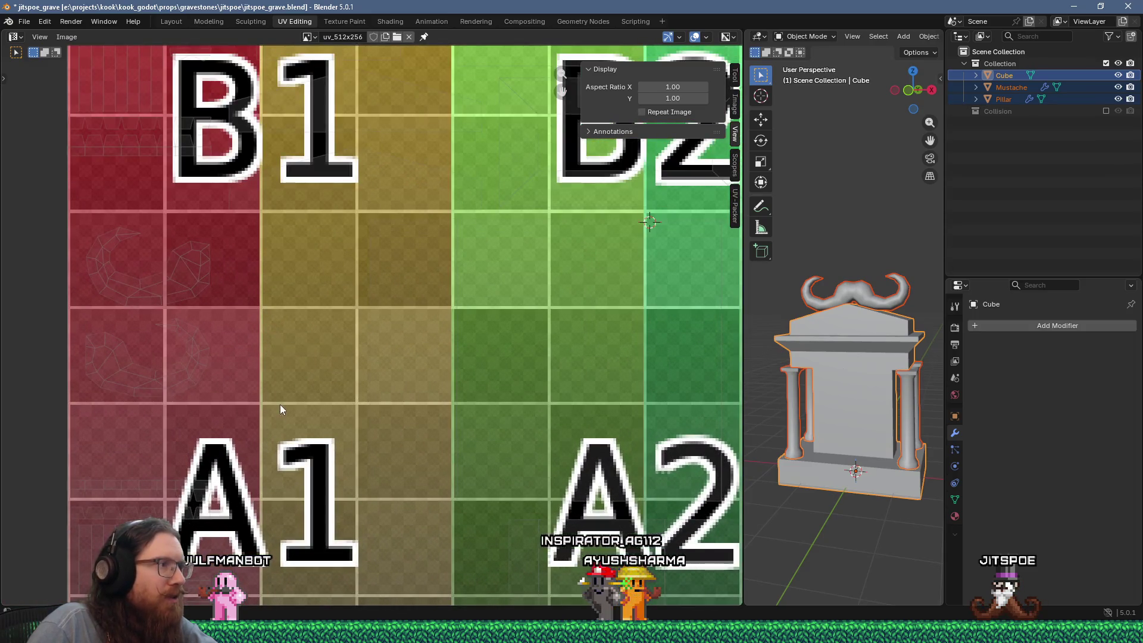
scroll(280, 405, "down", 3)
middle_click_drag(384, 360, 365, 395)
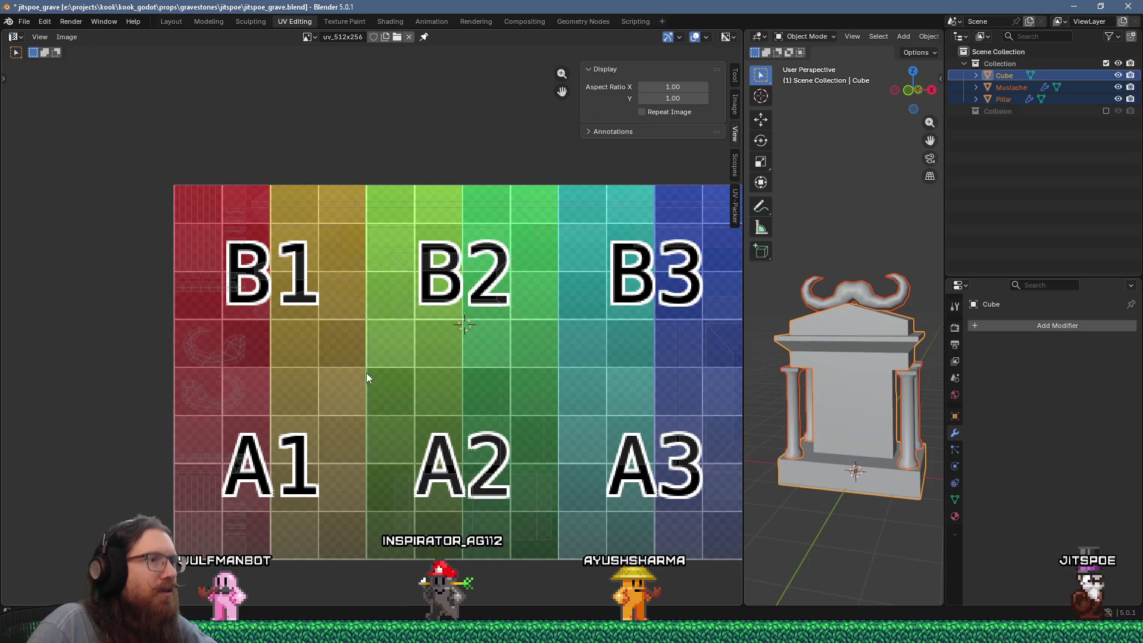
left_click(23, 21)
left_click(39, 105)
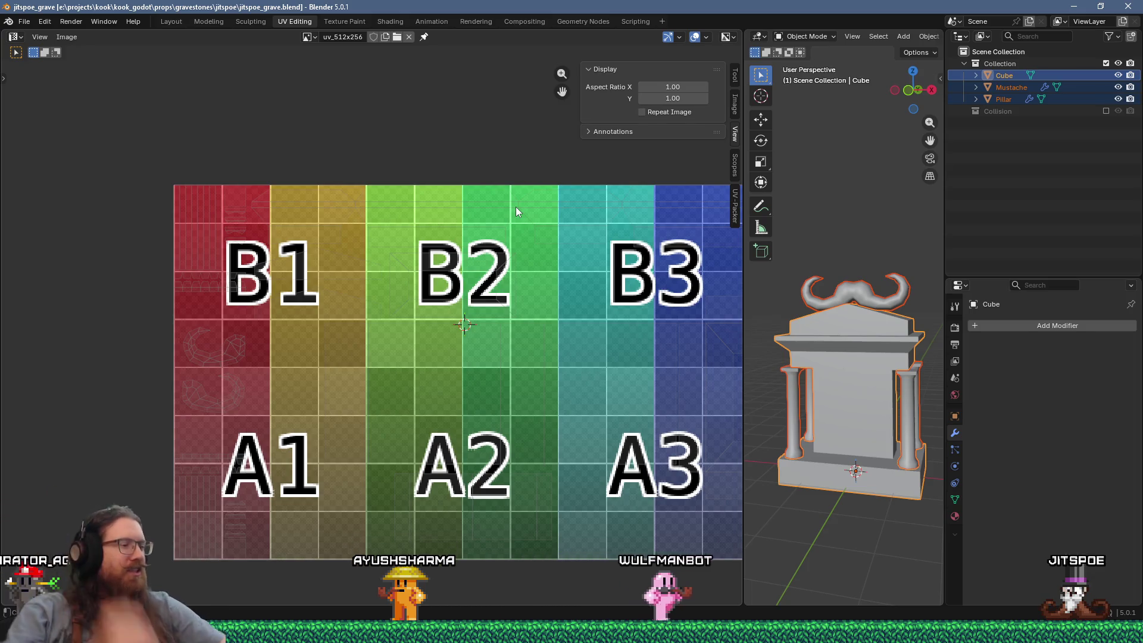
key("alt+Tab")
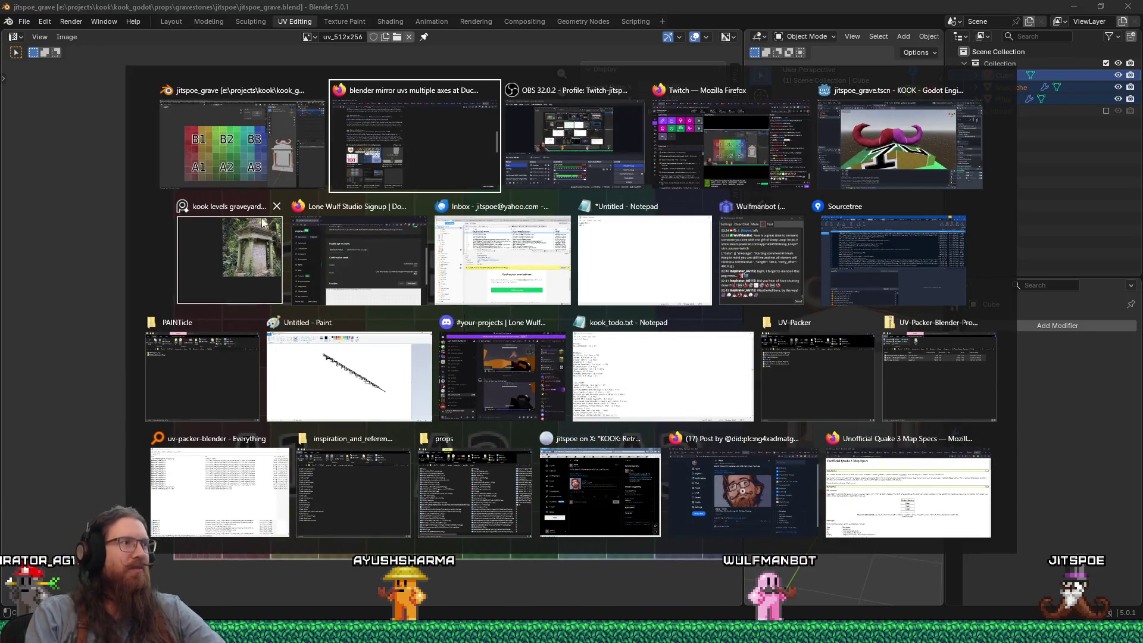
View the graveyard reference photo, close it, then show the sidebar and widen the 3D viewport
left_click(262, 222)
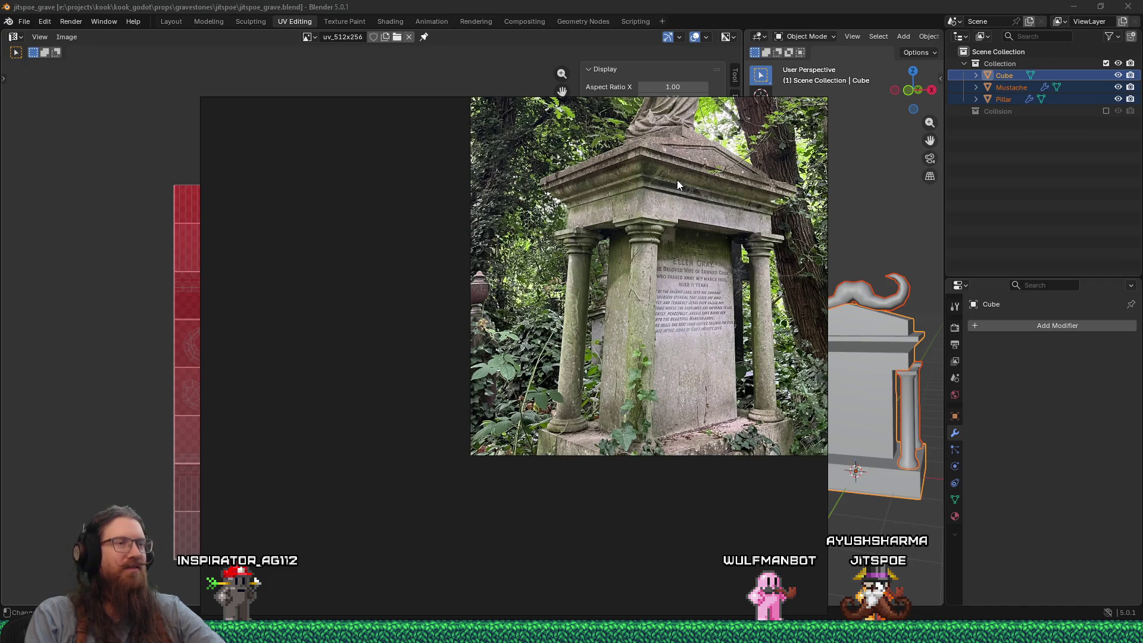
mouse_move(676, 180)
middle_mouse_down()
mouse_move(595, 285)
mouse_move(551, 317)
middle_mouse_up()
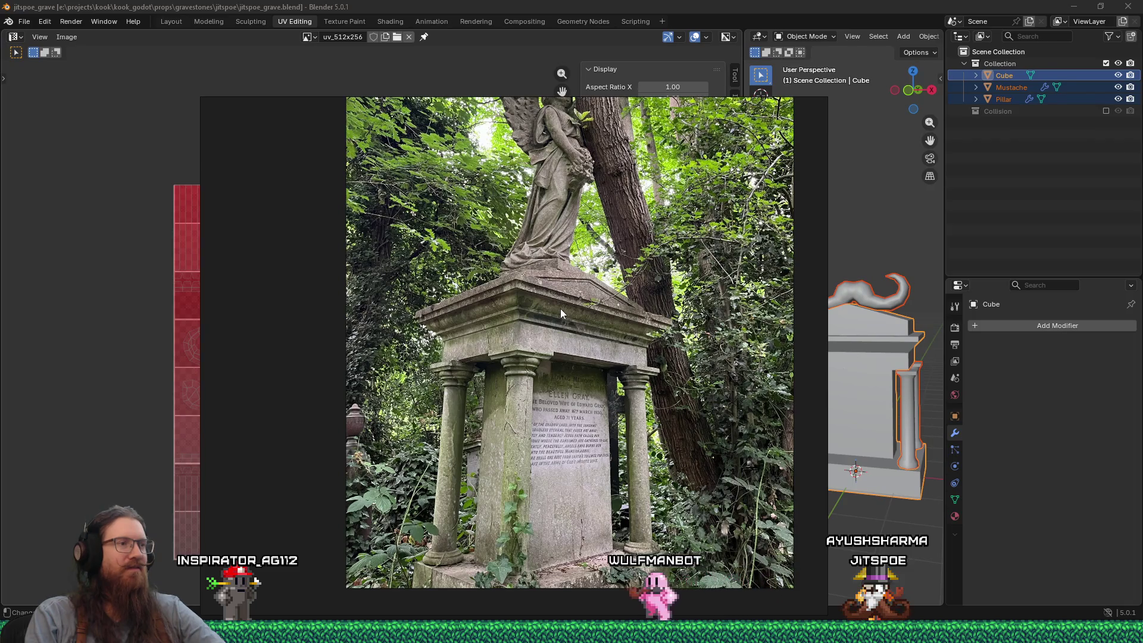
key("alt+Tab")
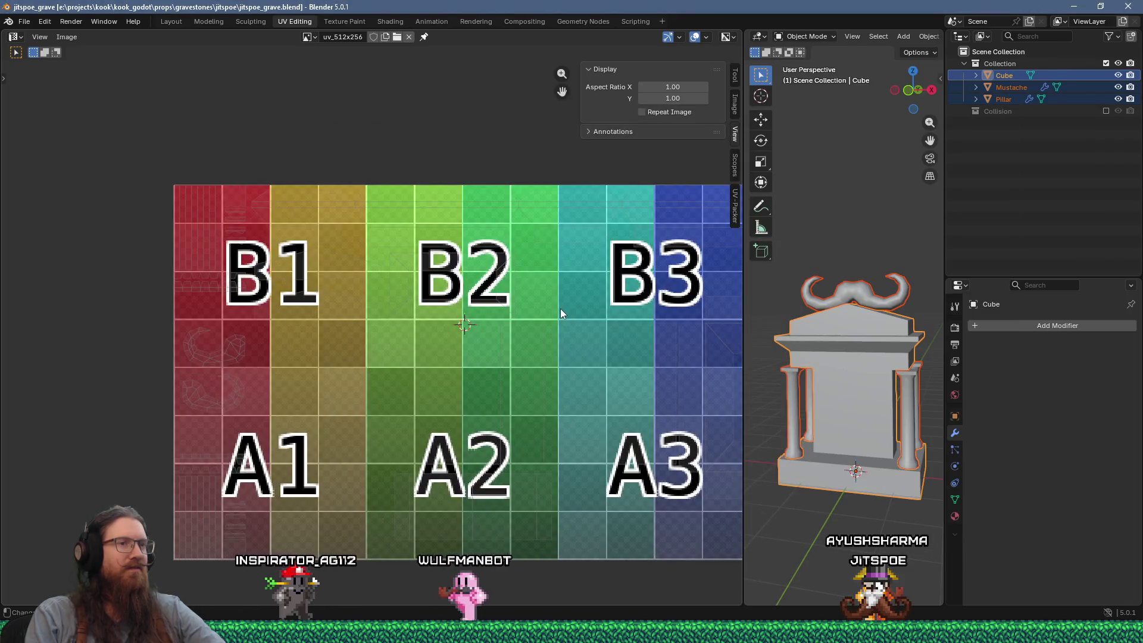
key("n")
left_click_drag(744, 316, 502, 315)
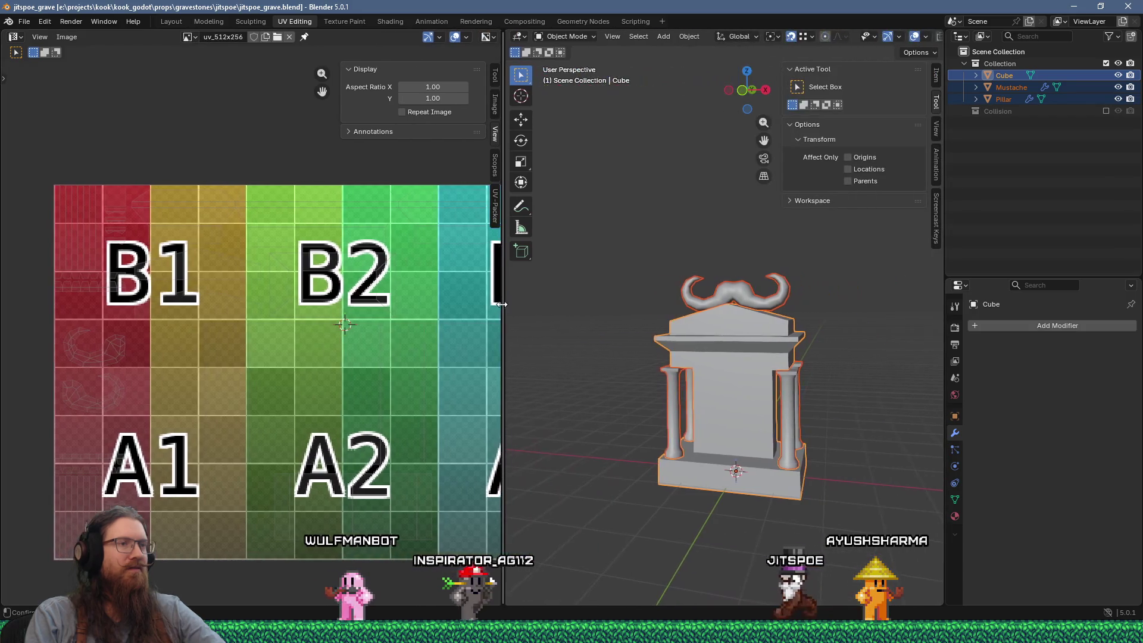
Create a new collection in the Outliner and name it 'Separated'
mouse_move(643, 332)
middle_mouse_down()
mouse_move(704, 323)
mouse_move(697, 334)
mouse_move(783, 301)
mouse_move(754, 366)
middle_mouse_up()
scroll(783, 297, "up", 3)
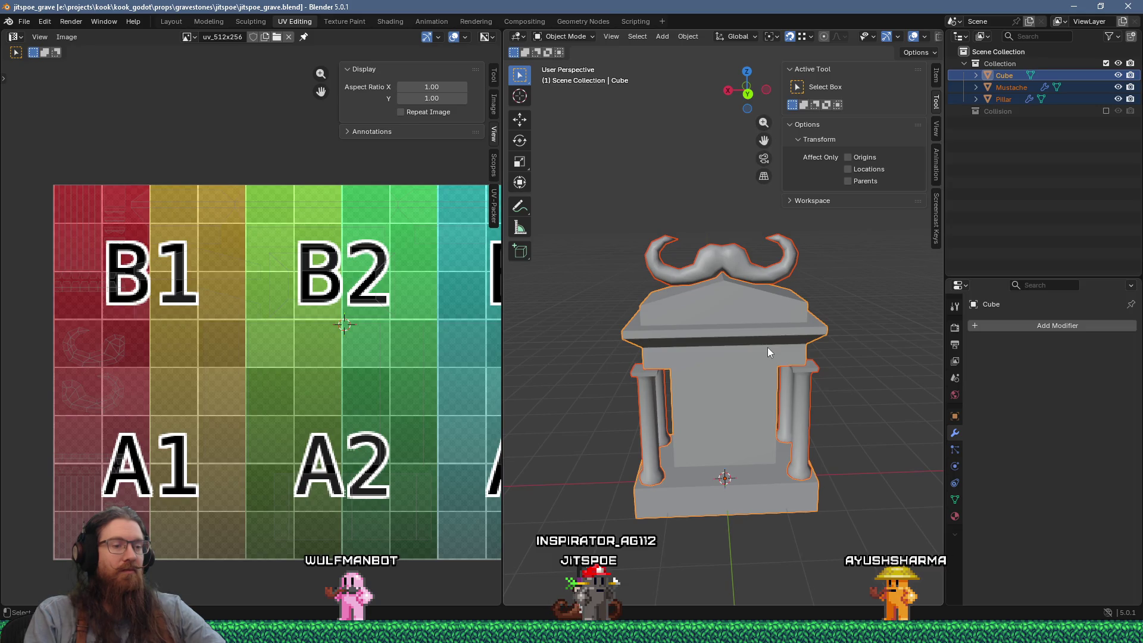
right_click(999, 99)
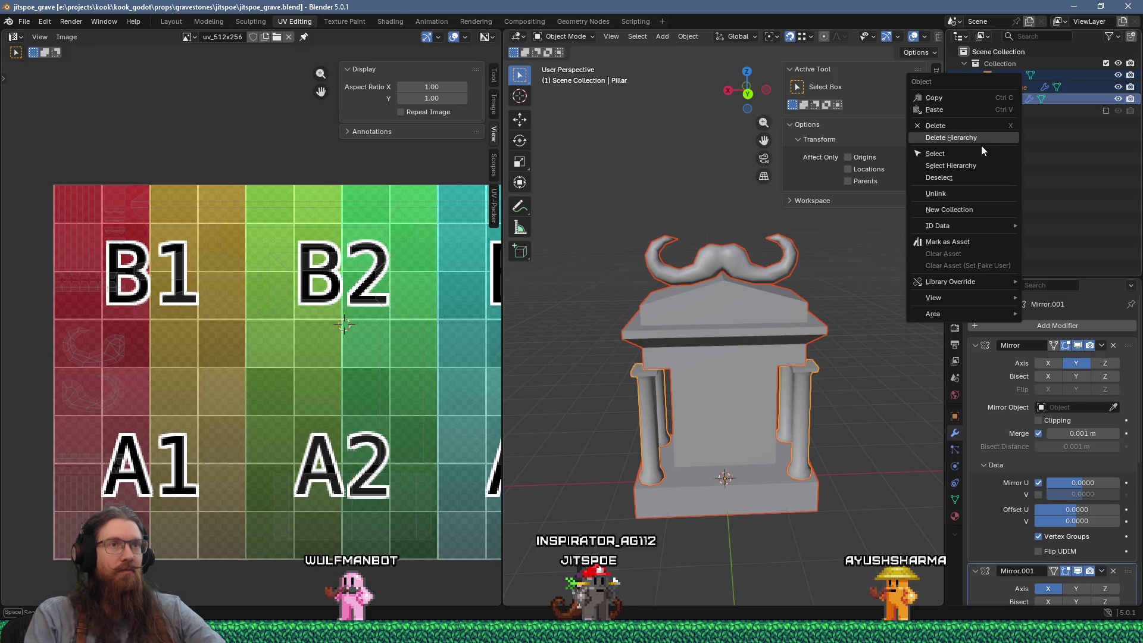
left_click(961, 209)
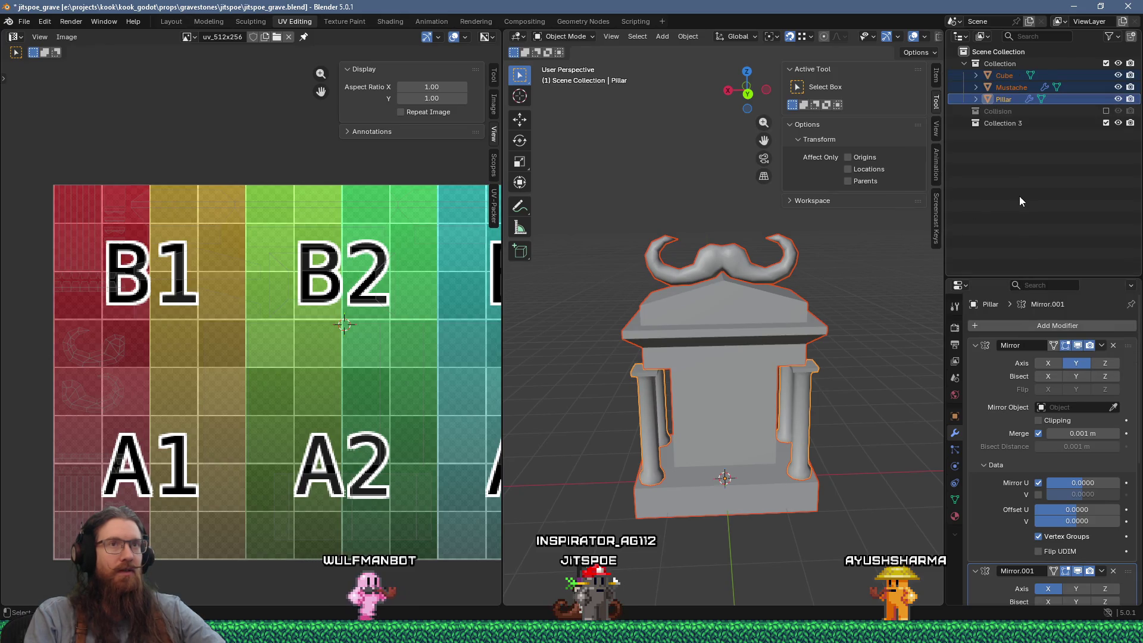
double_click(1013, 122)
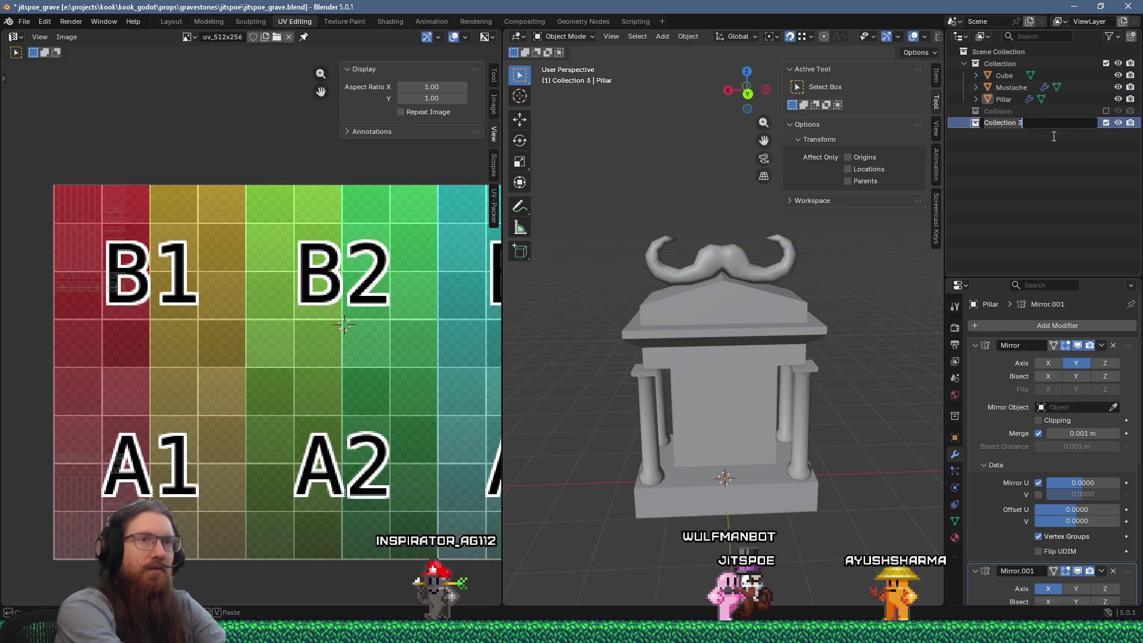
type("Separated")
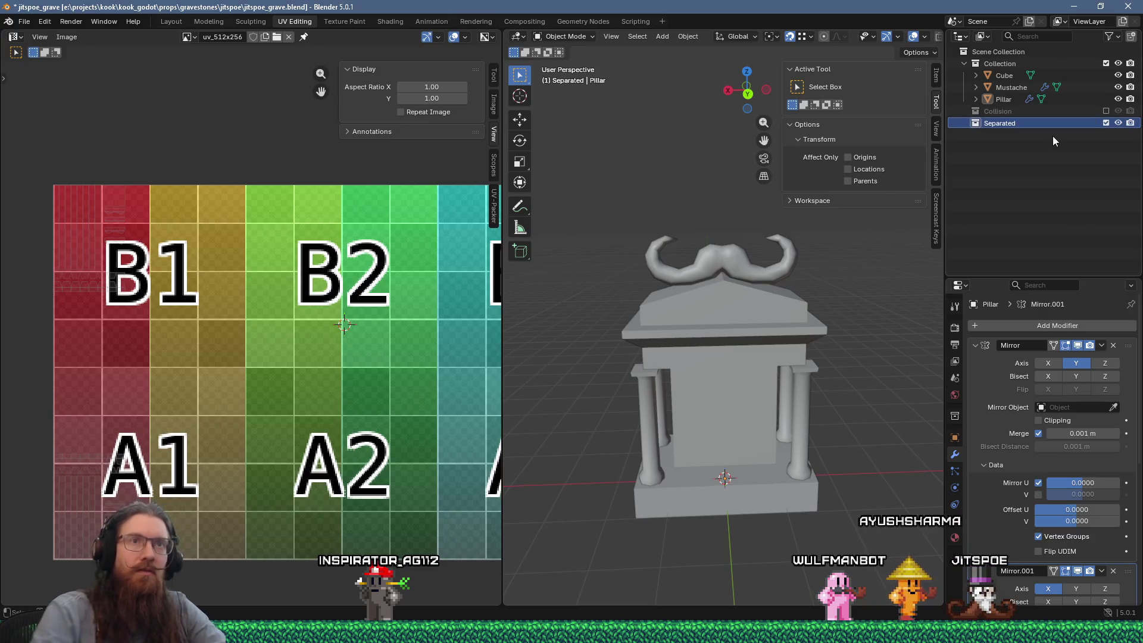
Move the Cube, Mustache and Pillar objects into the Separated collection
left_click(1012, 77)
left_click(1009, 87, "shift")
left_click(1006, 99, "shift")
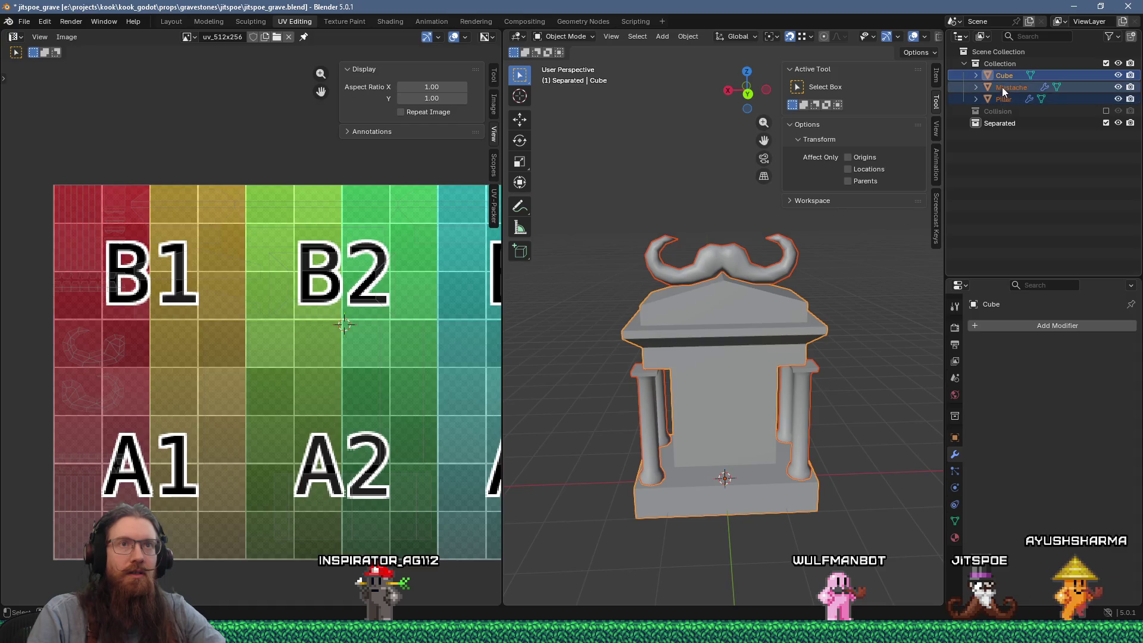
left_click_drag(1001, 88, 1005, 122)
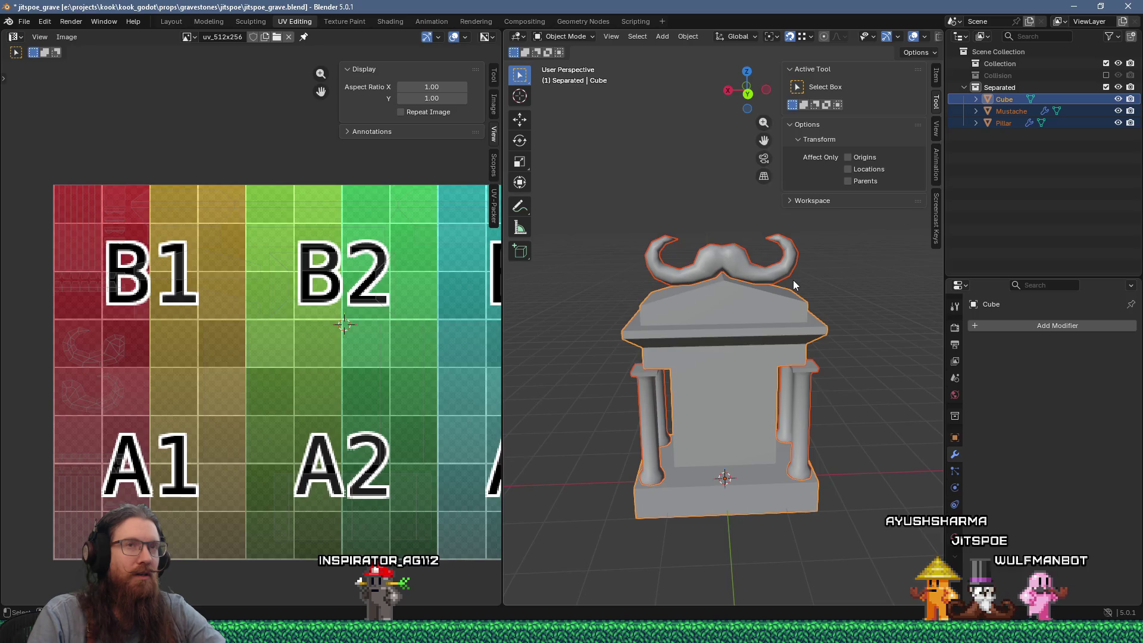
left_click(1010, 64)
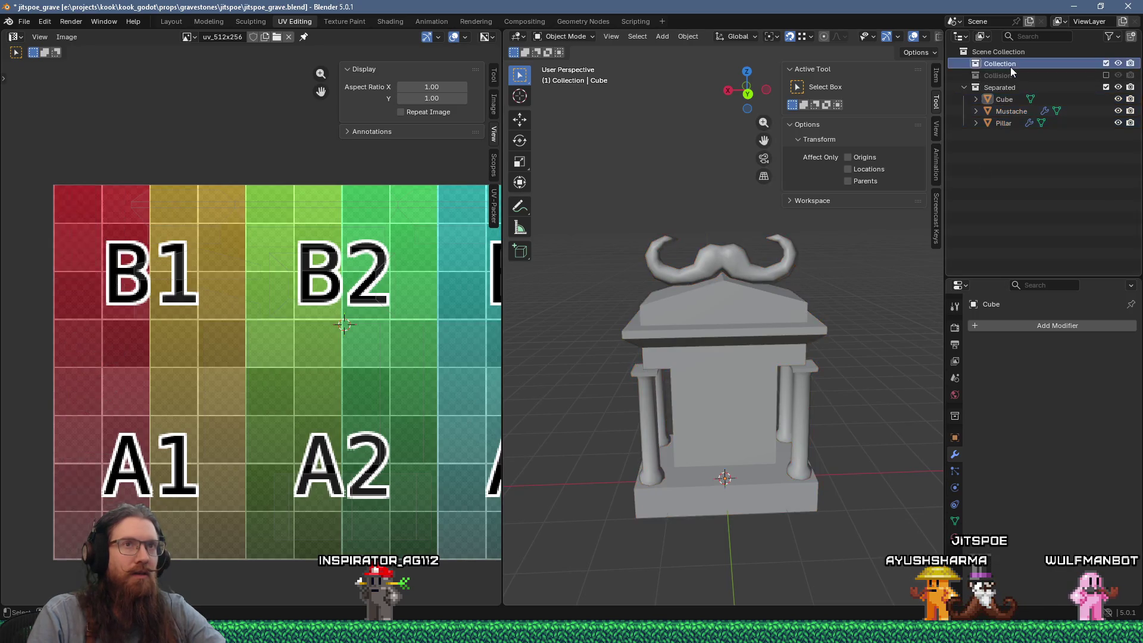
Add a plane, delete all its vertices, and rename the empty object 'Gravestone'
right_click(1009, 67)
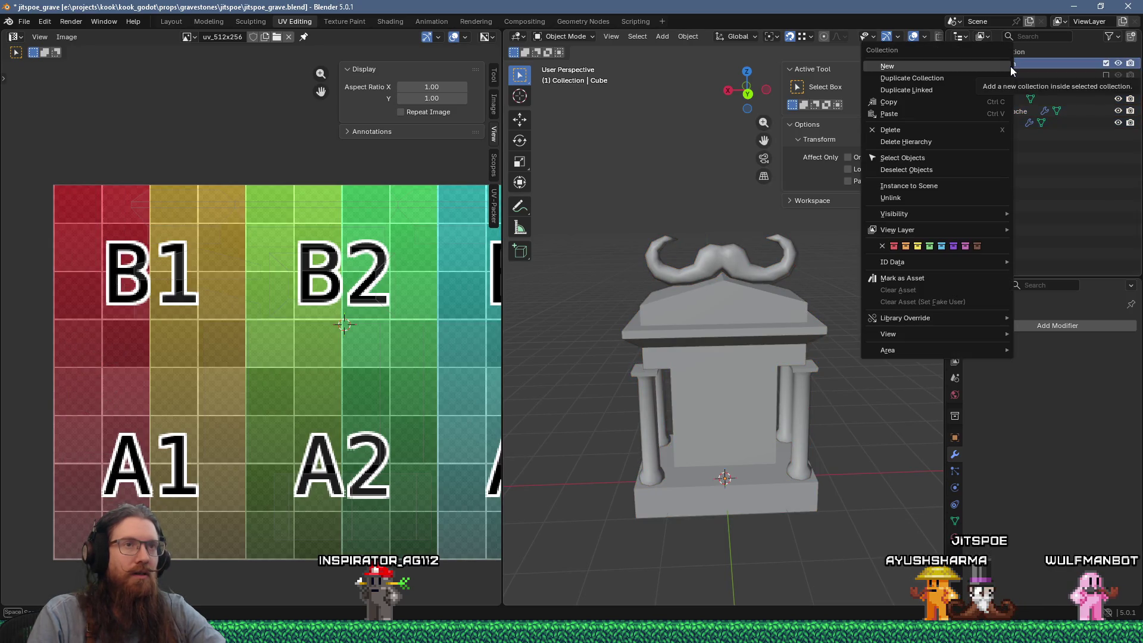
middle_click_drag(632, 261, 666, 298)
key("shift+a")
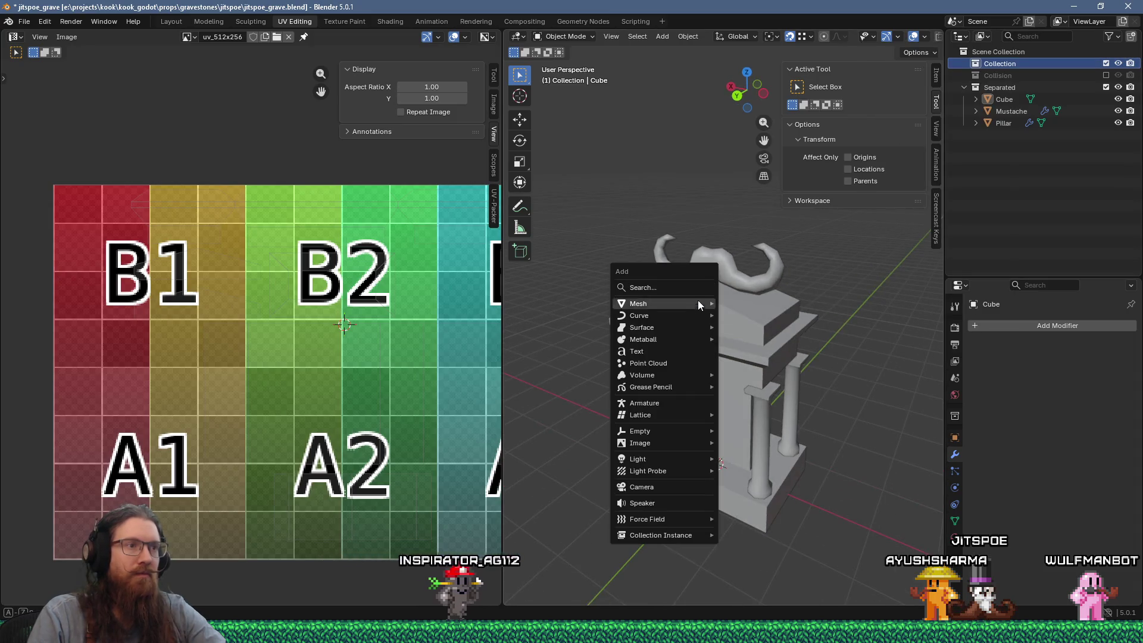
mouse_move(692, 306)
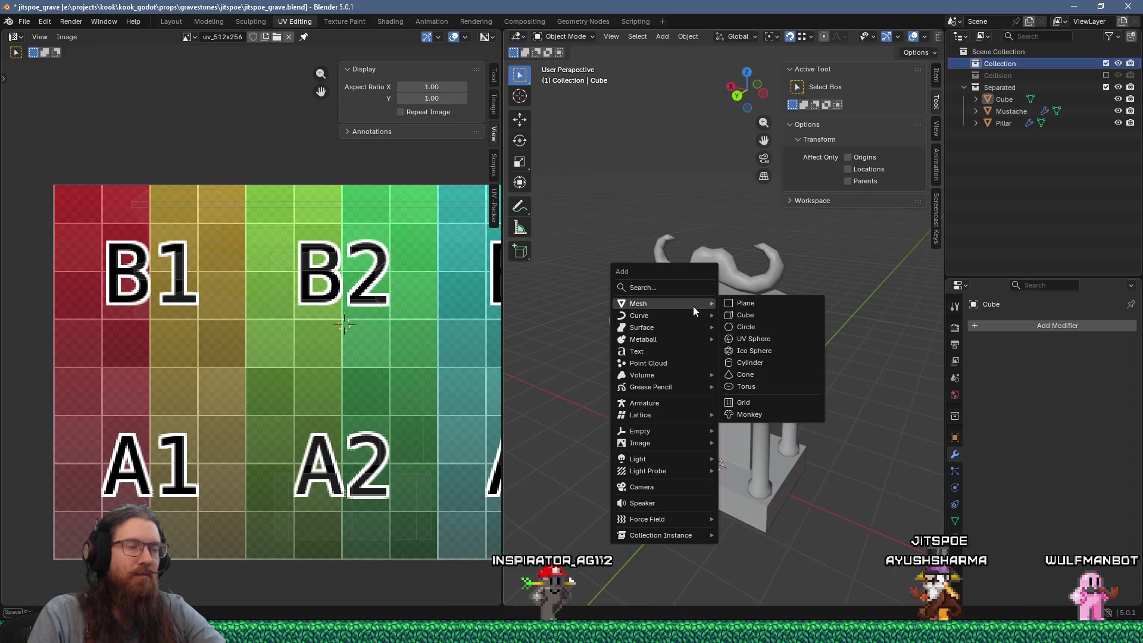
left_click(760, 306)
key("Tab")
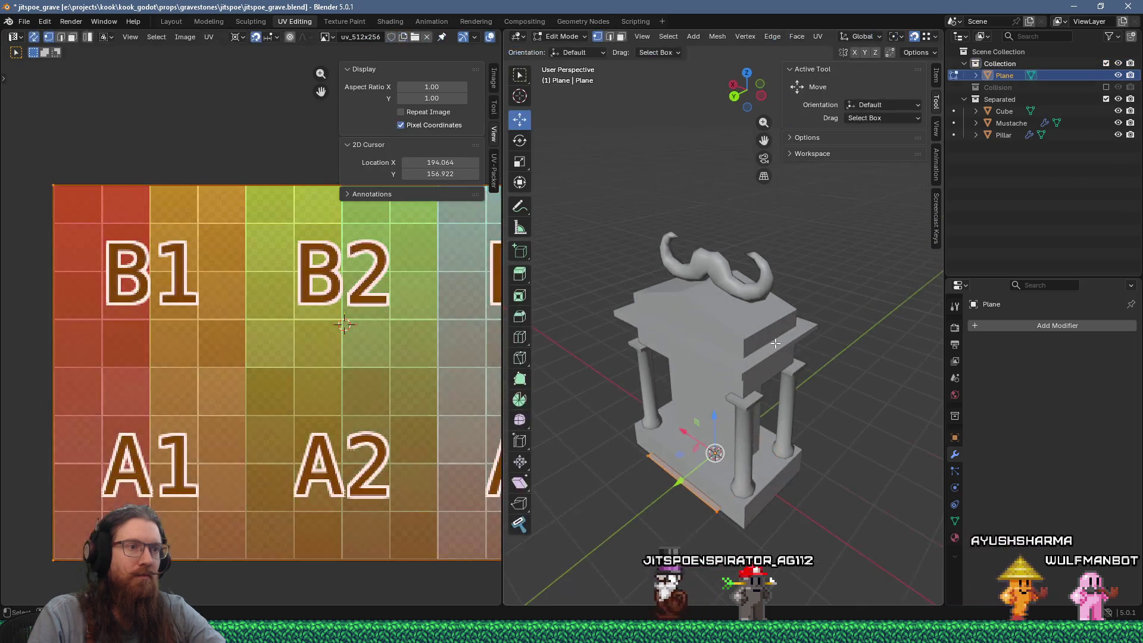
key("x")
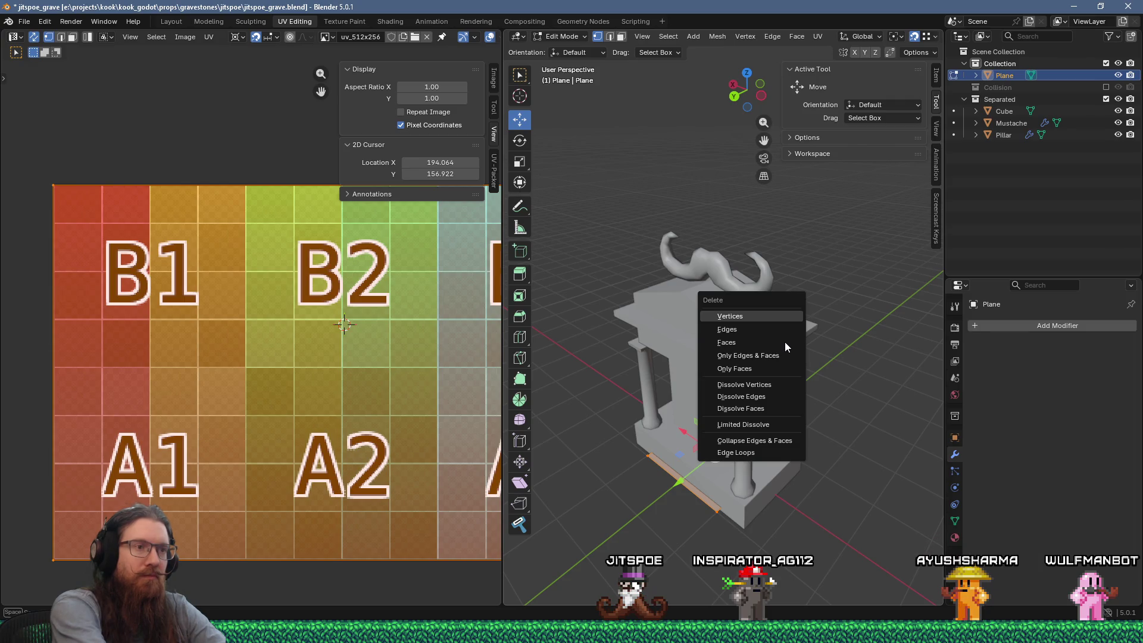
left_click(784, 342)
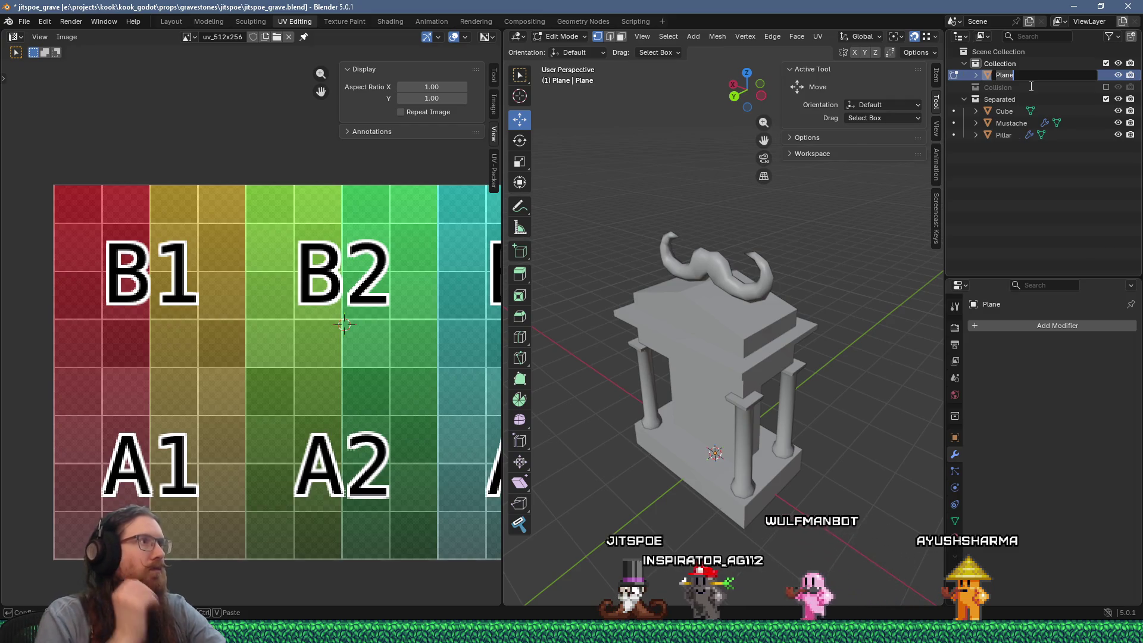
type("Graves")
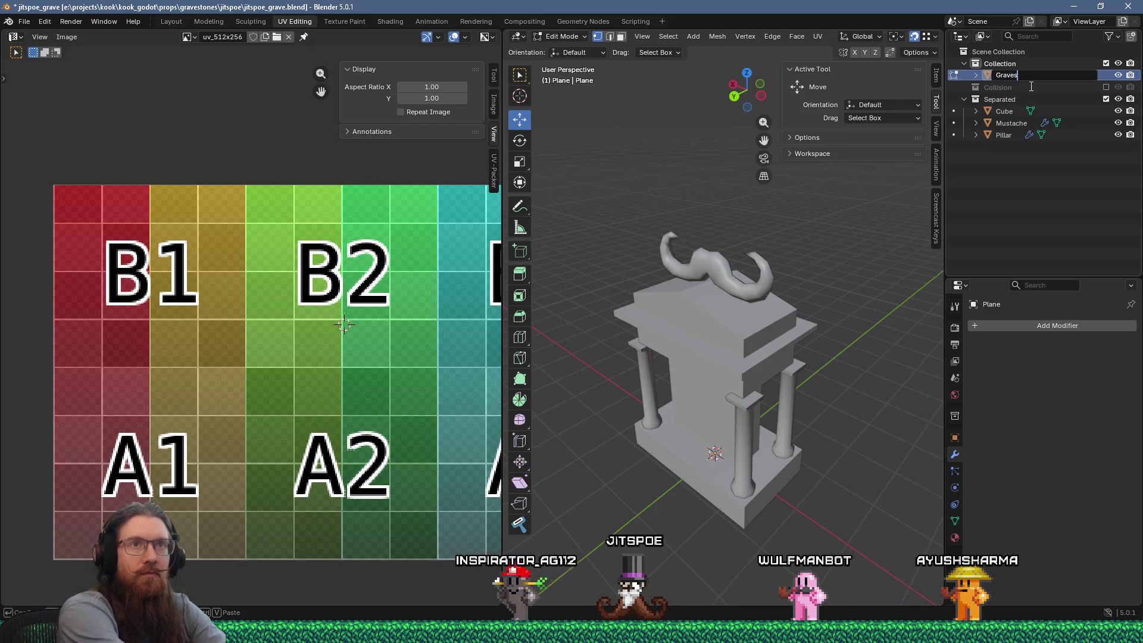
key("Return")
middle_click_drag(773, 310, 708, 305)
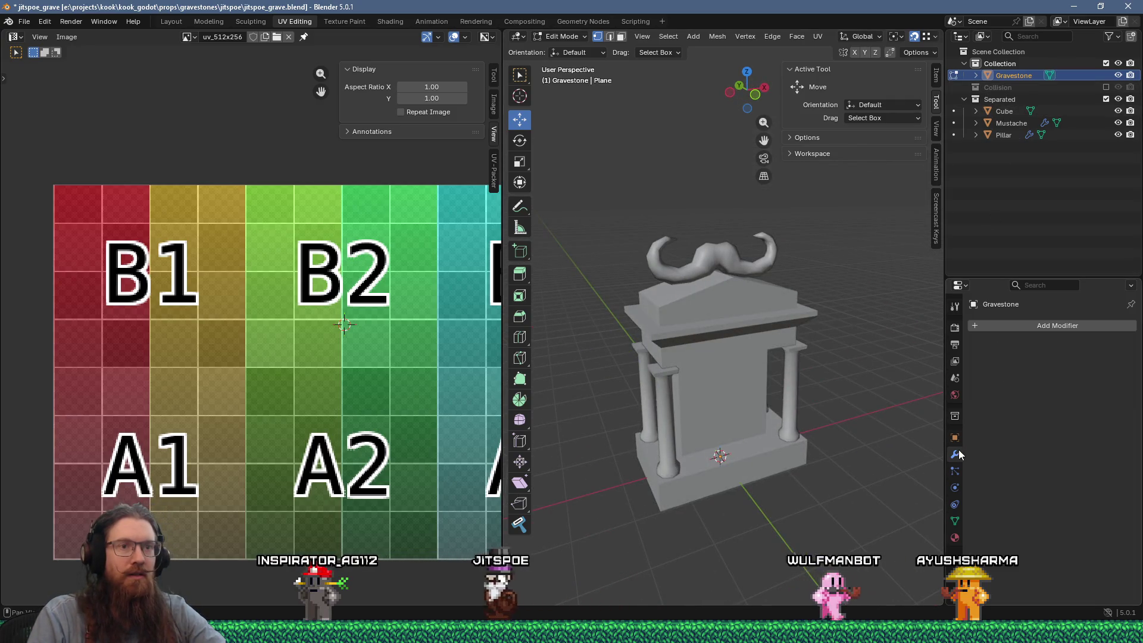
Give Gravestone a Geometry Nodes modifier with a new node group
left_click(1015, 326)
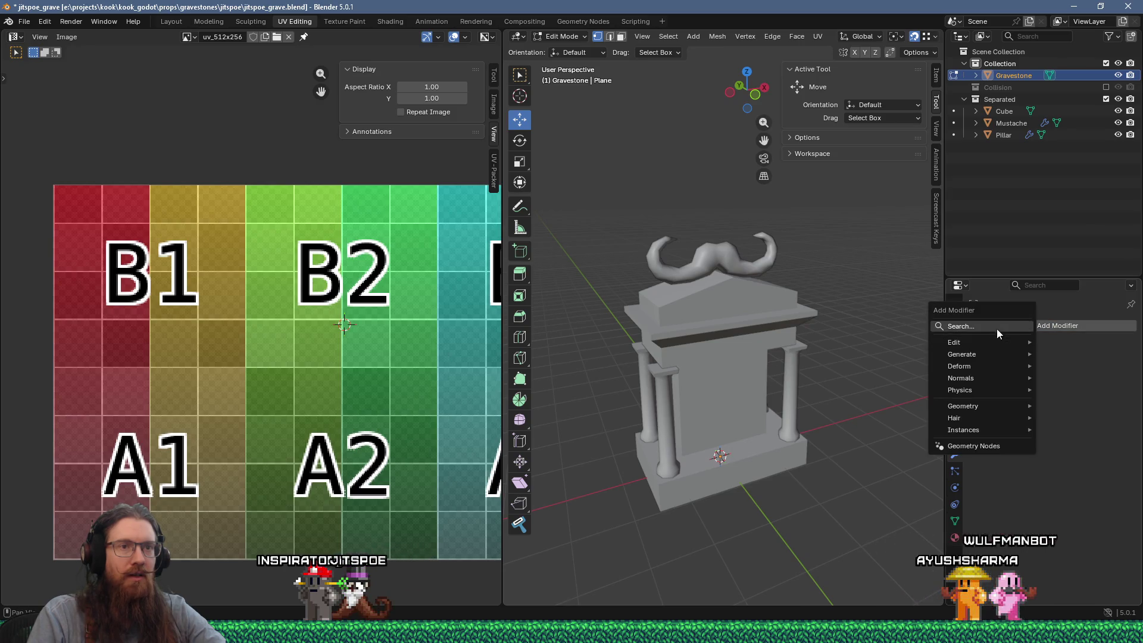
left_click(981, 446)
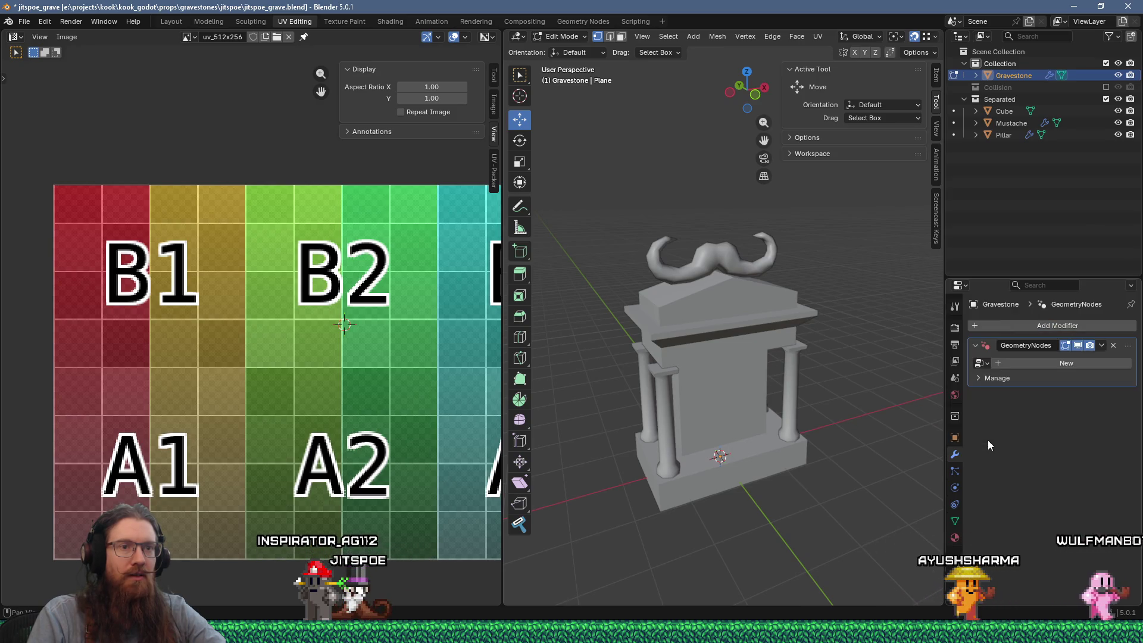
left_click(1028, 363)
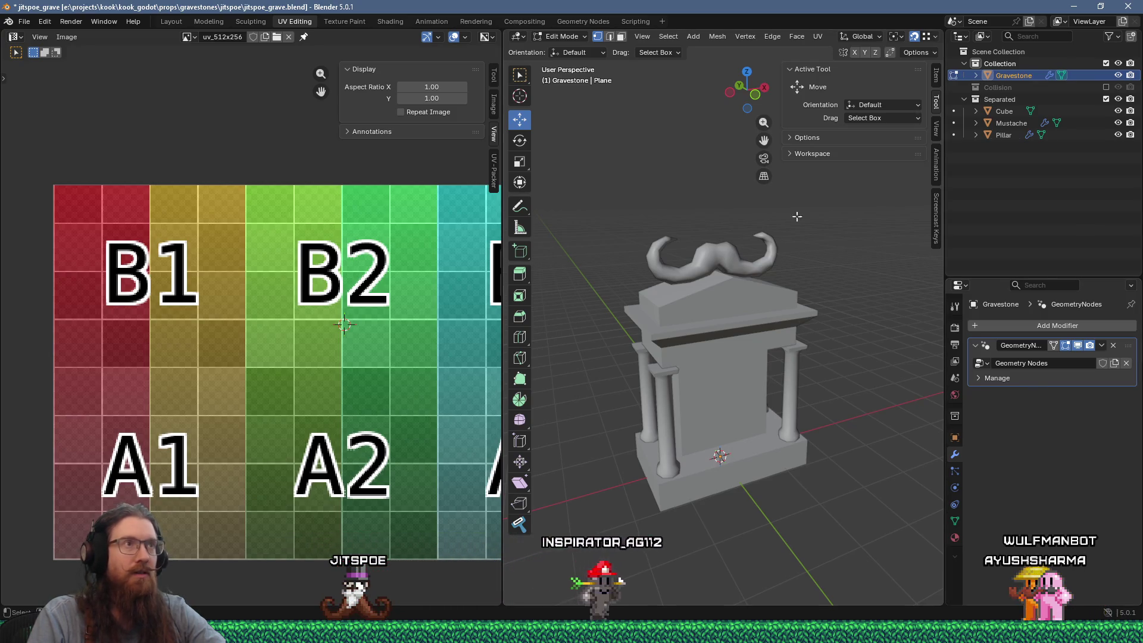
Switch to the Geometry Nodes workspace and line up the Group Input and Group Output nodes
left_click(582, 21)
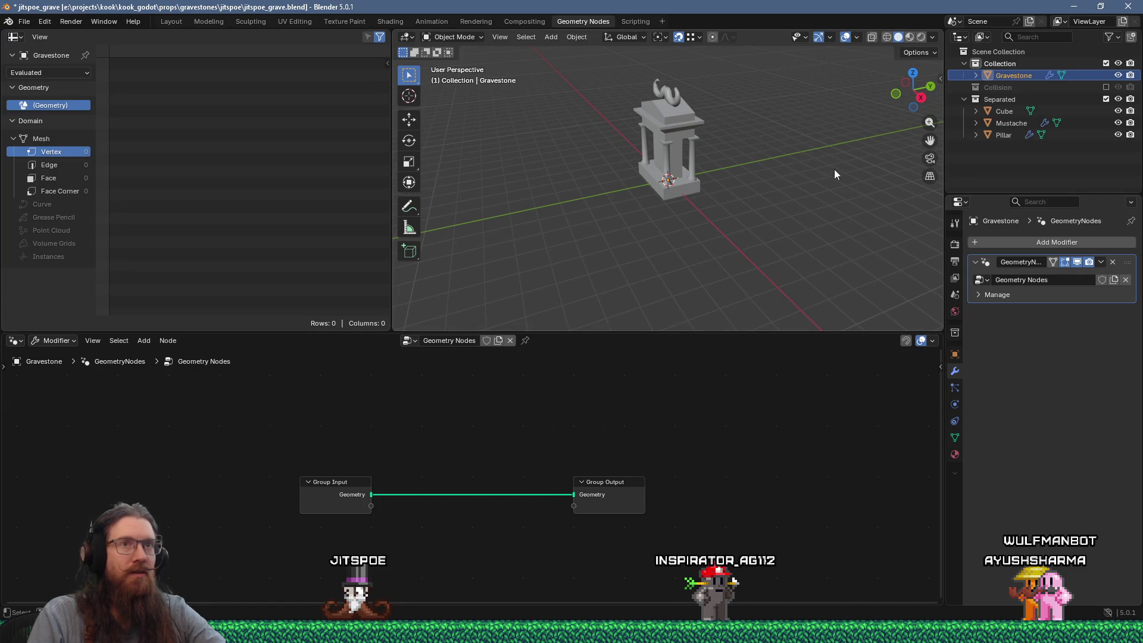
left_click_drag(610, 482, 713, 439)
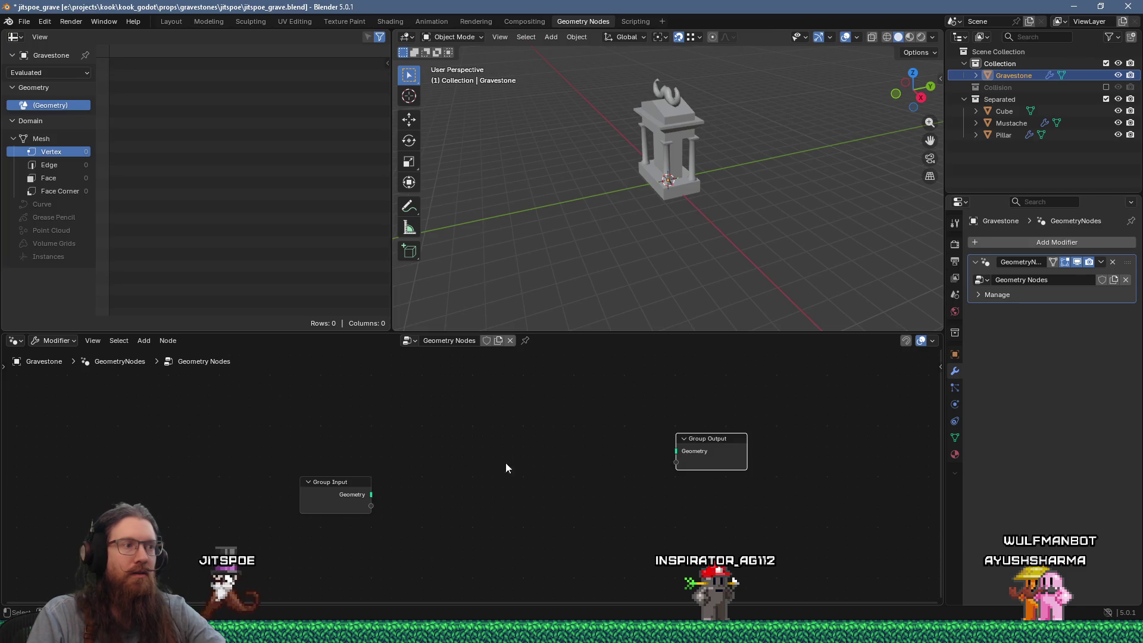
left_click_drag(337, 483, 348, 439)
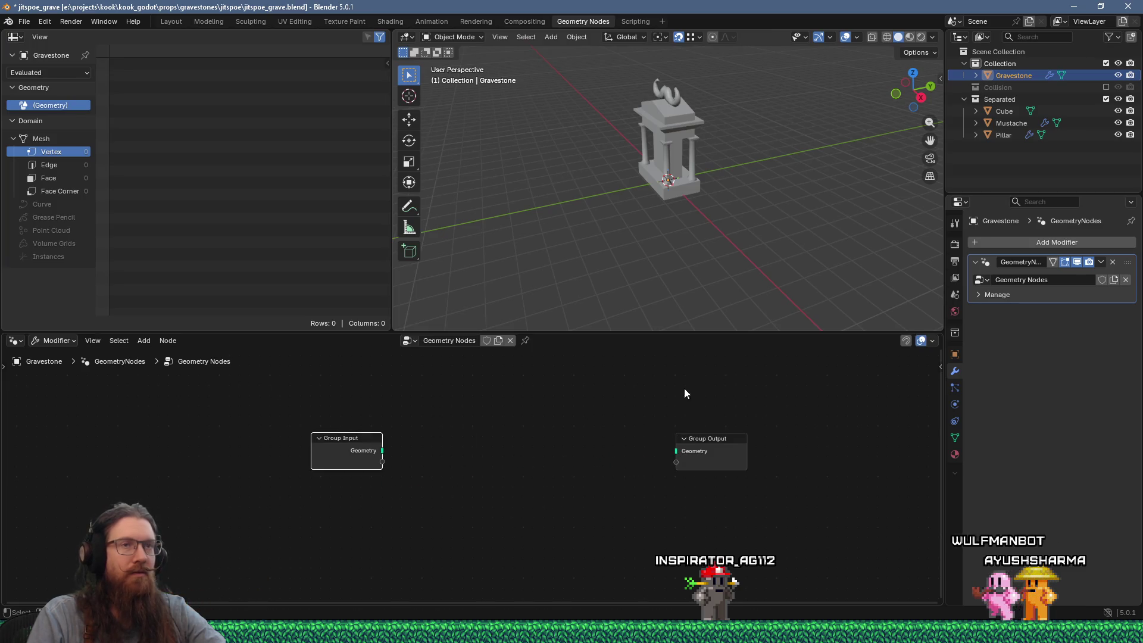
Rename the Cube object to 'MainGravestone' and make Gravestone active again
double_click(1009, 110)
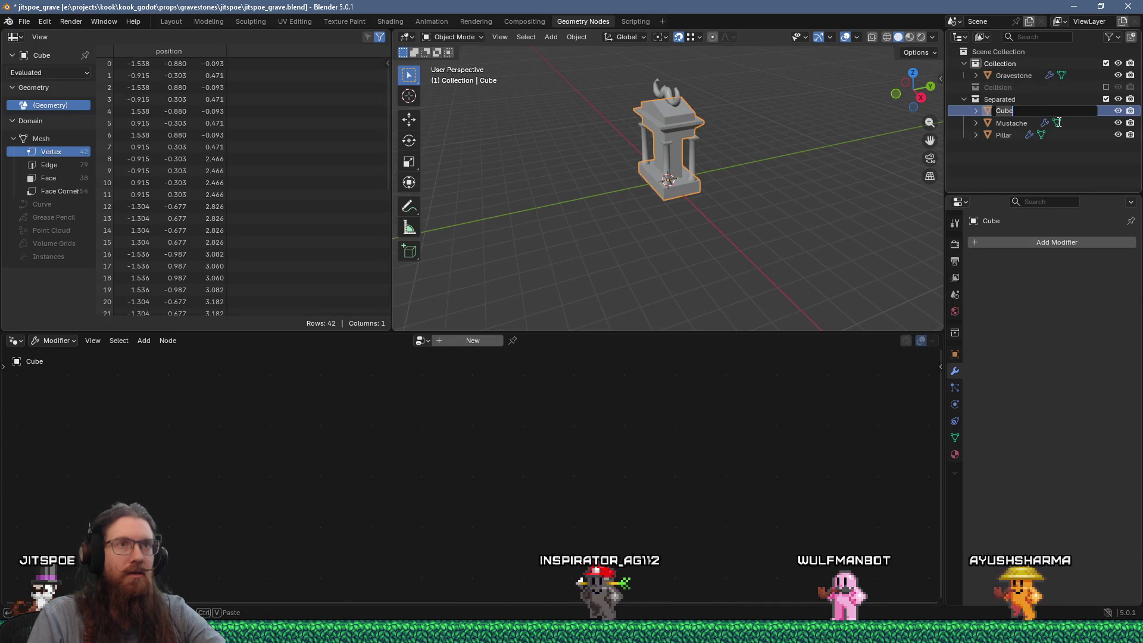
type("MainGravesto")
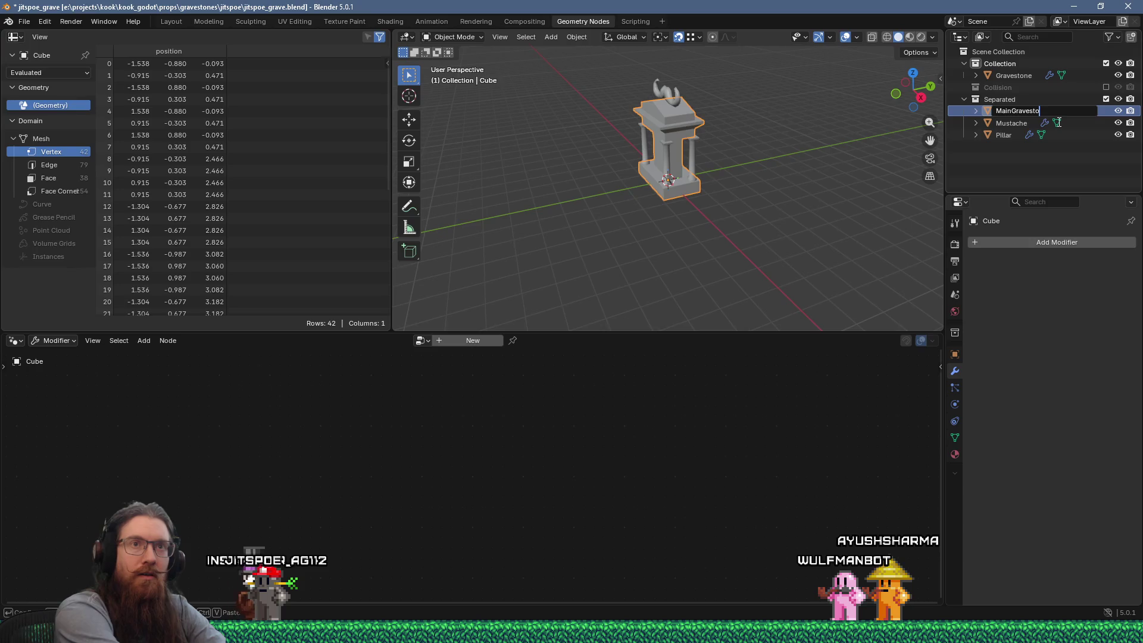
type("ne")
key("Return")
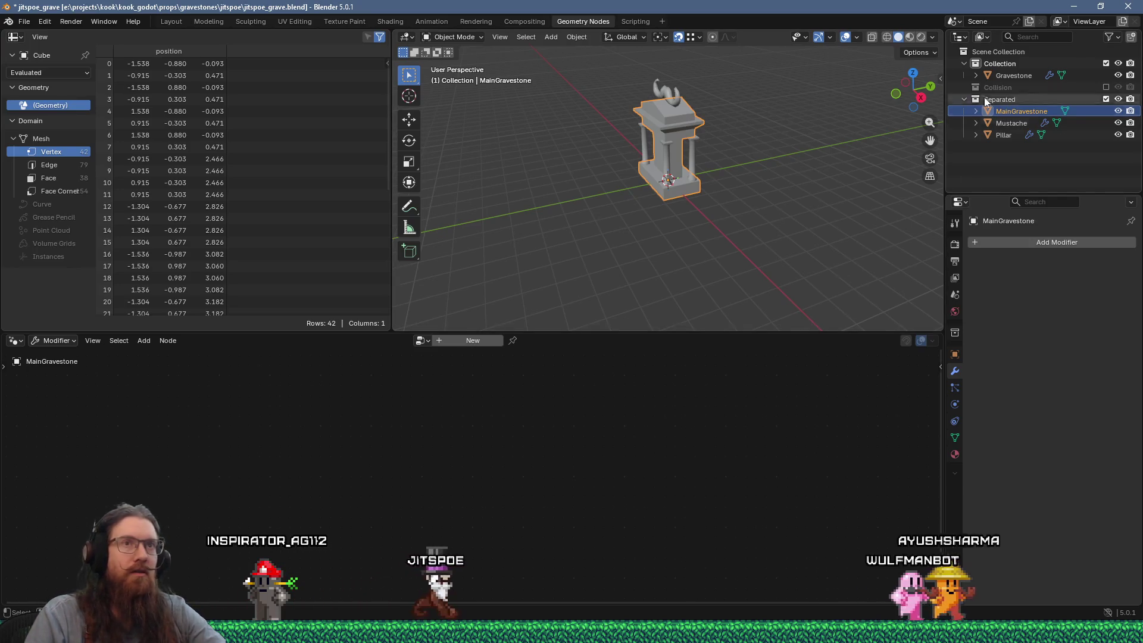
left_click(1003, 75, "ctrl")
Drop MainGravestone, Mustache and Pillar into Gravestone's geometry node tree as object nodes
left_click_drag(1021, 111, 451, 466)
left_click_drag(1012, 123, 573, 555)
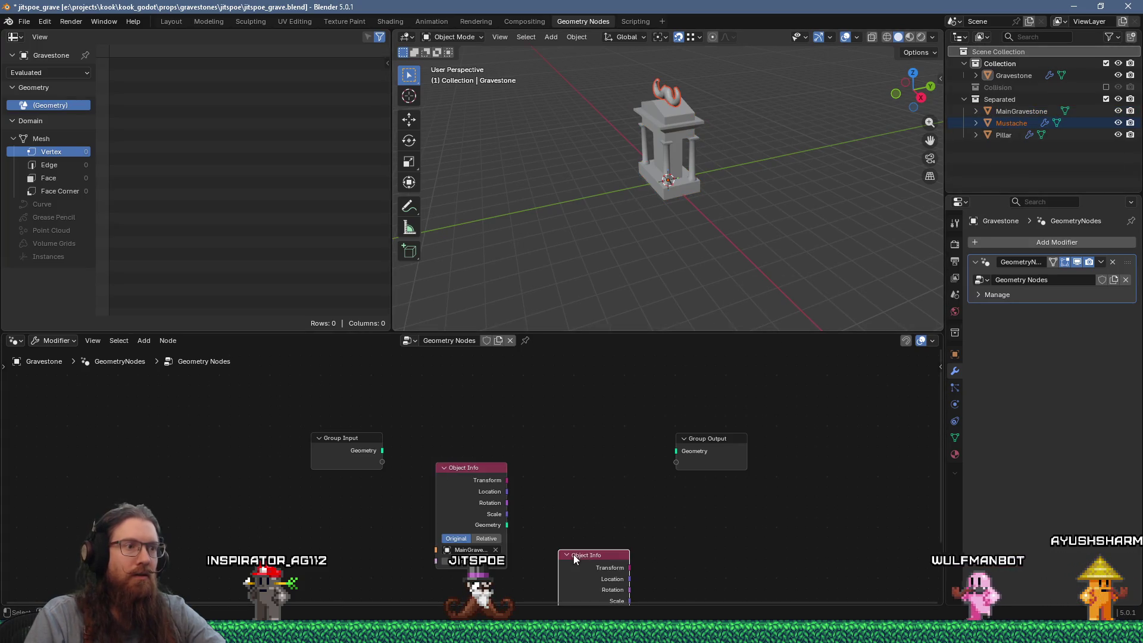
left_click_drag(684, 594, 684, 594)
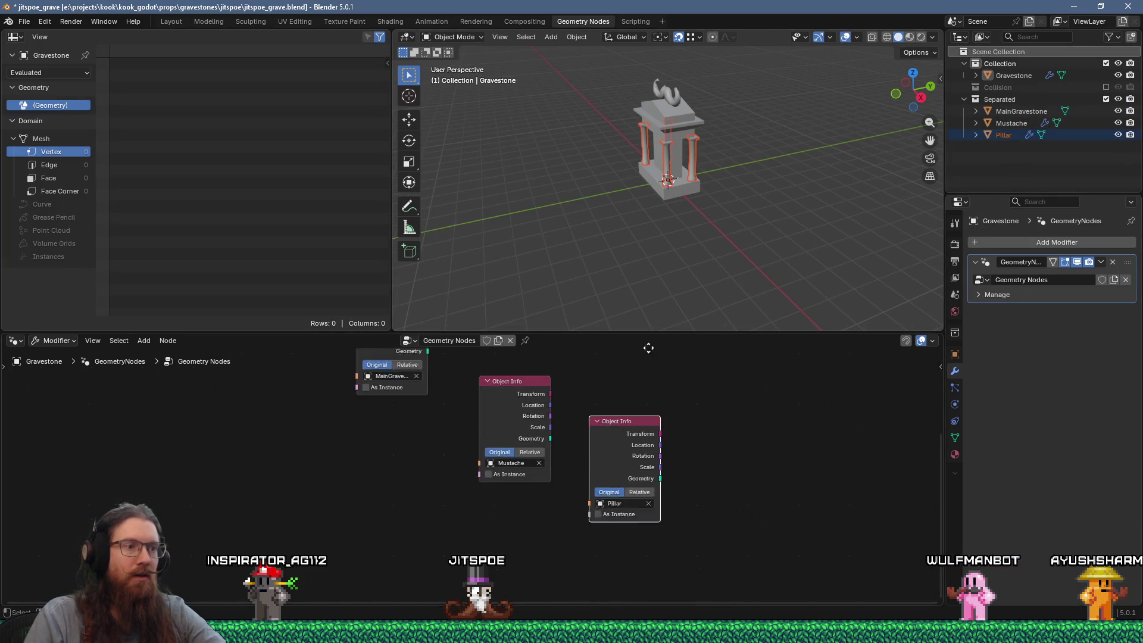
middle_click_drag(684, 565, 597, 506)
left_click_drag(643, 384, 824, 409)
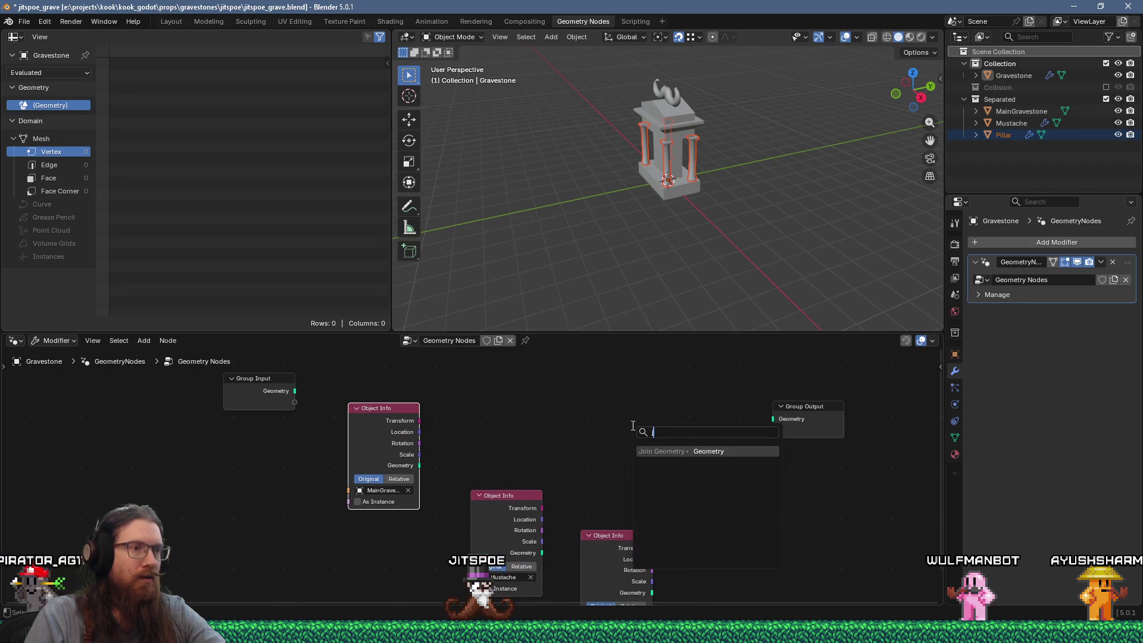
Combine Mustache and Pillar geometry with MainGravestone through a Join Geometry node
left_click(718, 452)
left_click_drag(541, 552, 656, 410)
mouse_move(652, 592)
left_mouse_down()
mouse_move(679, 534)
mouse_move(660, 415)
mouse_move(790, 425)
mouse_move(777, 422)
left_mouse_up()
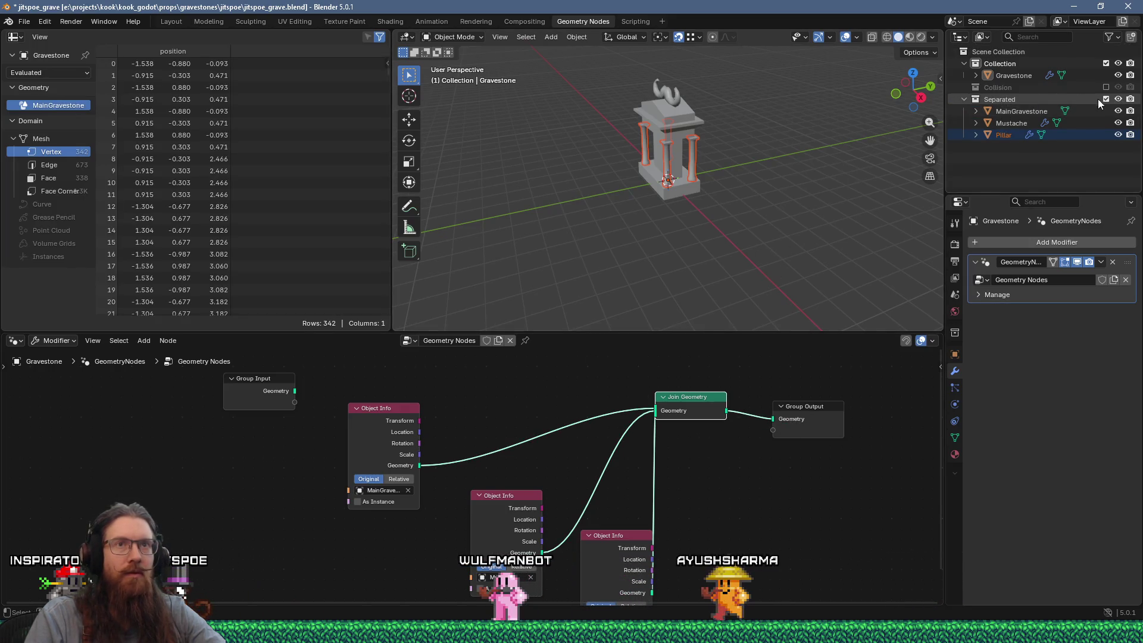
Check the joined gravestone from the front and save the blend file
middle_click_drag(776, 175, 709, 169)
scroll(662, 226, "up", 3)
mouse_move(661, 226)
middle_mouse_down()
mouse_move(688, 188)
mouse_move(792, 218)
mouse_move(747, 203)
middle_mouse_up()
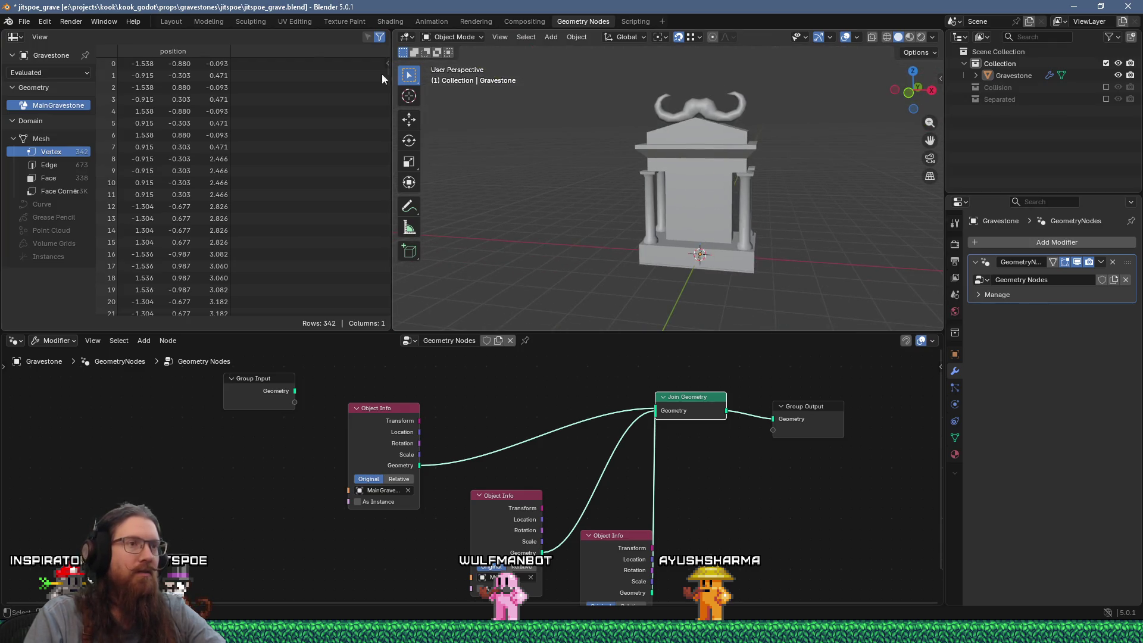
left_click(24, 24)
left_click(42, 100)
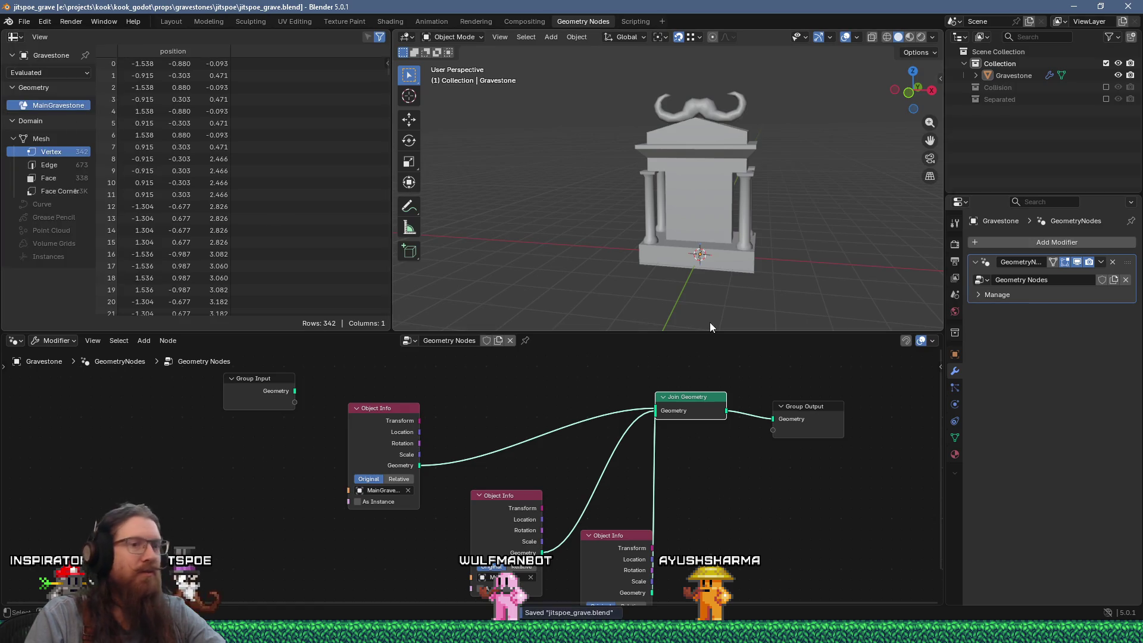
key("alt+Tab")
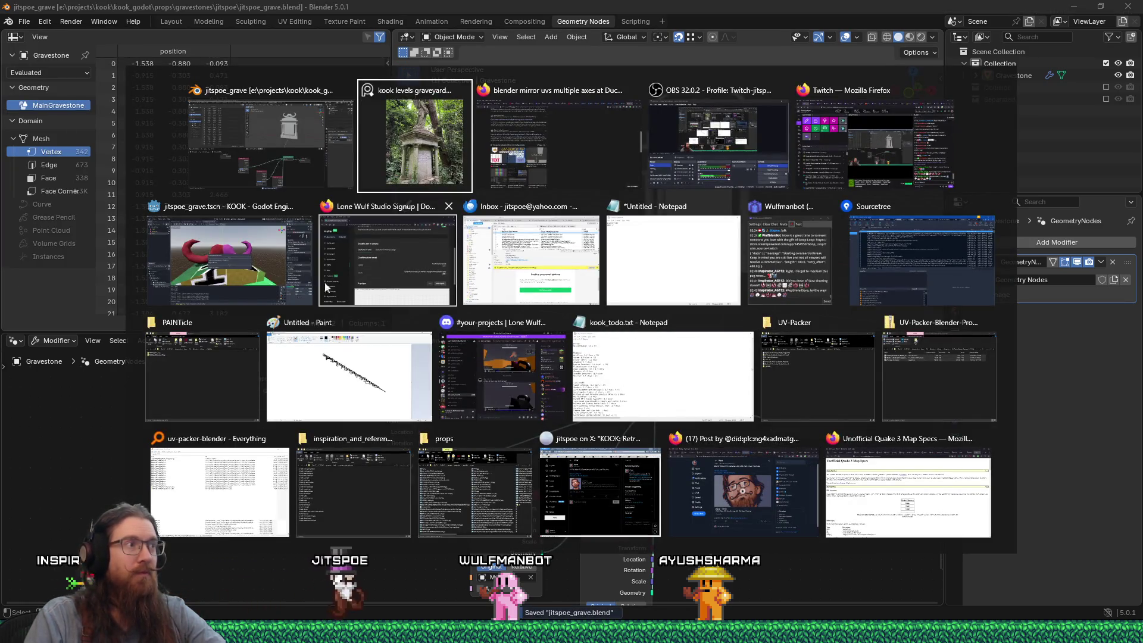
Quick Load jitspoe_grave_material into Gravestone's Surface Material Override slot 0
left_click(270, 250)
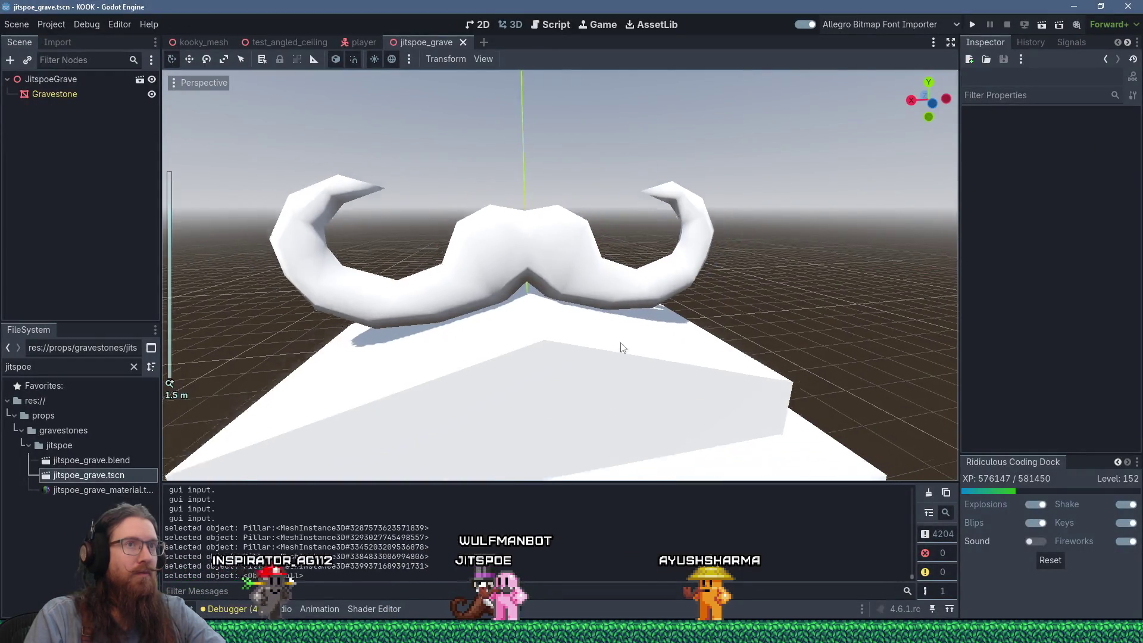
left_click(84, 96)
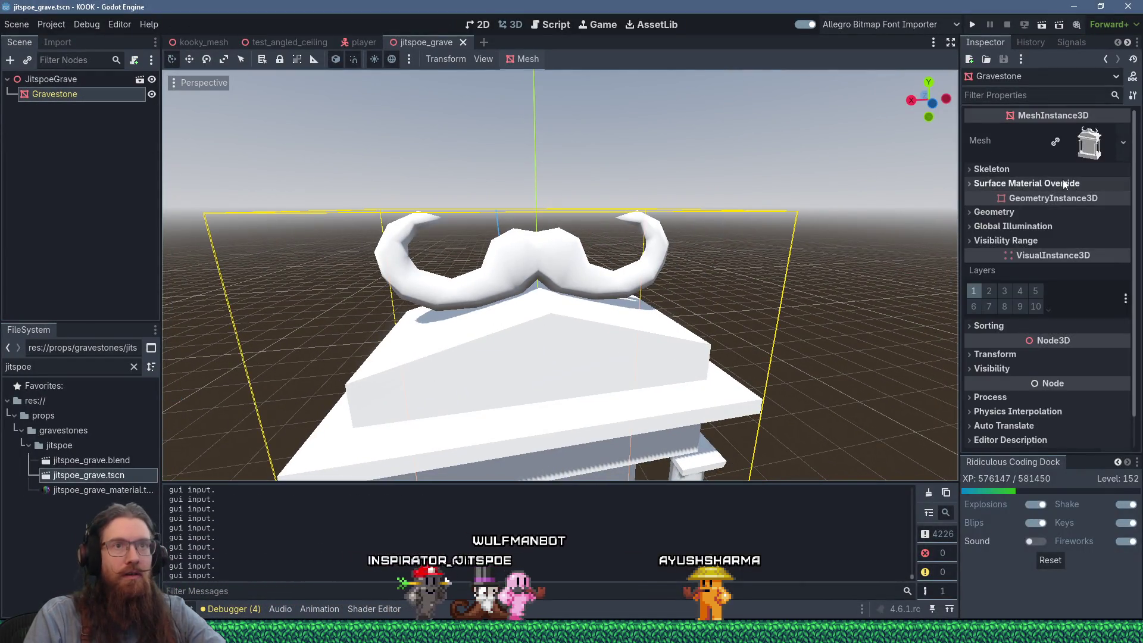
left_click(1036, 183)
left_click(1093, 198)
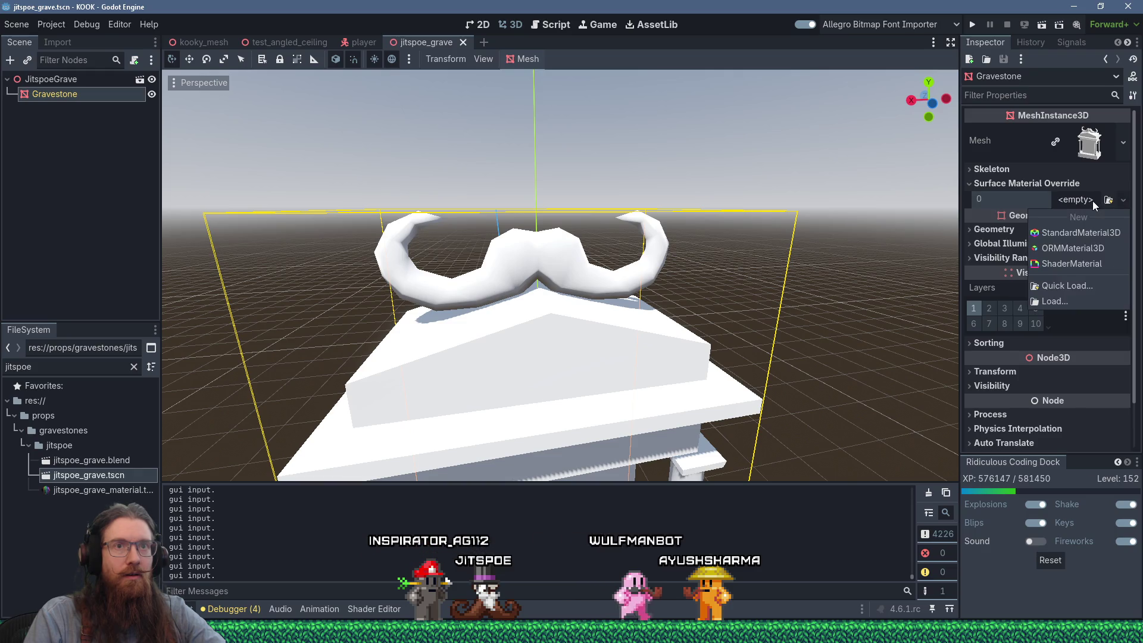
left_click(1076, 280)
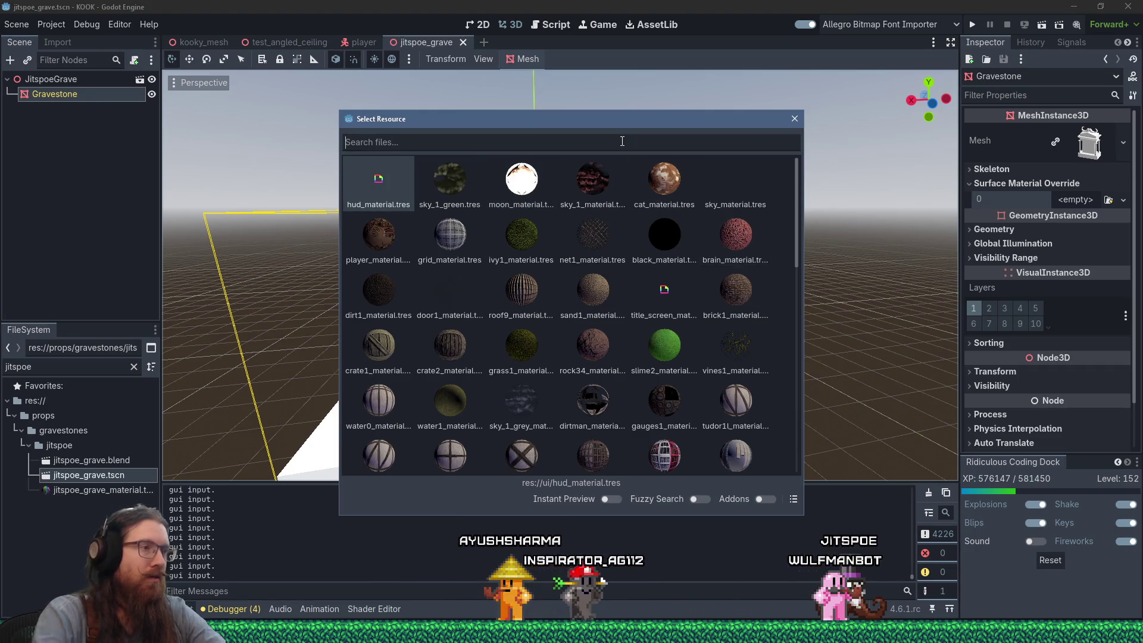
type("jit")
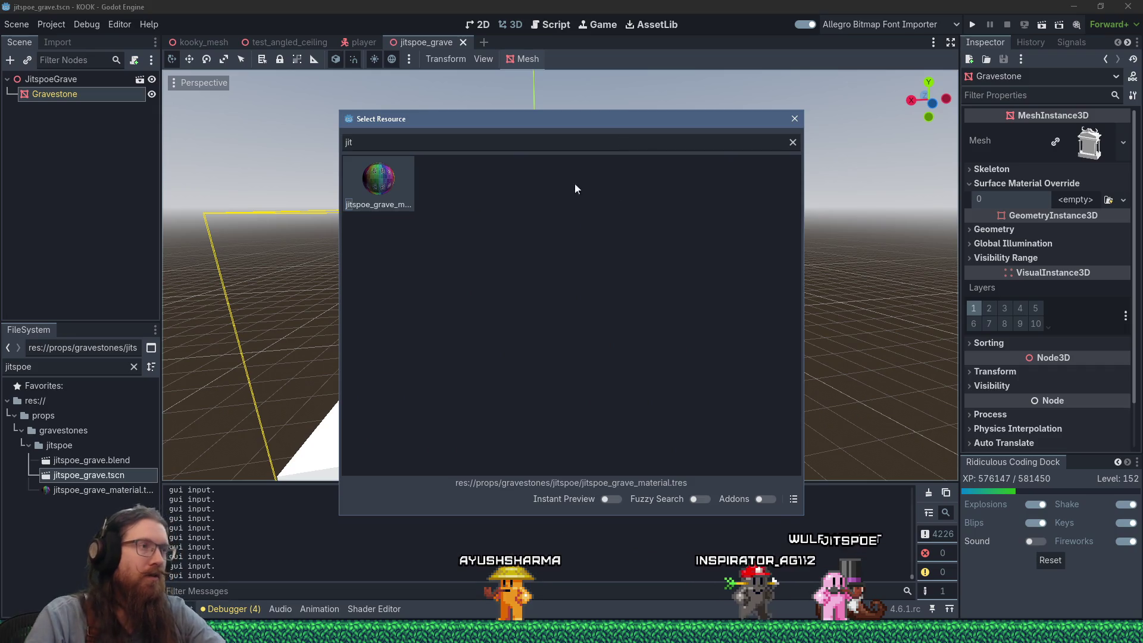
double_click(379, 179)
Inspect the checker-textured gravestone in the viewport and run the game to test it
mouse_move(387, 181)
middle_mouse_down()
mouse_move(477, 214)
mouse_move(713, 213)
mouse_move(626, 261)
mouse_move(517, 244)
mouse_move(628, 213)
mouse_move(588, 229)
mouse_move(591, 247)
mouse_move(570, 208)
mouse_move(604, 167)
mouse_move(569, 184)
mouse_move(593, 258)
mouse_move(870, 248)
mouse_move(744, 273)
mouse_move(498, 260)
mouse_move(822, 261)
middle_mouse_up()
scroll(527, 232, "up", 5)
scroll(477, 247, "up", 2)
scroll(584, 223, "down", 5)
mouse_move(490, 274)
middle_mouse_down()
mouse_move(677, 284)
mouse_move(788, 248)
mouse_move(626, 238)
mouse_move(616, 202)
mouse_move(508, 225)
mouse_move(609, 214)
mouse_move(519, 210)
mouse_move(788, 102)
middle_mouse_up()
scroll(788, 248, "up", 3)
scroll(626, 238, "up", 2)
key("f")
left_click(970, 24)
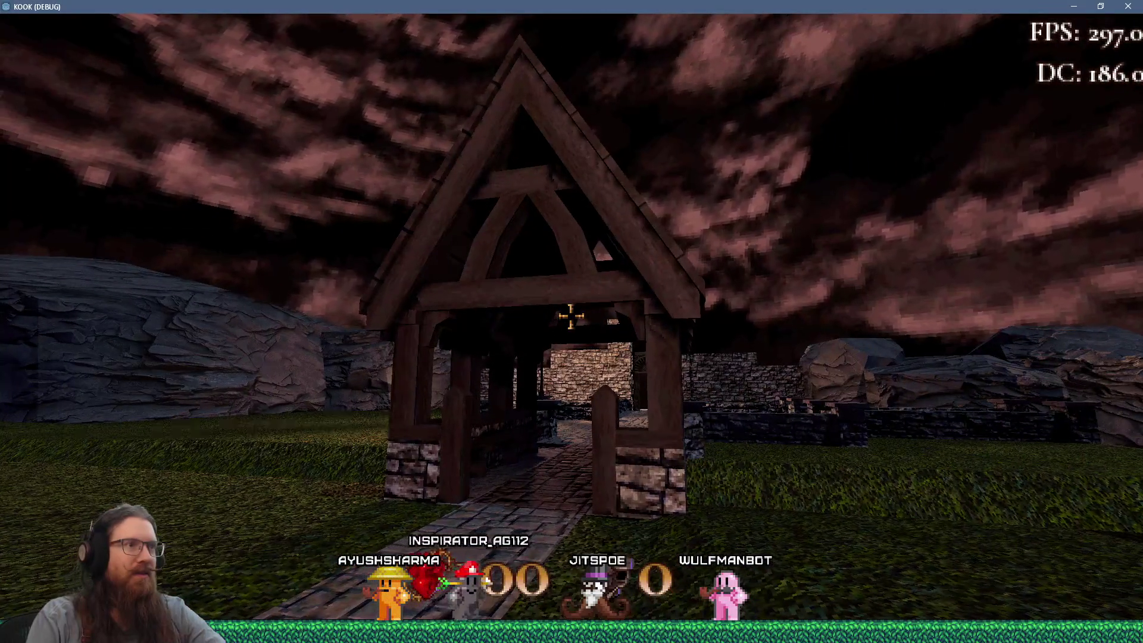
Open the game's dev console with the tilde key, then stop the game with F8
key("grave")
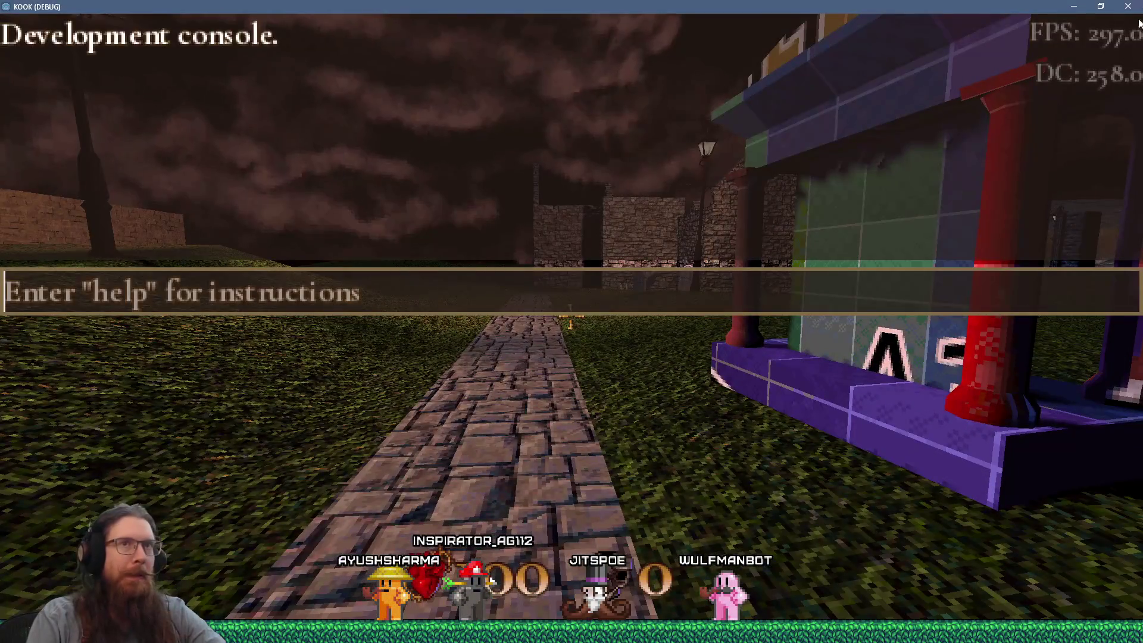
key("F8")
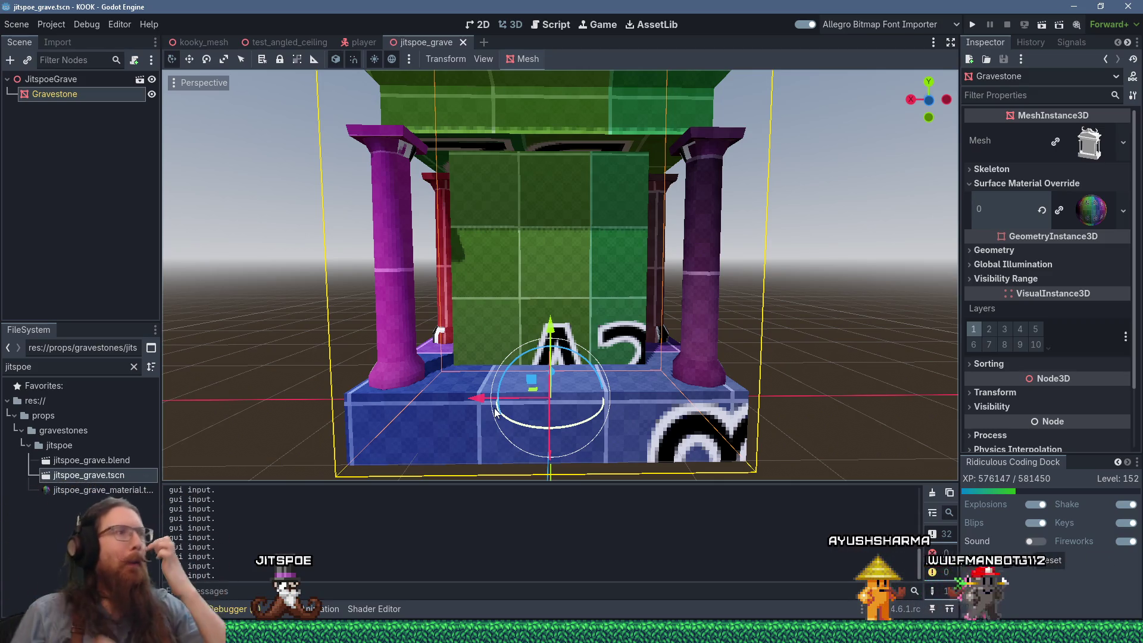
scroll(396, 316, "up", 5)
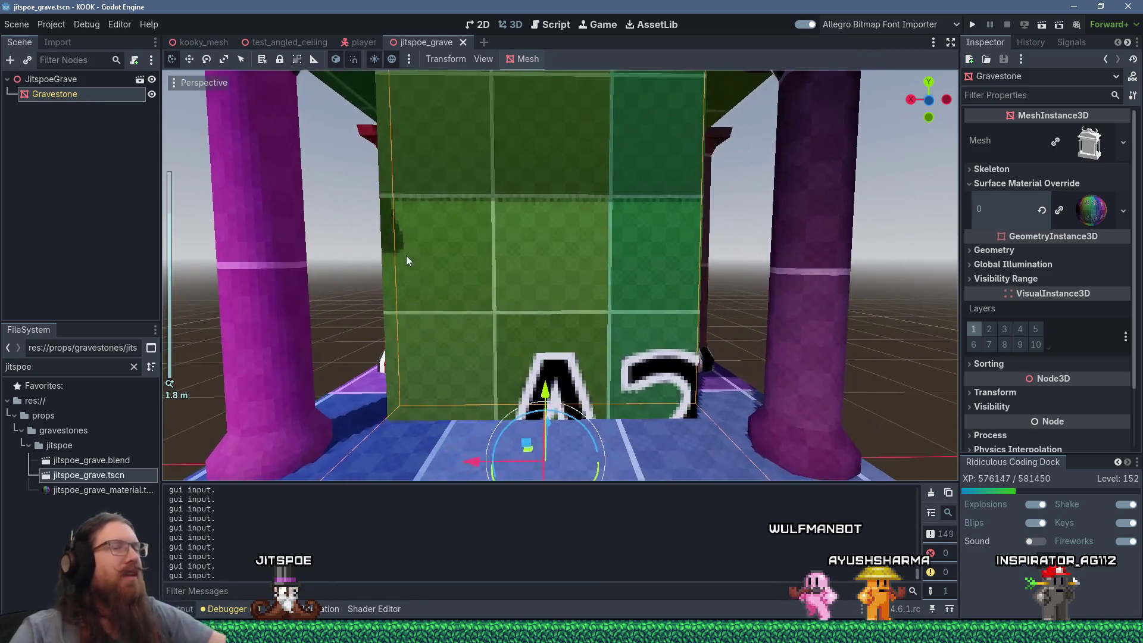
mouse_move(411, 168)
middle_mouse_down()
mouse_move(681, 362)
mouse_move(589, 280)
mouse_move(602, 239)
mouse_move(620, 255)
mouse_move(514, 260)
mouse_move(544, 269)
middle_mouse_up()
scroll(582, 273, "up", 3)
scroll(619, 239, "down", 4)
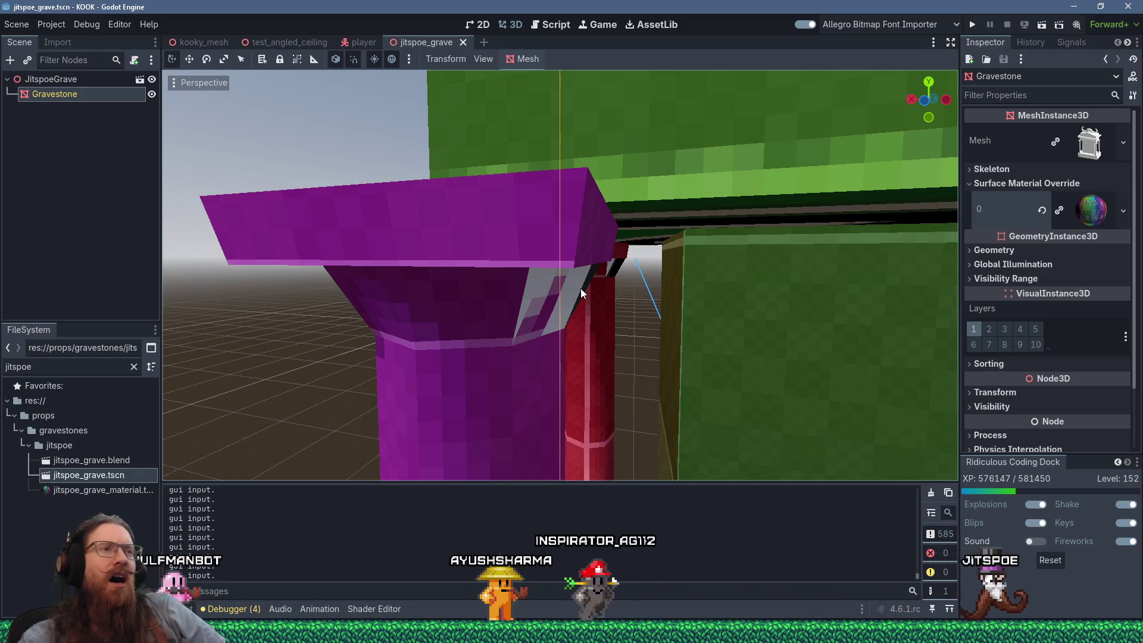
scroll(583, 403, "down", 5)
mouse_move(541, 334)
middle_mouse_down()
mouse_move(644, 325)
mouse_move(563, 398)
middle_mouse_up()
scroll(645, 326, "down", 5)
scroll(564, 398, "up", 5)
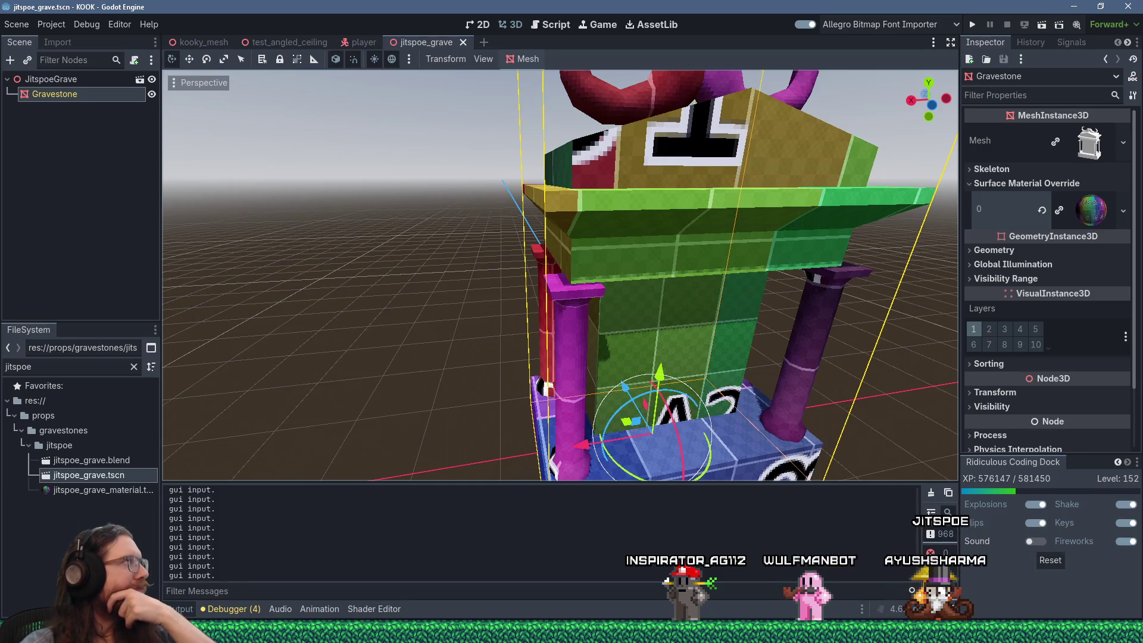
scroll(476, 291, "down", 6)
mouse_move(569, 251)
middle_mouse_down()
mouse_move(676, 259)
mouse_move(409, 245)
mouse_move(577, 266)
mouse_move(526, 224)
mouse_move(584, 159)
mouse_move(809, 191)
mouse_move(701, 263)
mouse_move(572, 246)
middle_mouse_up()
scroll(526, 224, "up", 5)
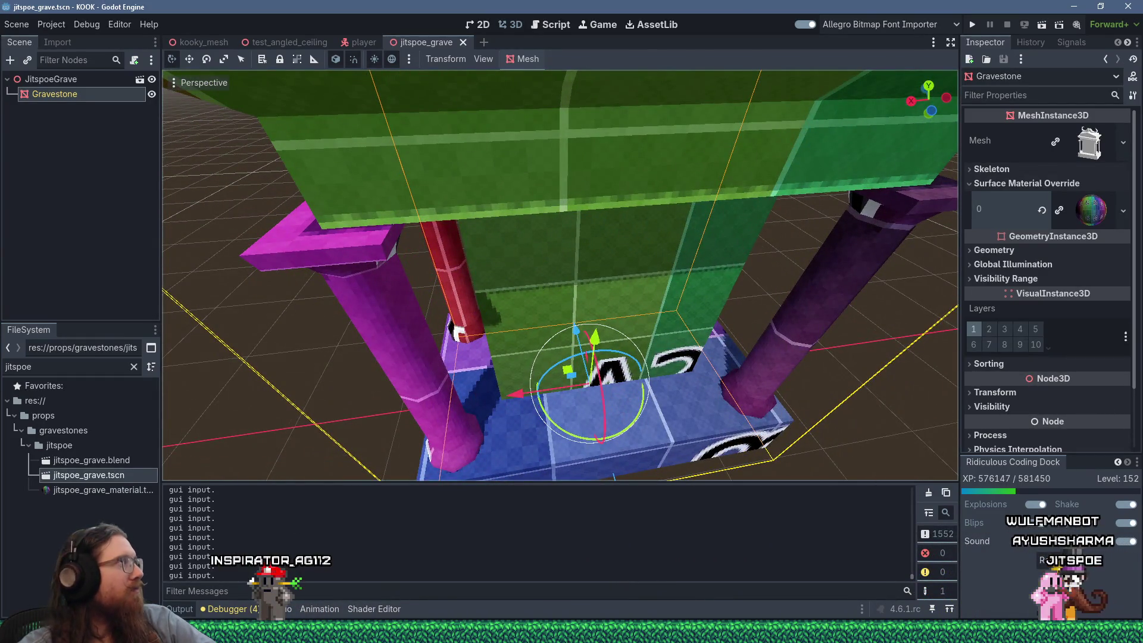
mouse_move(571, 634)
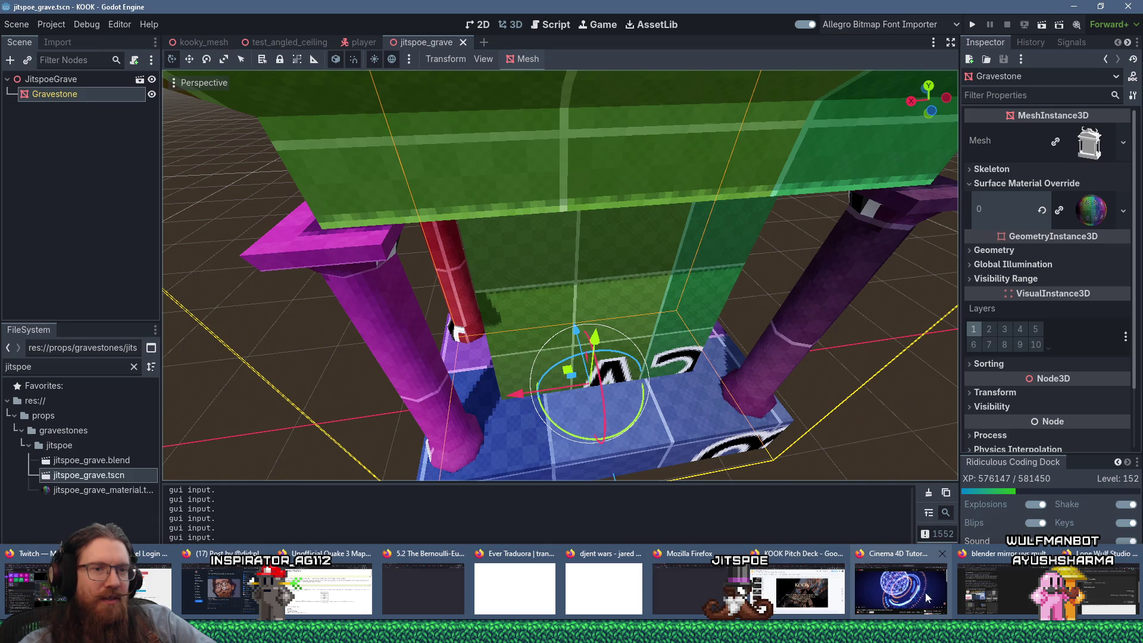
left_click(981, 589)
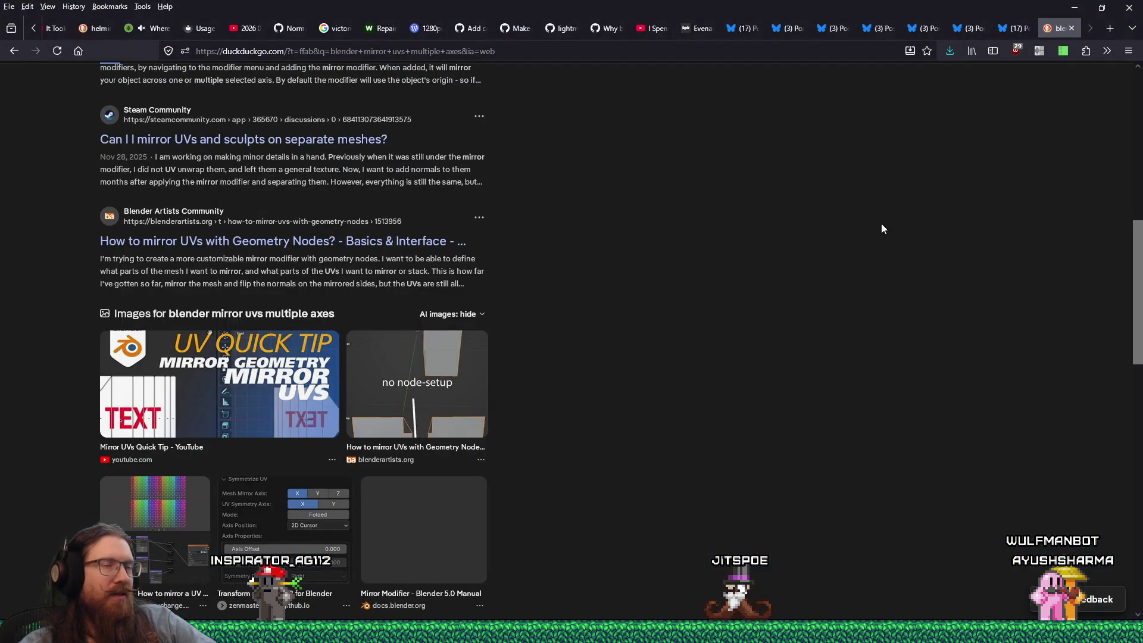
Close the mirror UVs search tab and save the house screenshot into the gothic levels folder
left_click(1071, 28)
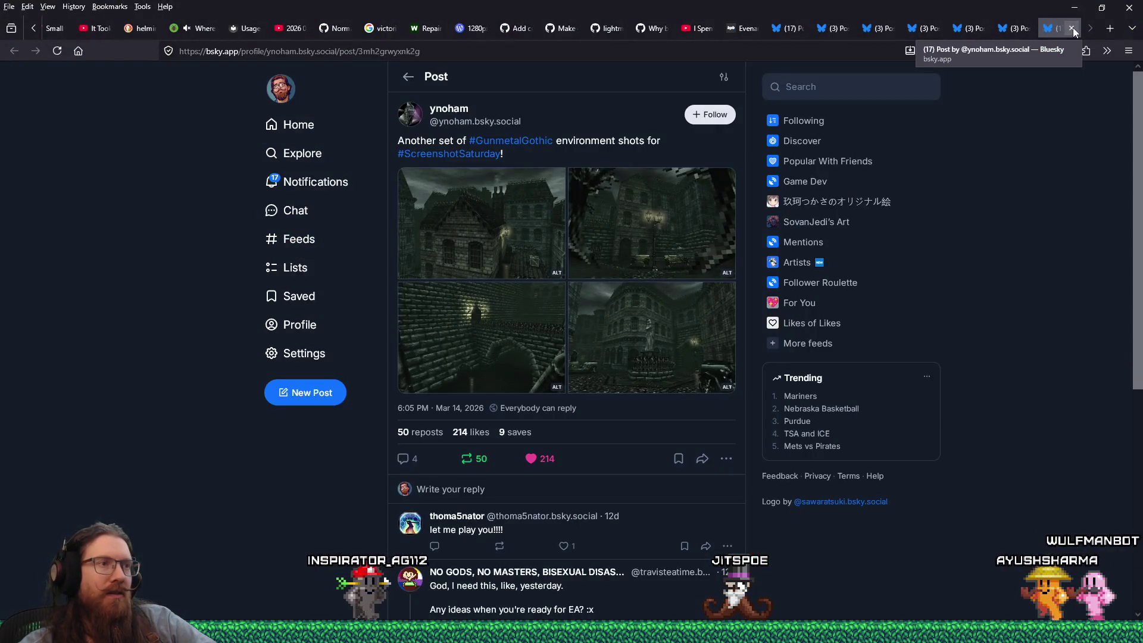
left_click(536, 217)
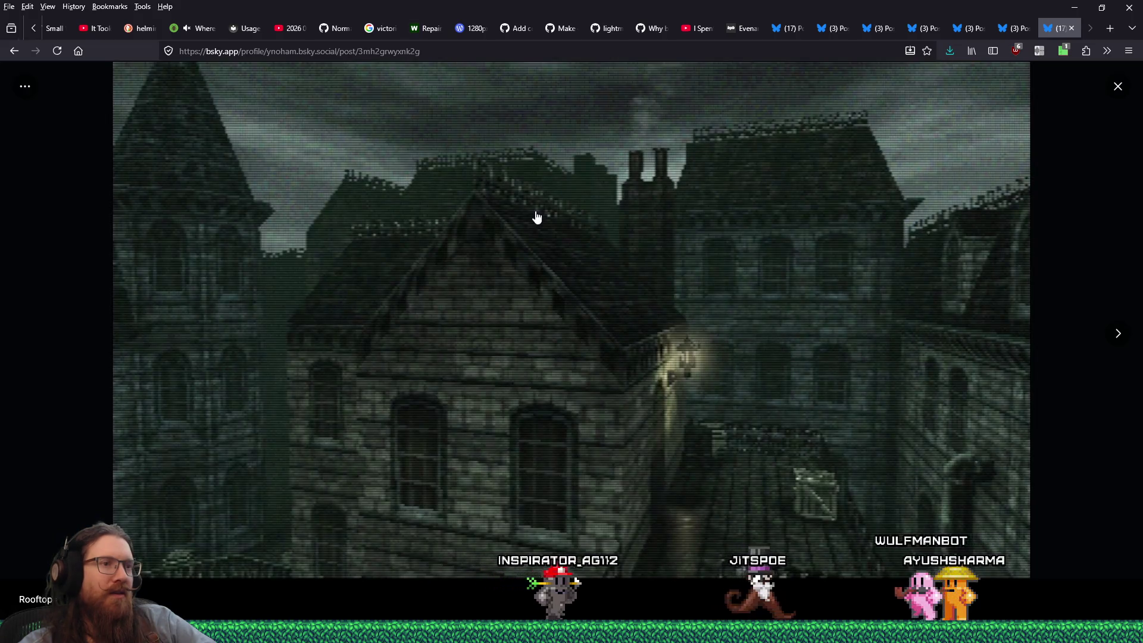
right_click(696, 256)
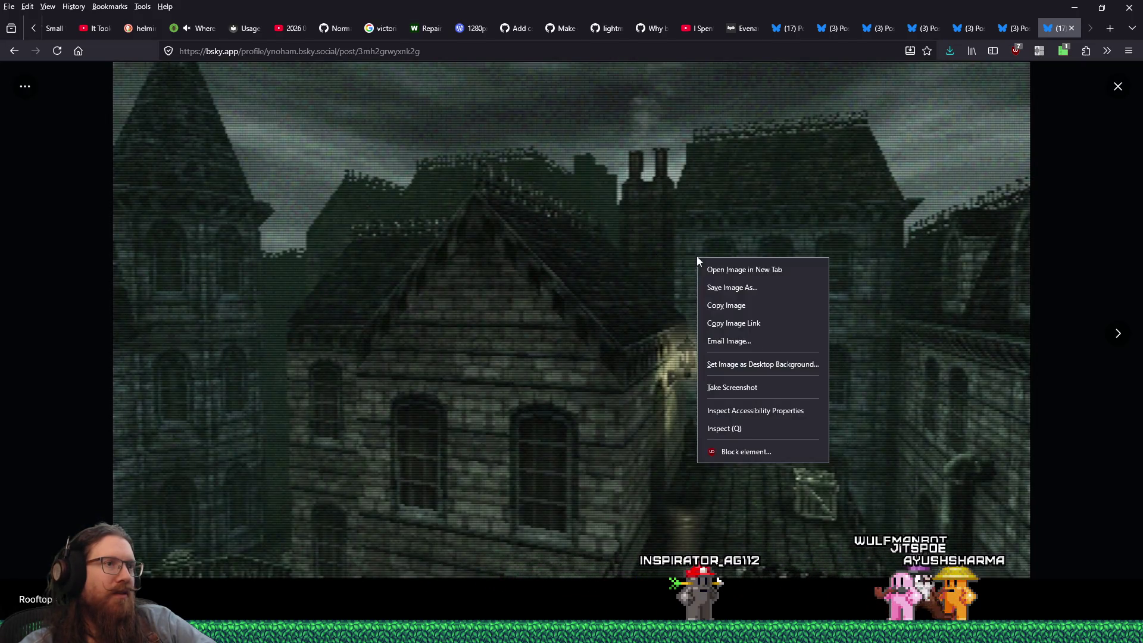
left_click(719, 286)
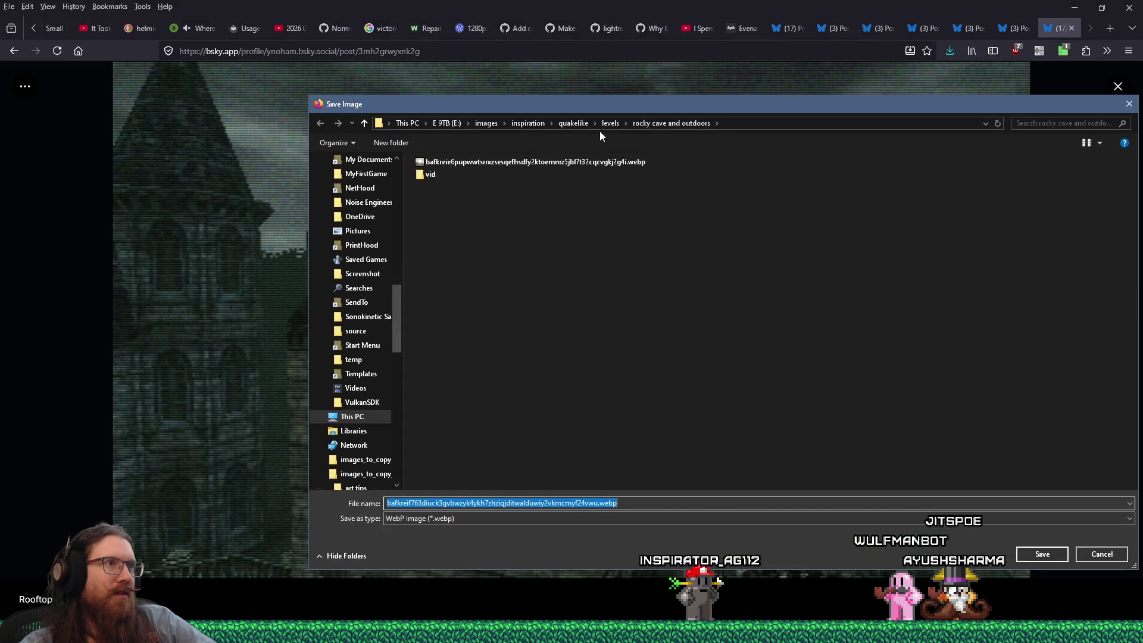
left_click(605, 126)
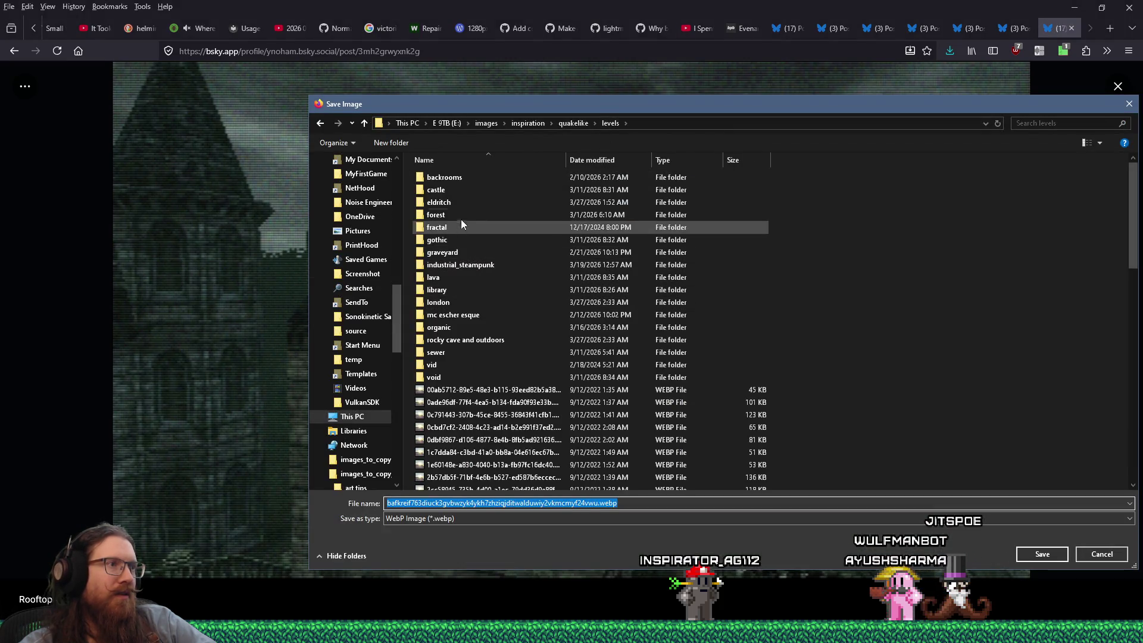
left_click(1034, 553)
Save the lamp-post courtyard, brick wall and statue courtyard screenshots to the same folder
left_click(1105, 346)
right_click(780, 295)
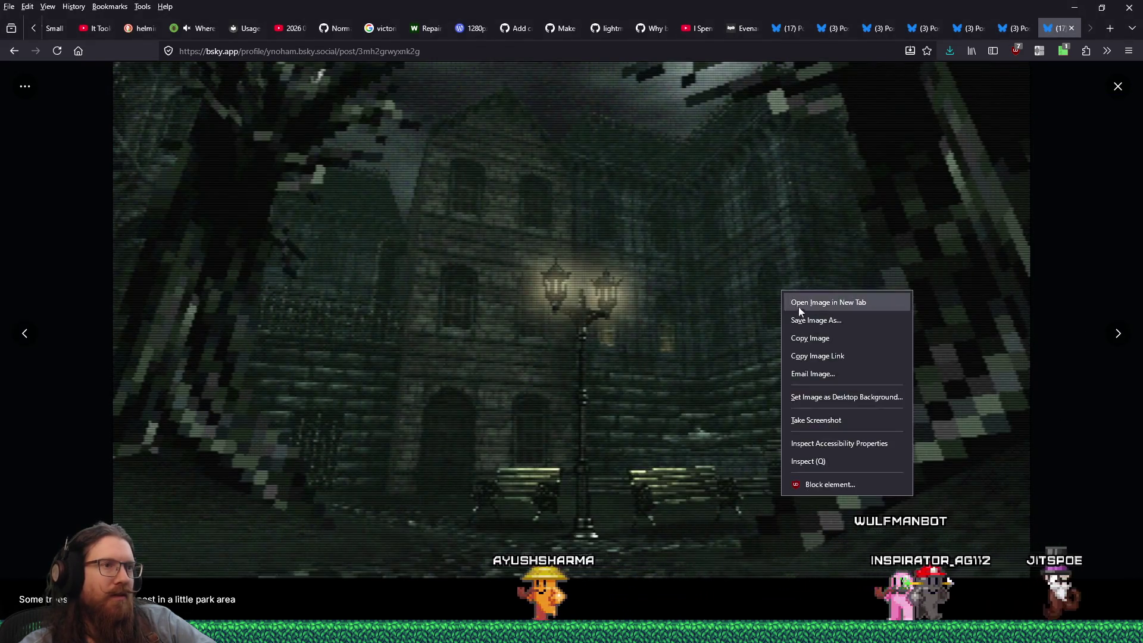
left_click(805, 318)
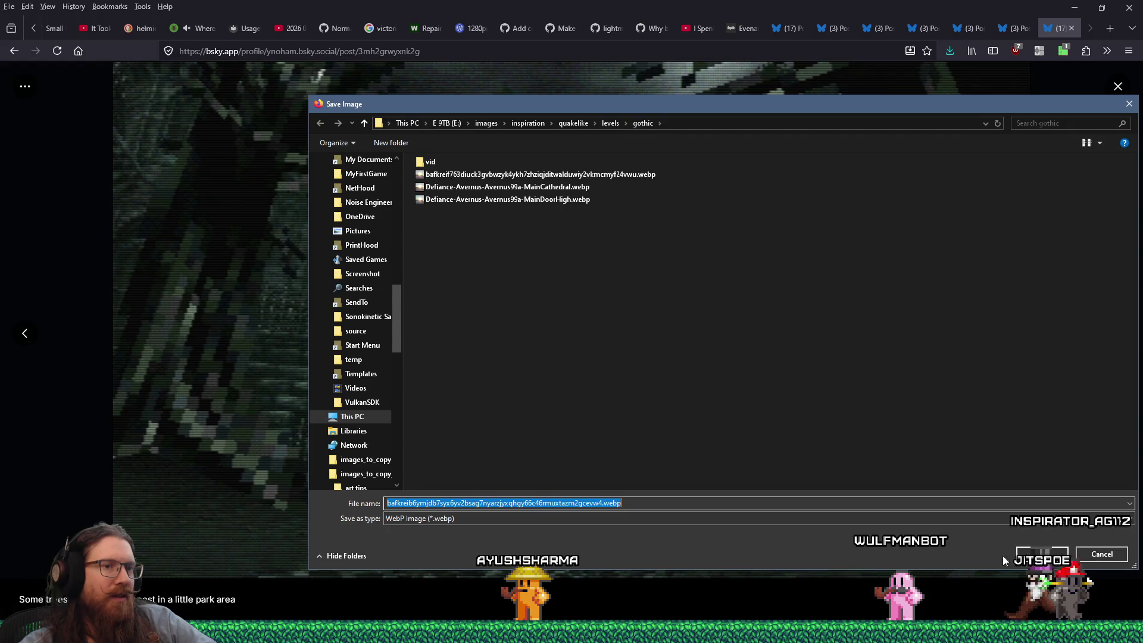
left_click(1027, 553)
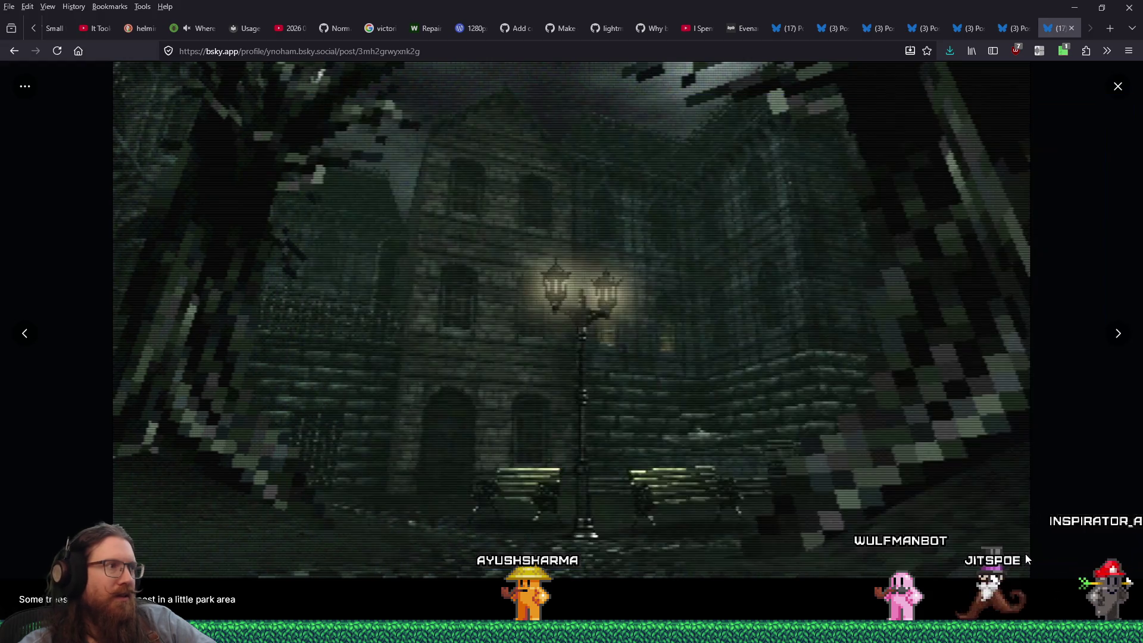
left_click(1118, 332)
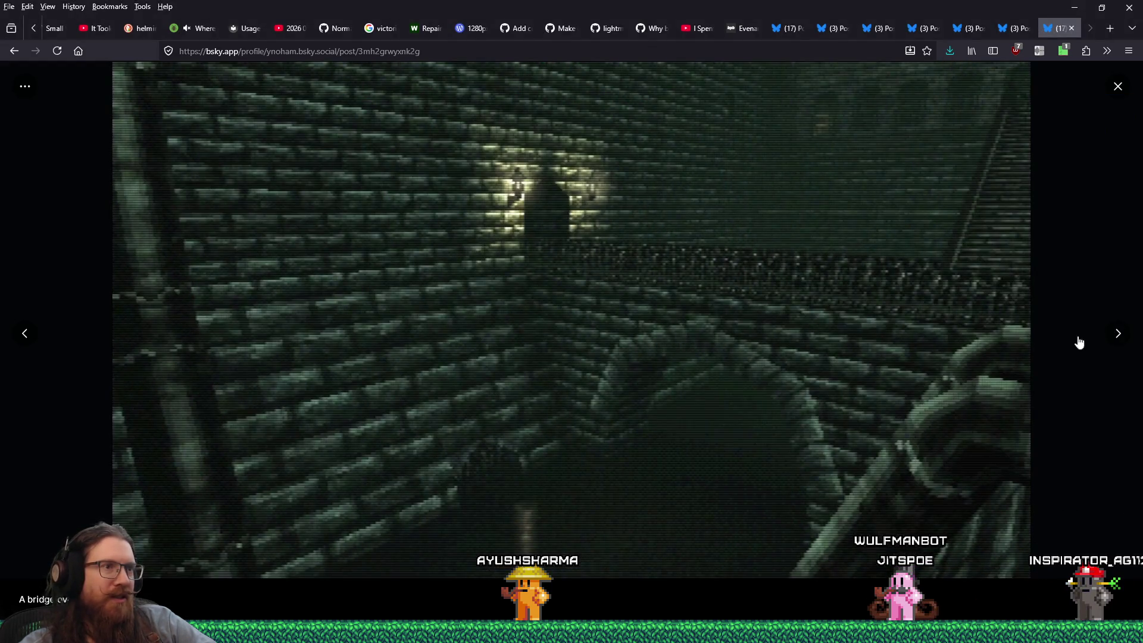
right_click(808, 309)
left_click(823, 337)
key("Return")
left_click(1108, 332)
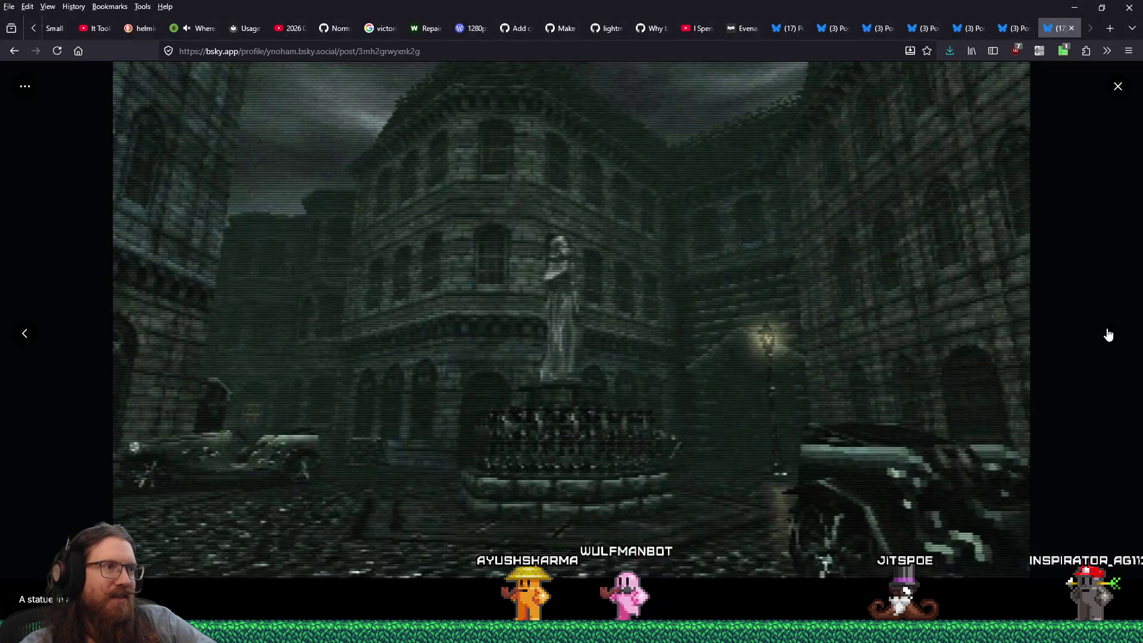
right_click(772, 325)
left_click(859, 459)
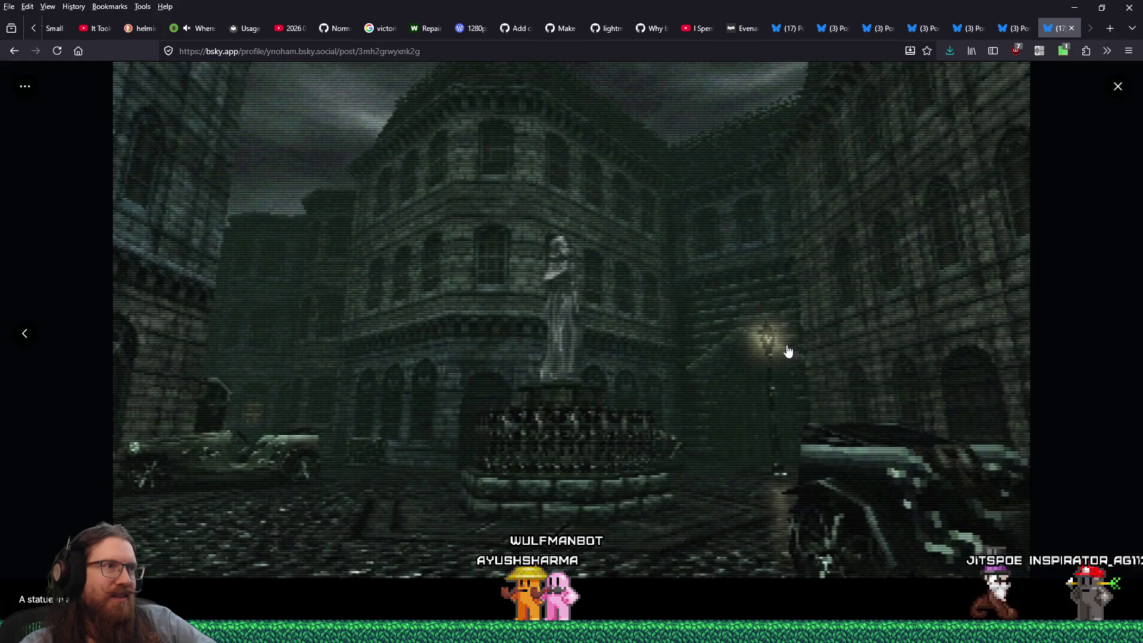
key("Return")
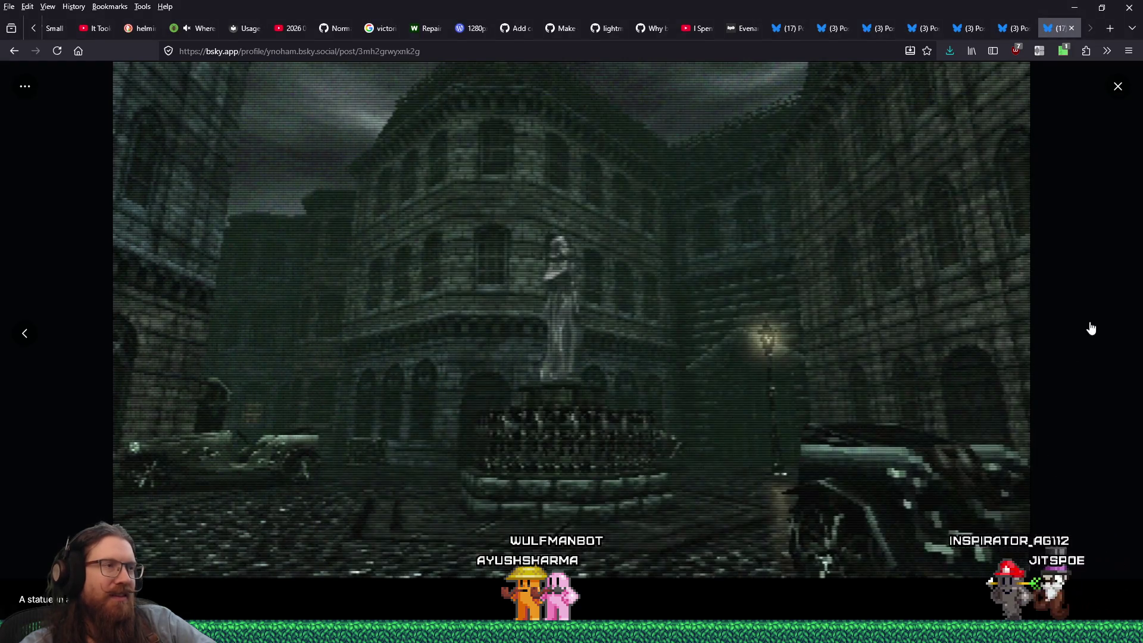
left_click(1092, 325)
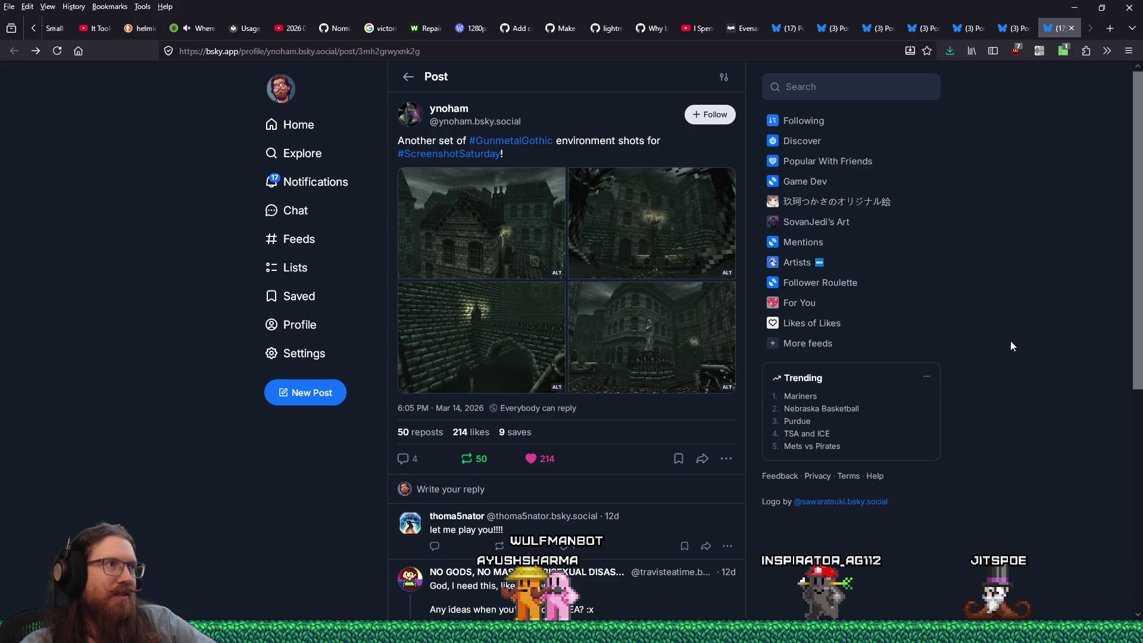
Save the creature drawing into quakelike/enemies and close the dog post tab
left_click(1034, 54)
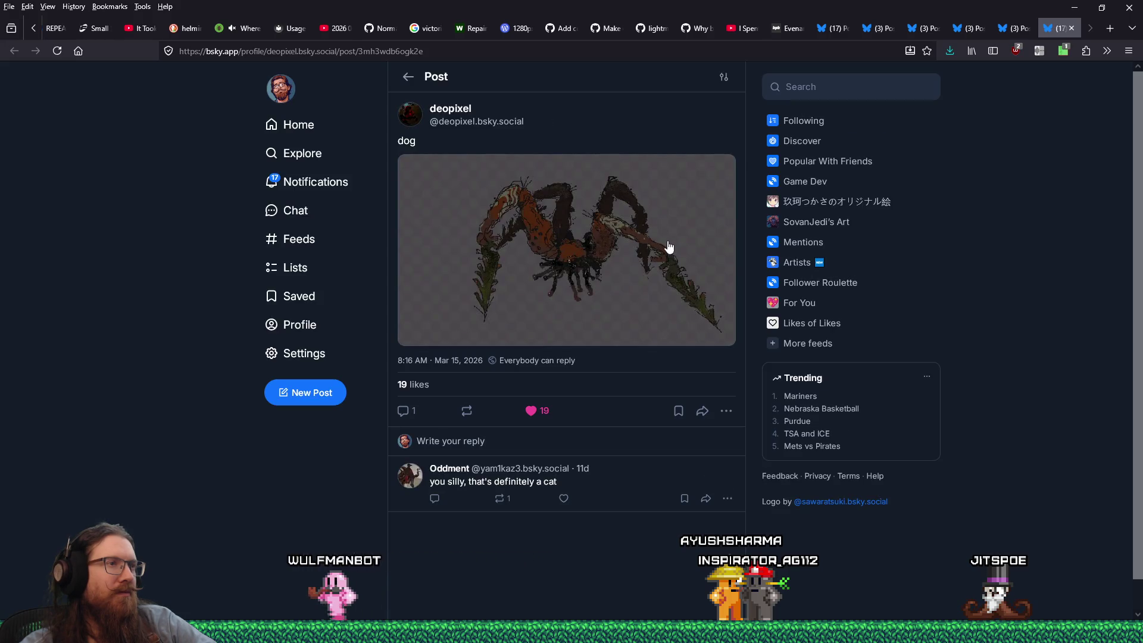
left_click(668, 246)
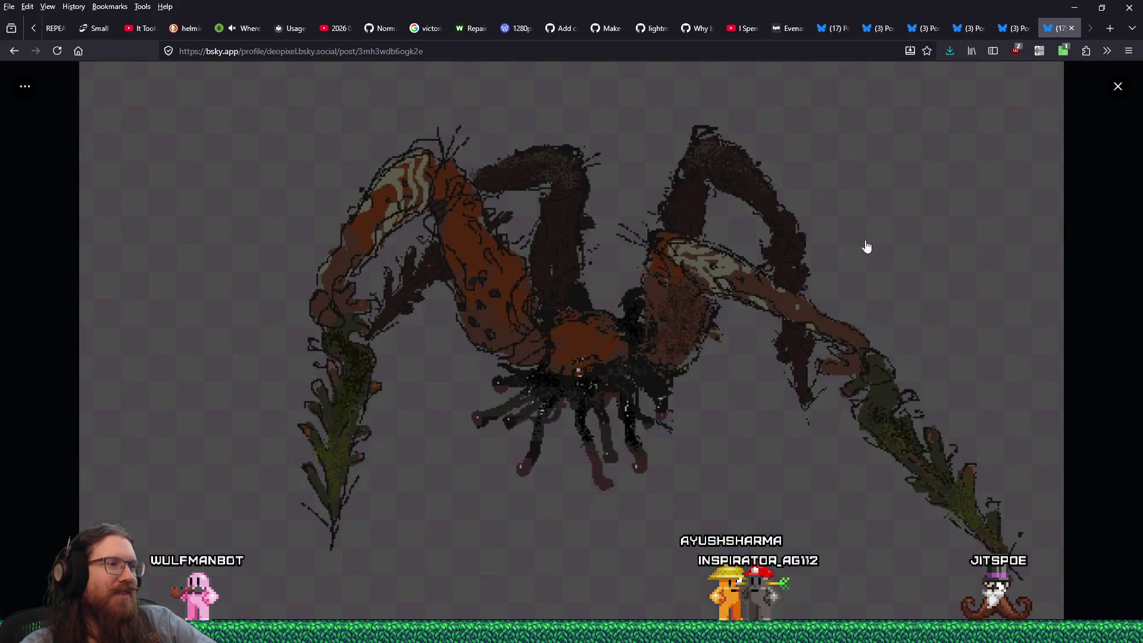
left_click(1102, 196)
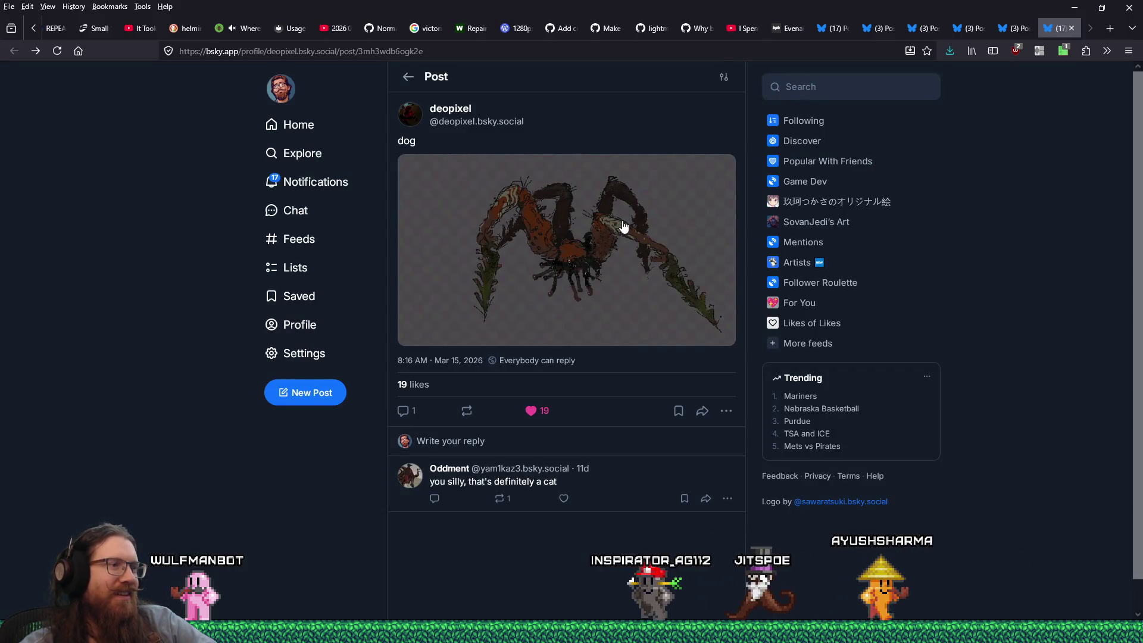
left_click(623, 258)
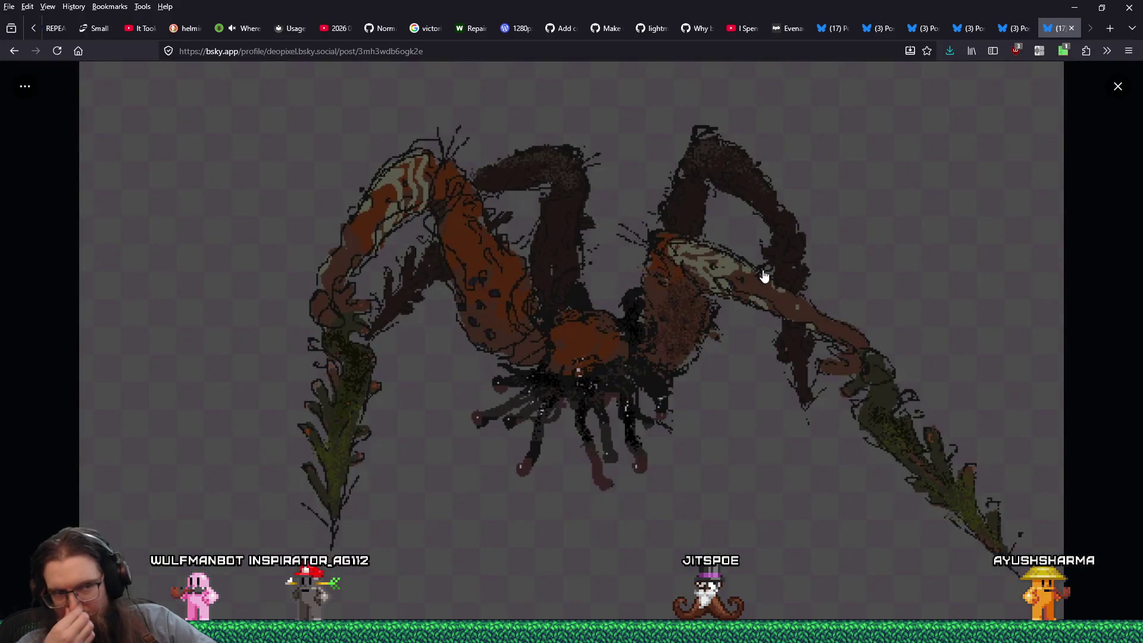
right_click(617, 242)
left_click(651, 273)
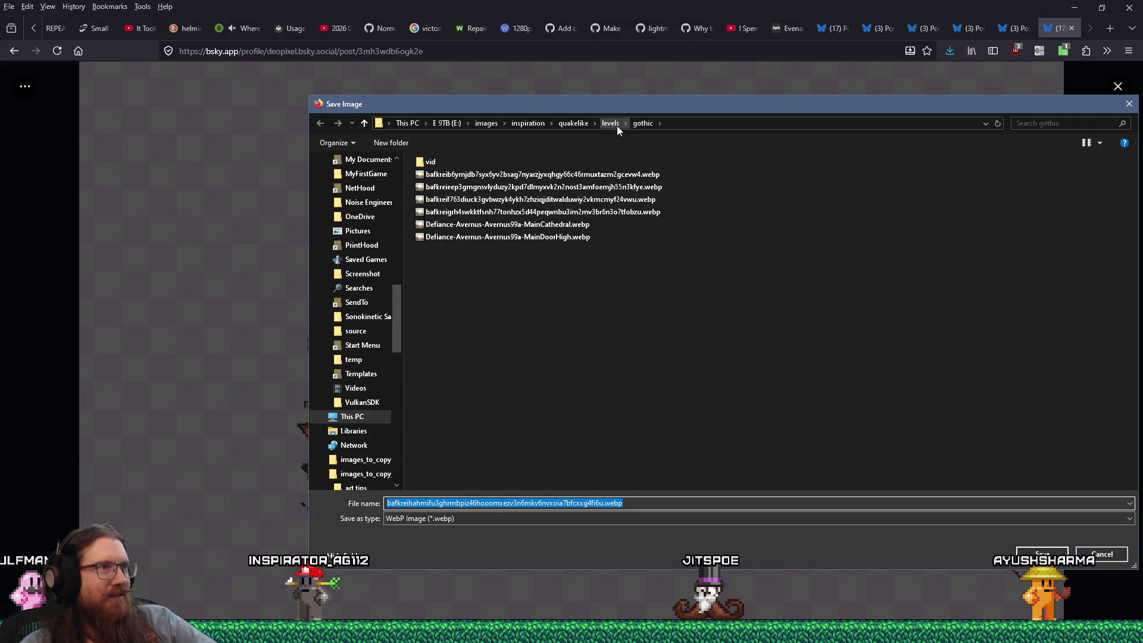
left_click(574, 124)
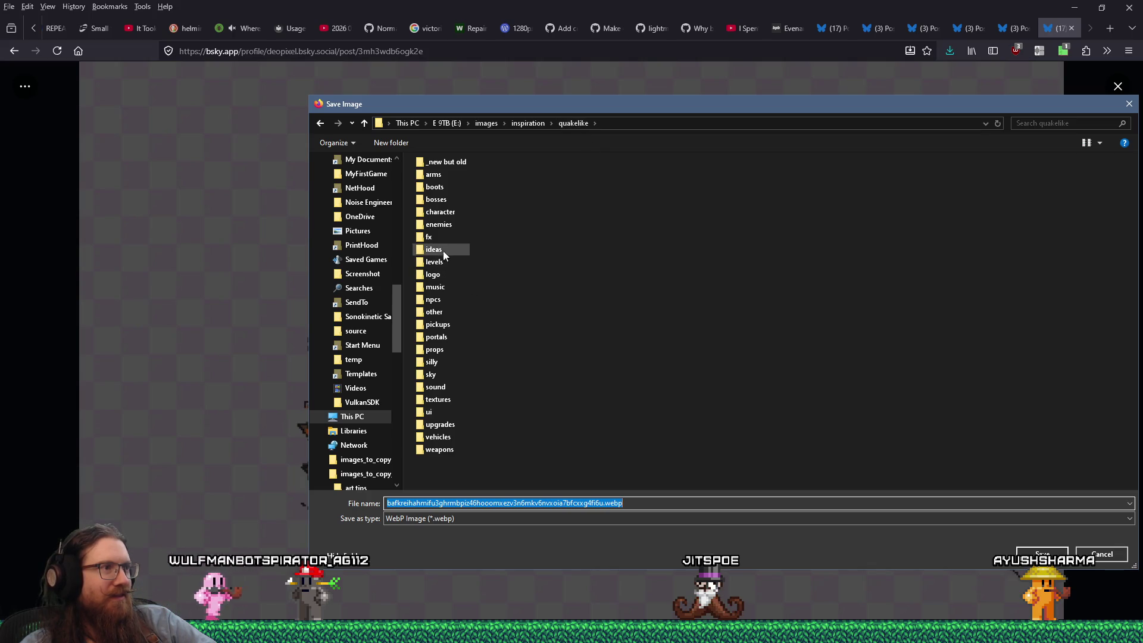
left_click(439, 225)
left_click(1041, 554)
left_click(1042, 553)
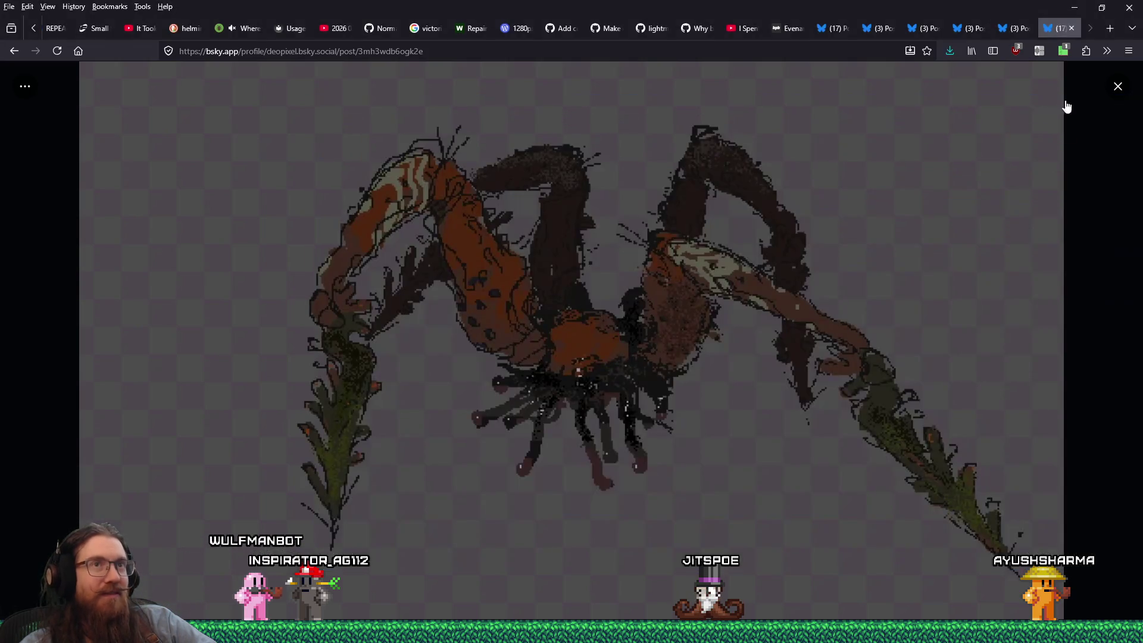
left_click(1071, 29)
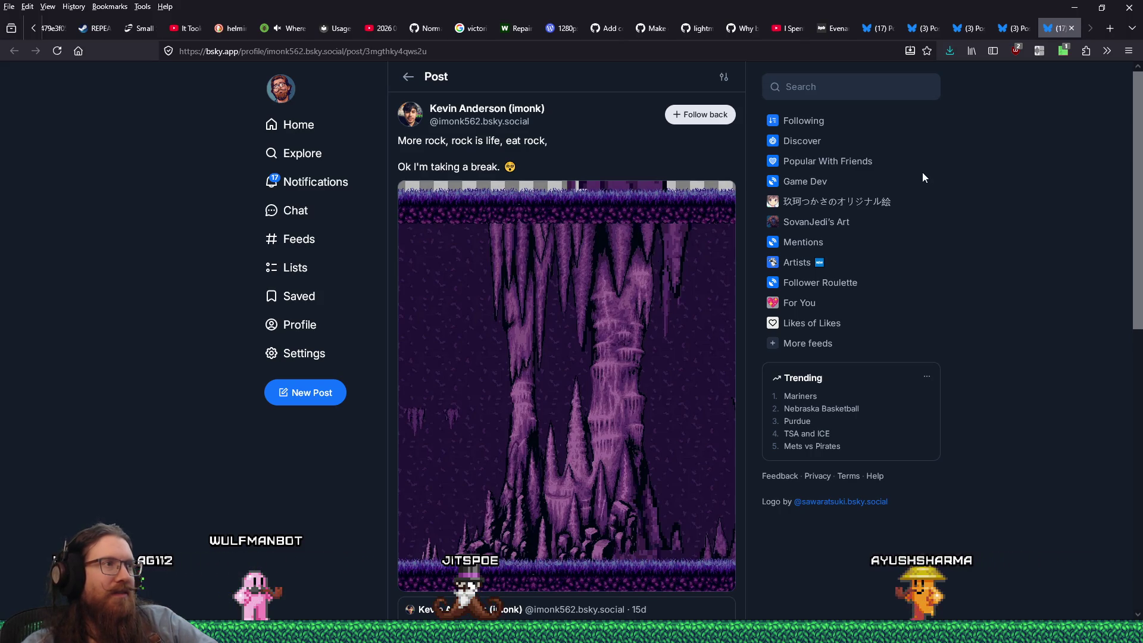
Minimize Firefox, switch to Blender, and enlarge its 3D view above the node editor
left_click(1074, 7)
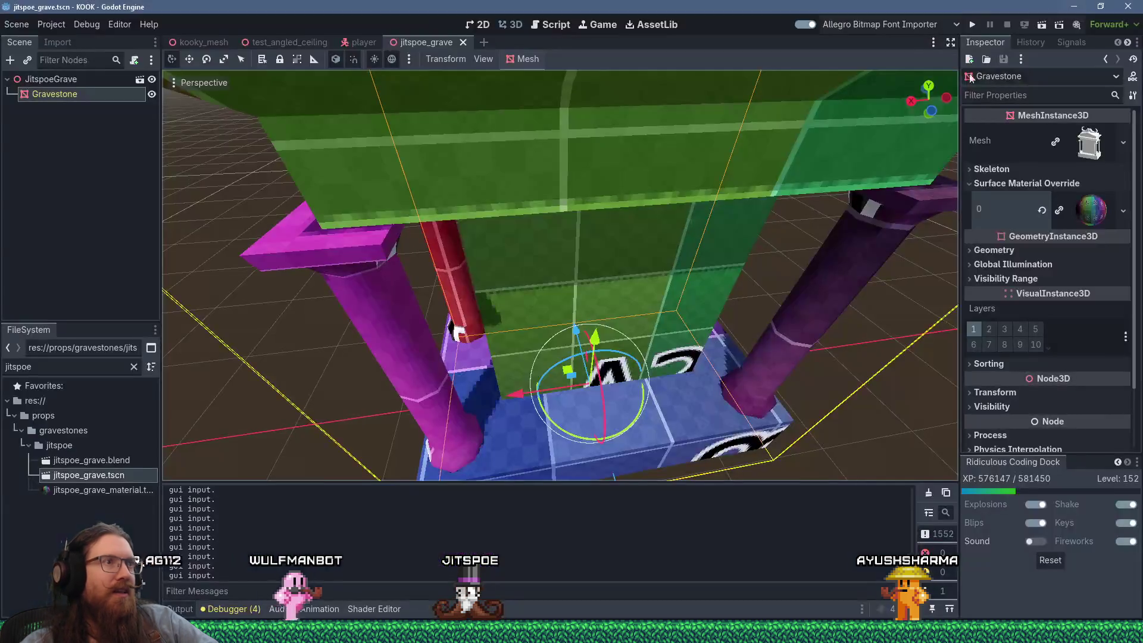
scroll(715, 203, "down", 5)
mouse_move(706, 225)
middle_mouse_down()
mouse_move(716, 172)
mouse_move(843, 164)
mouse_move(655, 177)
middle_mouse_up()
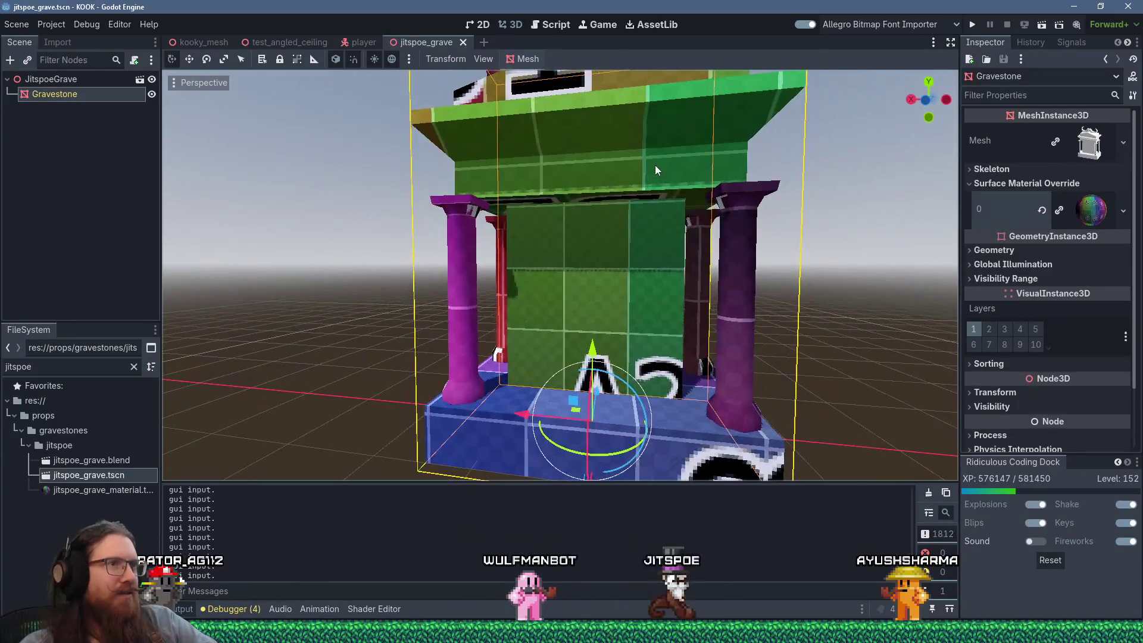
key("alt+Tab")
key("alt+Tab")
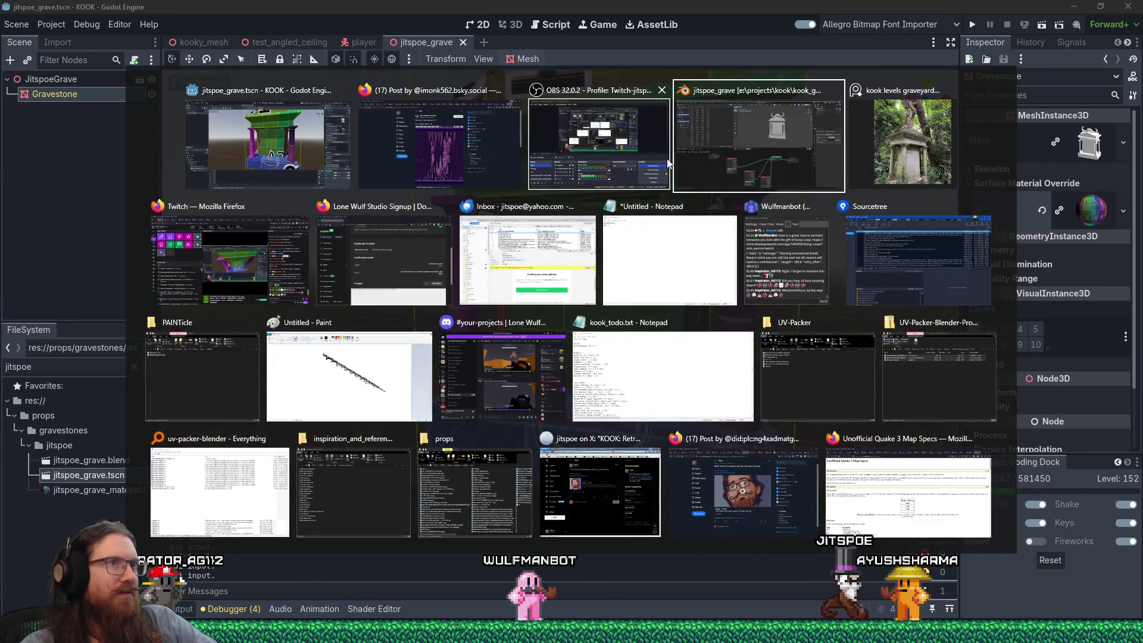
left_click_drag(660, 332, 657, 433)
mouse_move(606, 277)
middle_mouse_down()
mouse_move(676, 269)
mouse_move(594, 240)
mouse_move(626, 303)
mouse_move(755, 263)
mouse_move(797, 234)
mouse_move(612, 248)
middle_mouse_up()
scroll(649, 301, "up", 3)
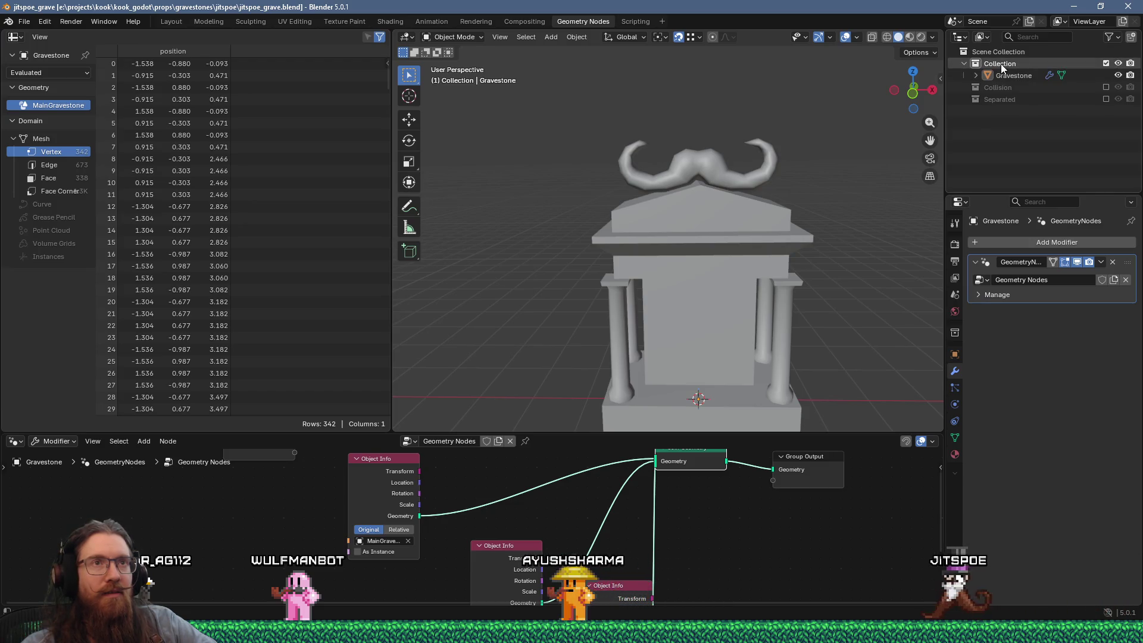
Duplicate the Separated collection with its objects and rename the copy HighPoly
right_click(1009, 97)
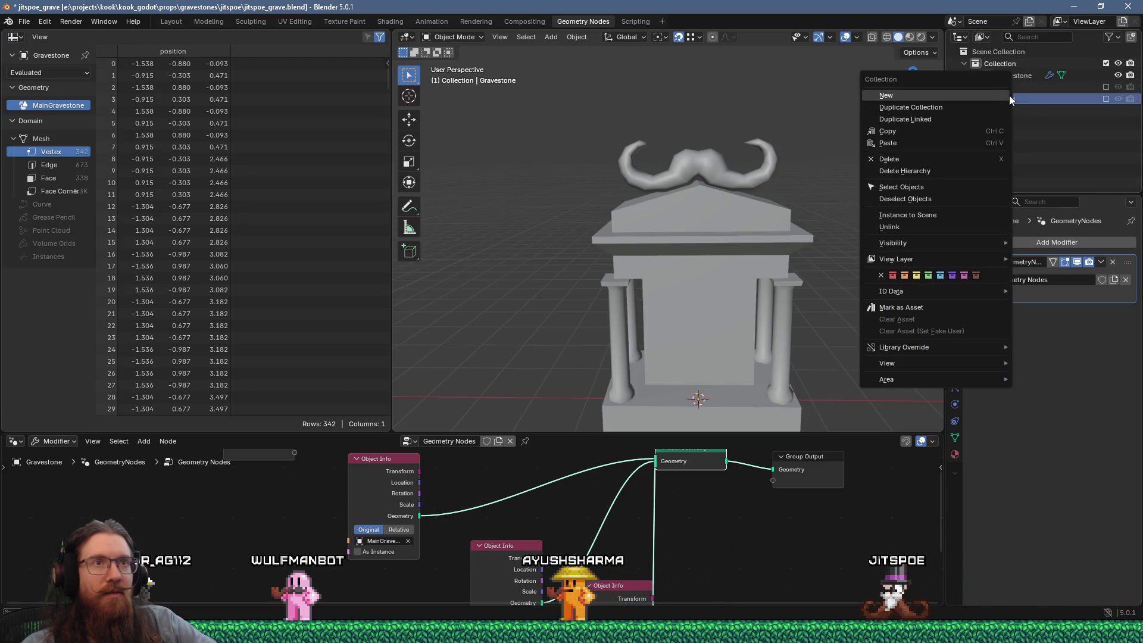
left_click(983, 110)
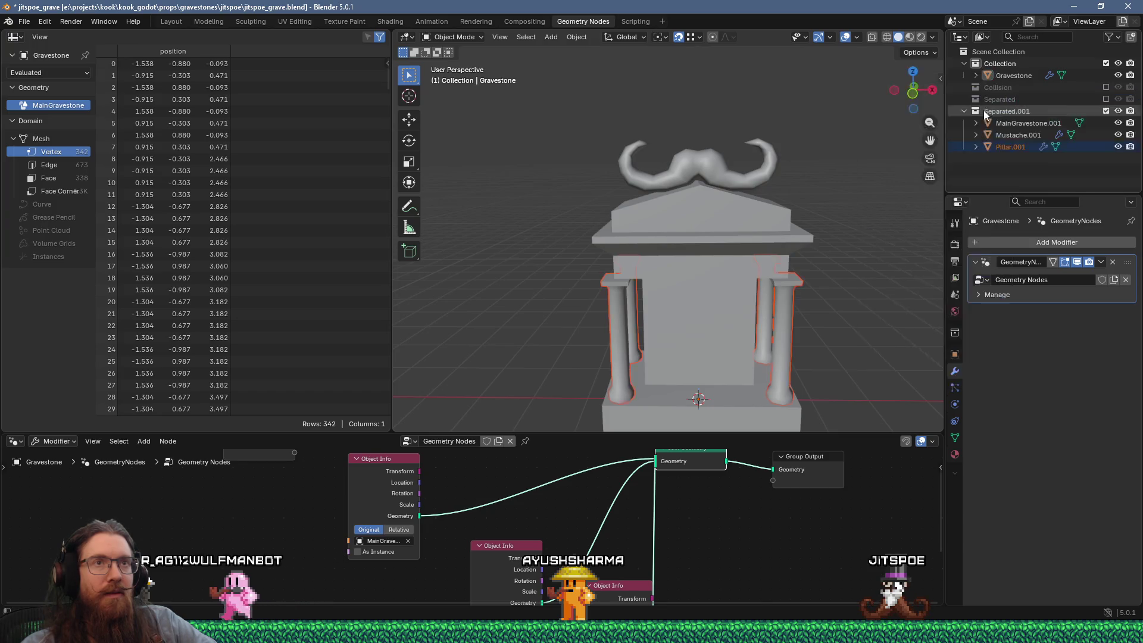
double_click(1012, 112)
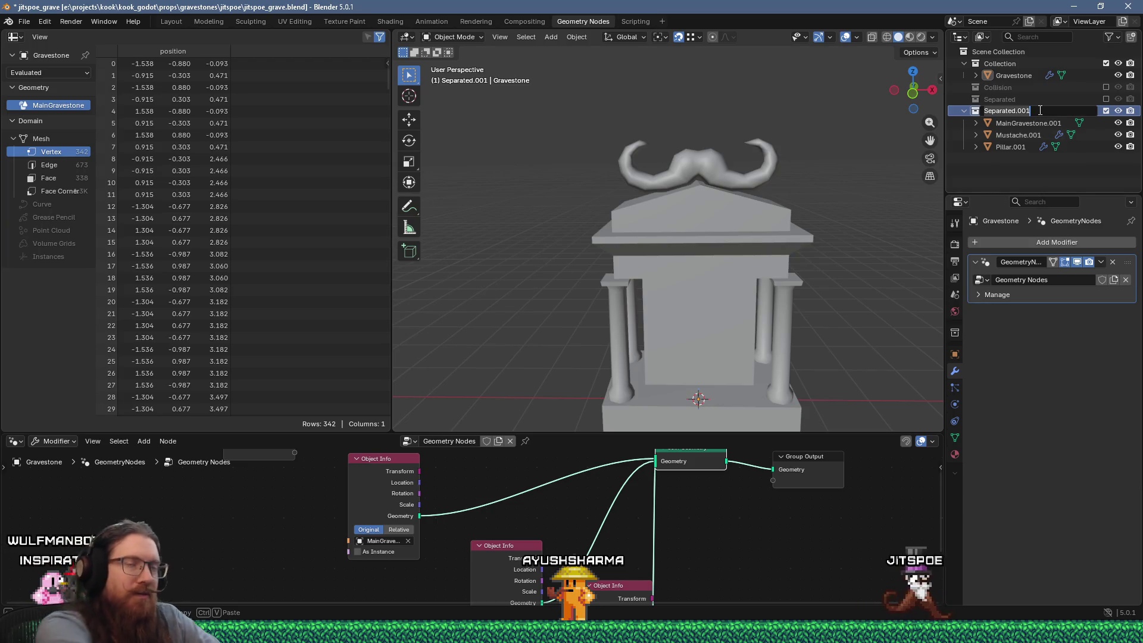
type("HighPoly")
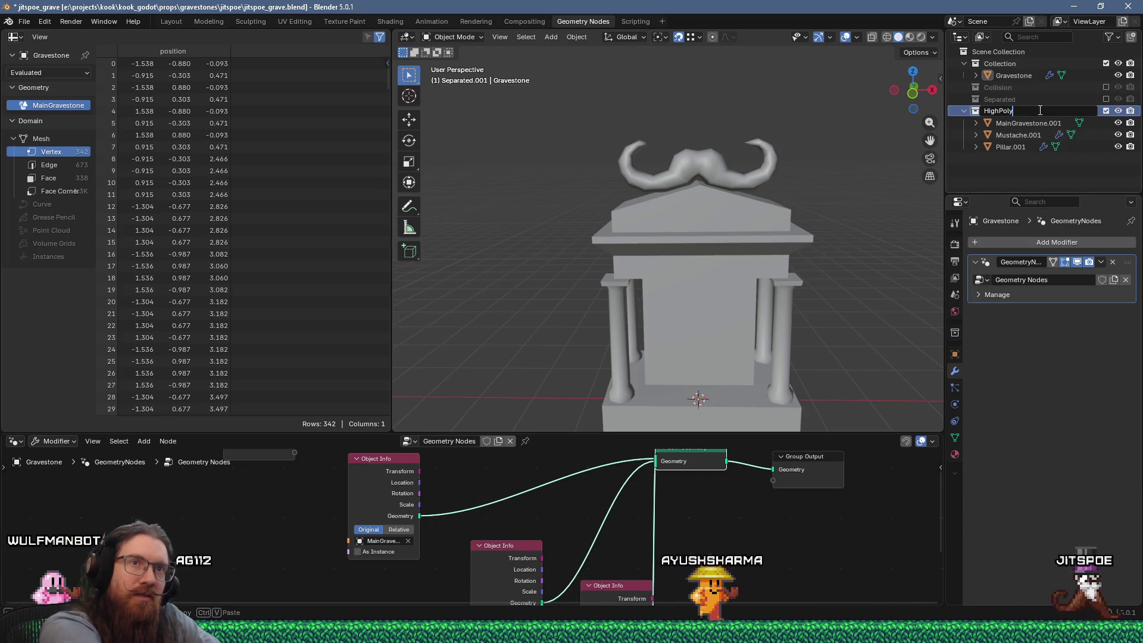
key("Return")
Inspect the pillars up close, compare with the reference photo, and select the original gravestone
scroll(752, 341, "up", 1)
mouse_move(756, 326)
middle_mouse_down("shift")
mouse_move(620, 241)
mouse_move(609, 262)
mouse_move(562, 256)
mouse_move(773, 237)
middle_mouse_up("shift")
scroll(615, 238, "up", 3)
scroll(772, 237, "down", 4)
mouse_move(651, 249)
middle_mouse_down()
mouse_move(762, 248)
mouse_move(794, 281)
mouse_move(802, 238)
mouse_move(612, 237)
mouse_move(544, 222)
mouse_move(646, 221)
middle_mouse_up()
scroll(762, 248, "up", 1)
scroll(646, 222, "up", 2)
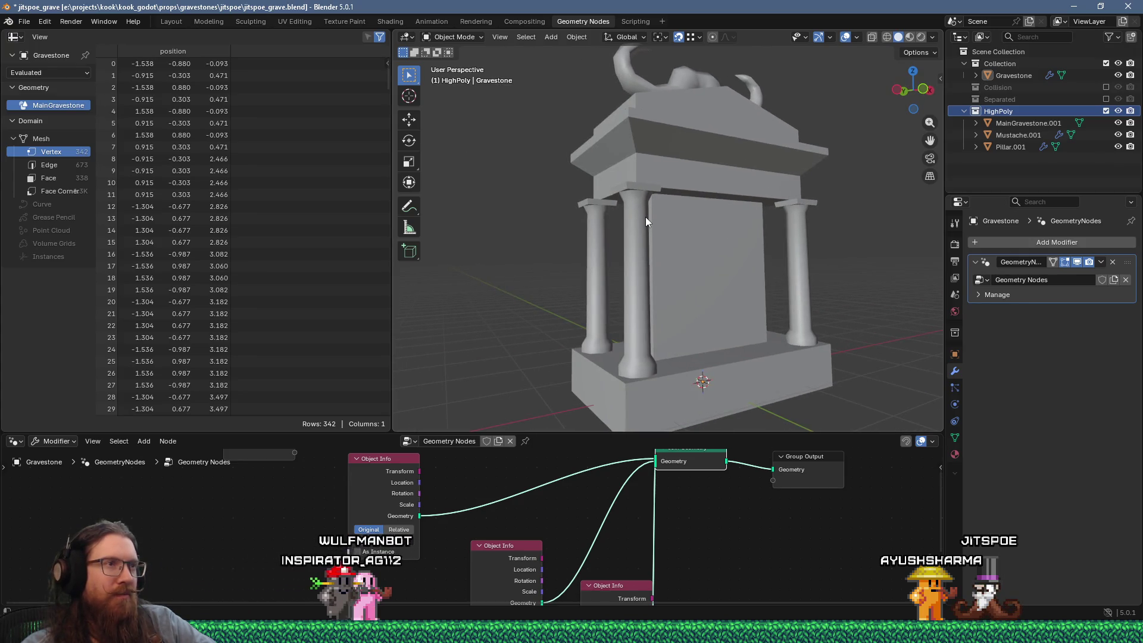
key("alt+Tab")
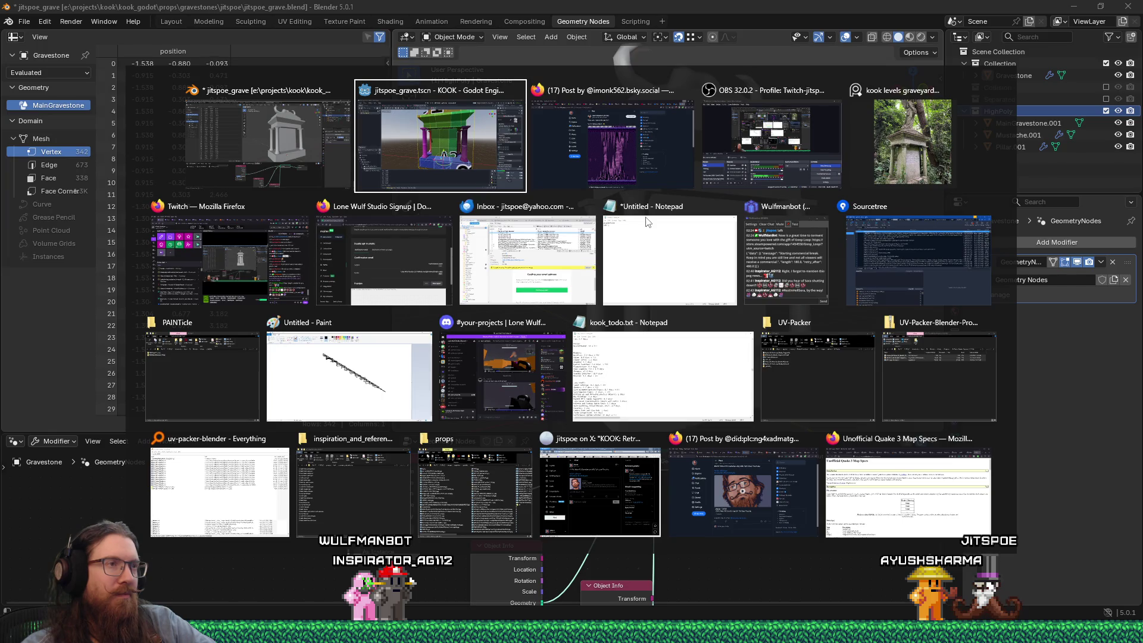
key("alt+Tab")
key("alt+Tab")
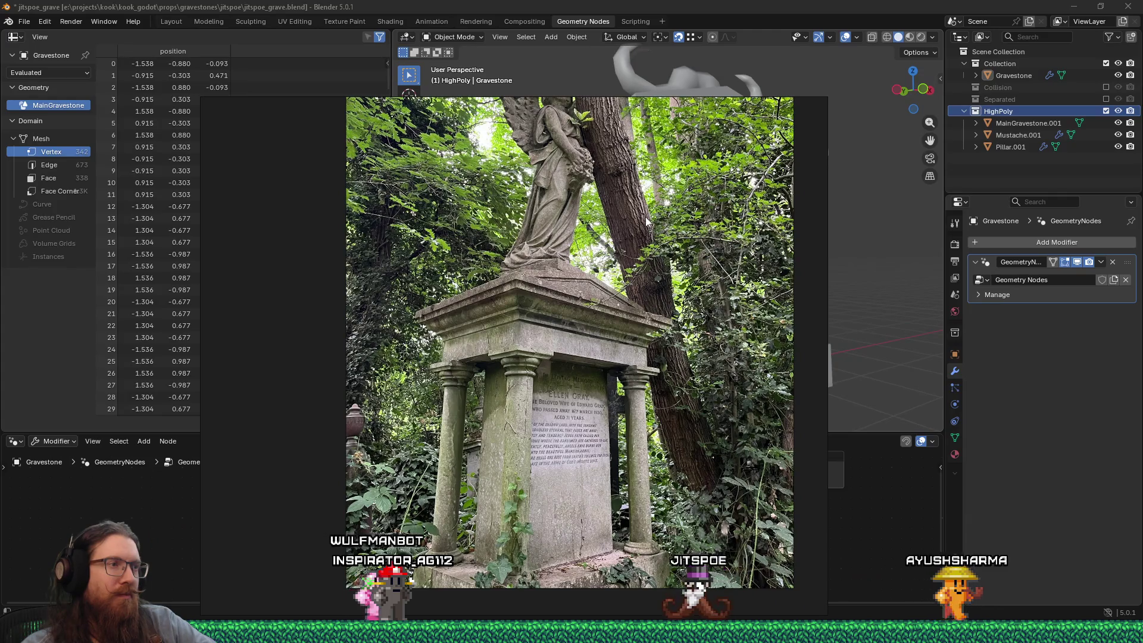
key("alt+Tab")
mouse_move(625, 178)
middle_mouse_down()
mouse_move(615, 217)
mouse_move(763, 255)
middle_mouse_up()
left_click(786, 261)
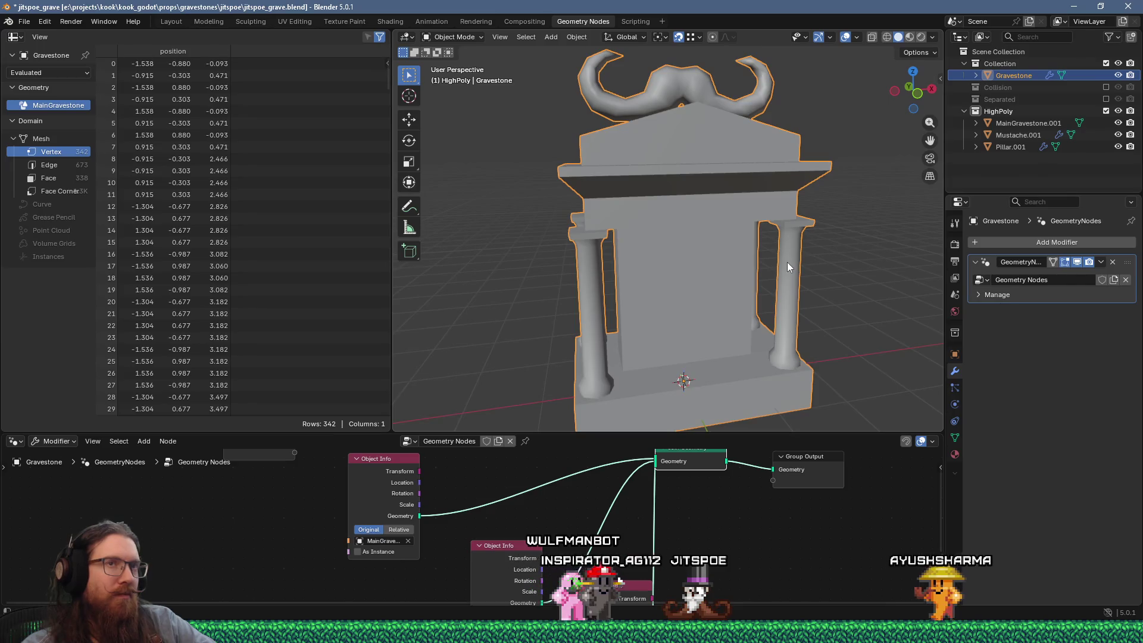
Exclude the original Collection and rename Pillar.001 to PillarHighPoly
left_click(1106, 63)
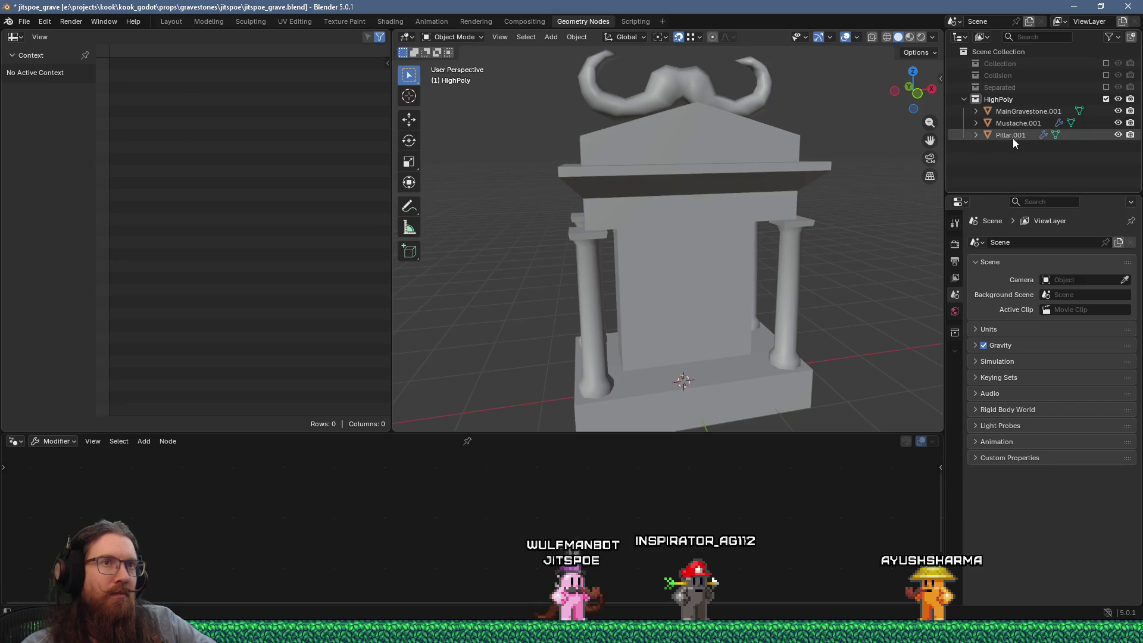
left_click(1012, 136)
double_click(1013, 136)
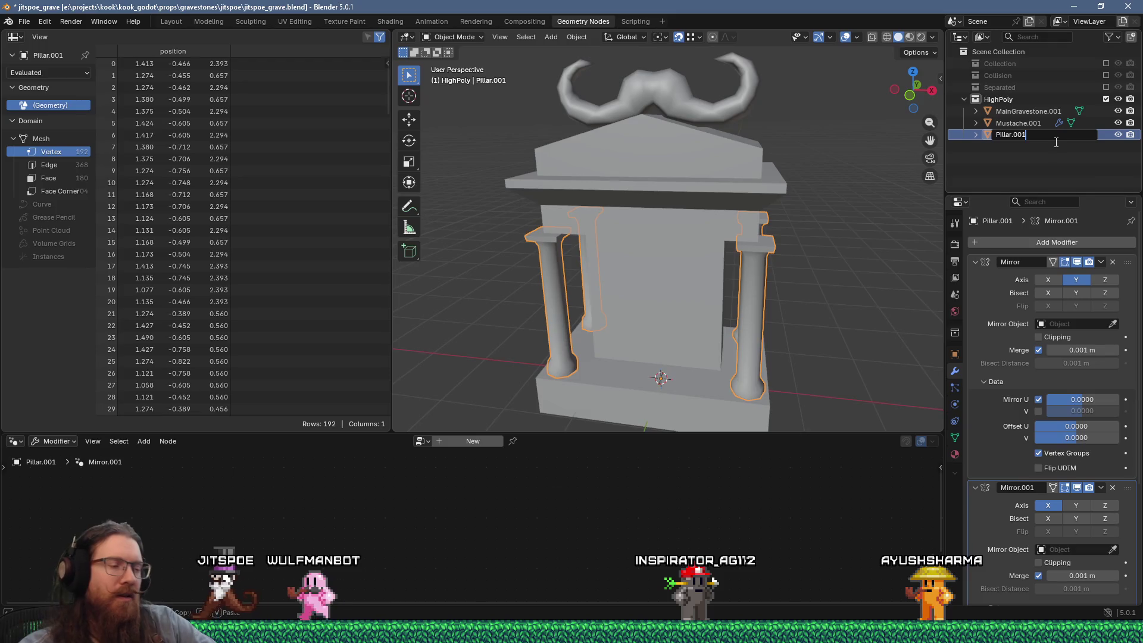
key("BackSpace")
key("BackSpace")
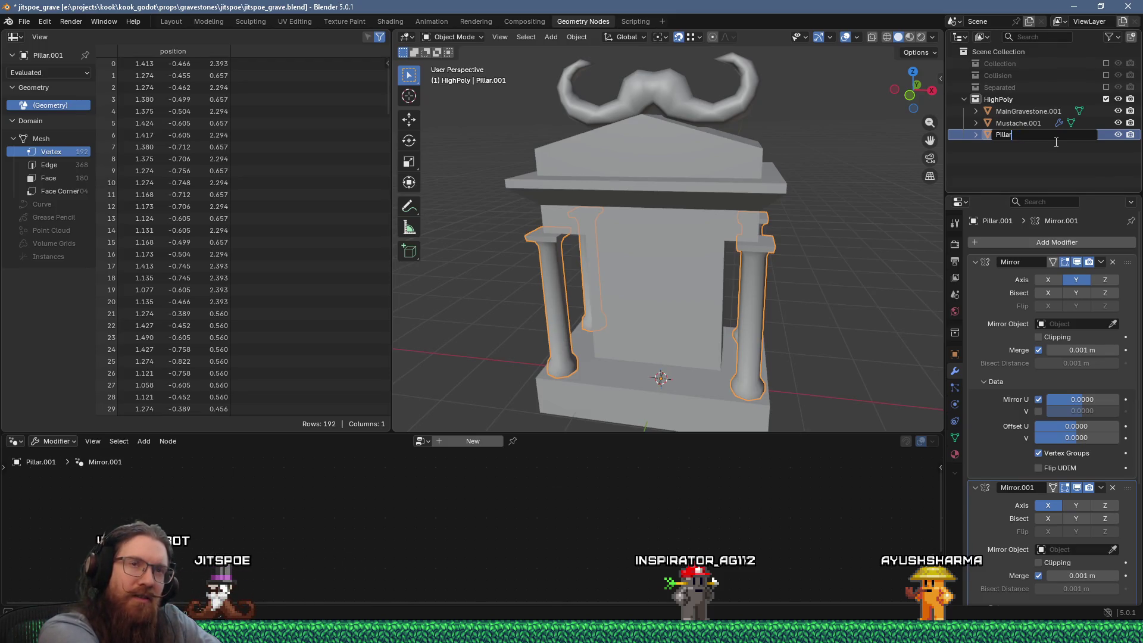
type("HighPoly")
key("Return")
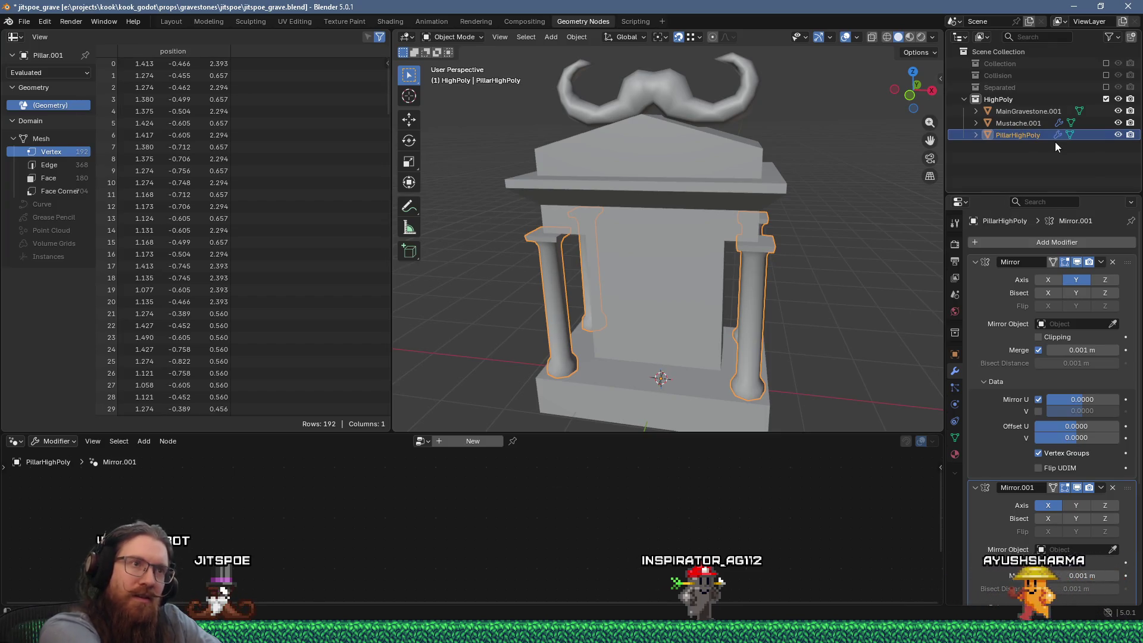
In Edit Mode, knife-cut around the pillar's capital
mouse_move(758, 198)
middle_mouse_down()
mouse_move(737, 208)
mouse_move(743, 196)
middle_mouse_up()
key("Tab")
scroll(743, 196, "up", 5)
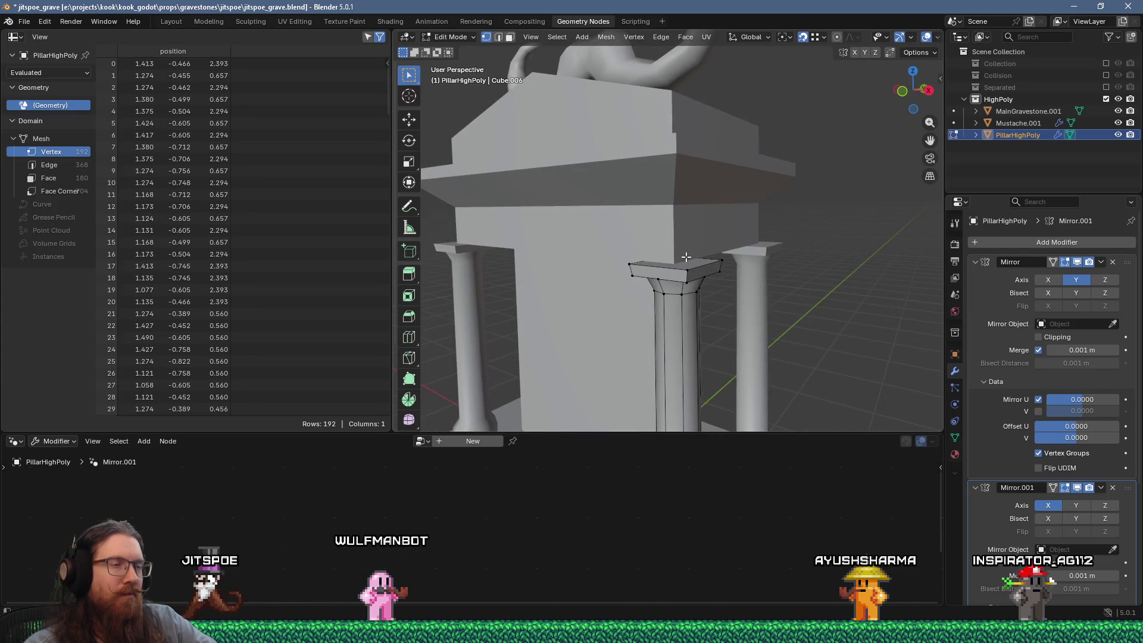
scroll(682, 263, "up", 2)
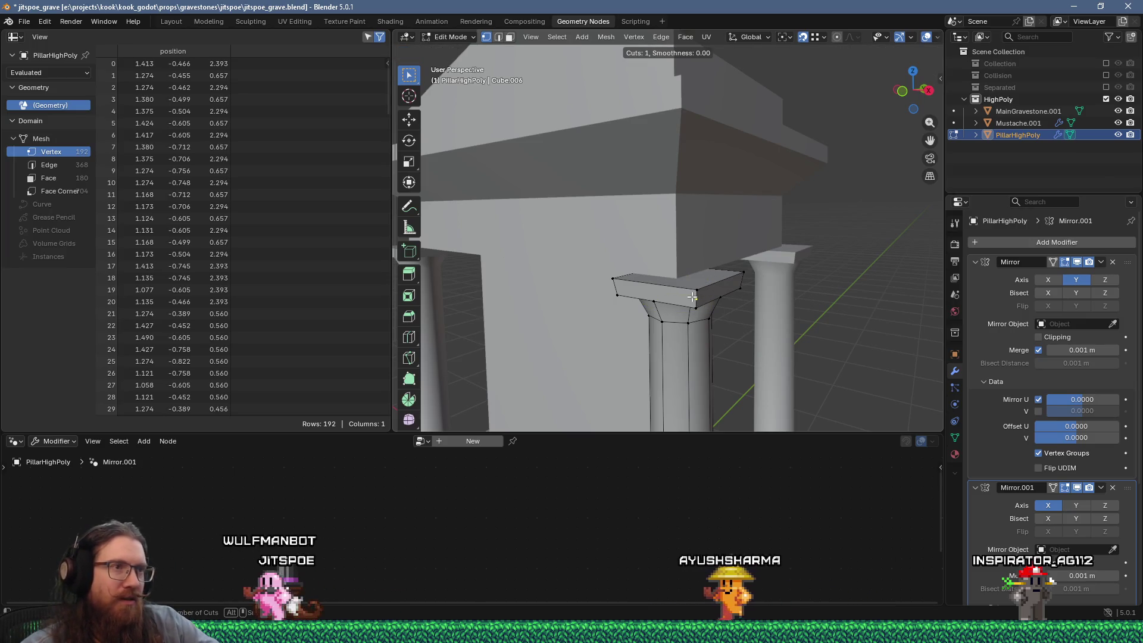
key("k")
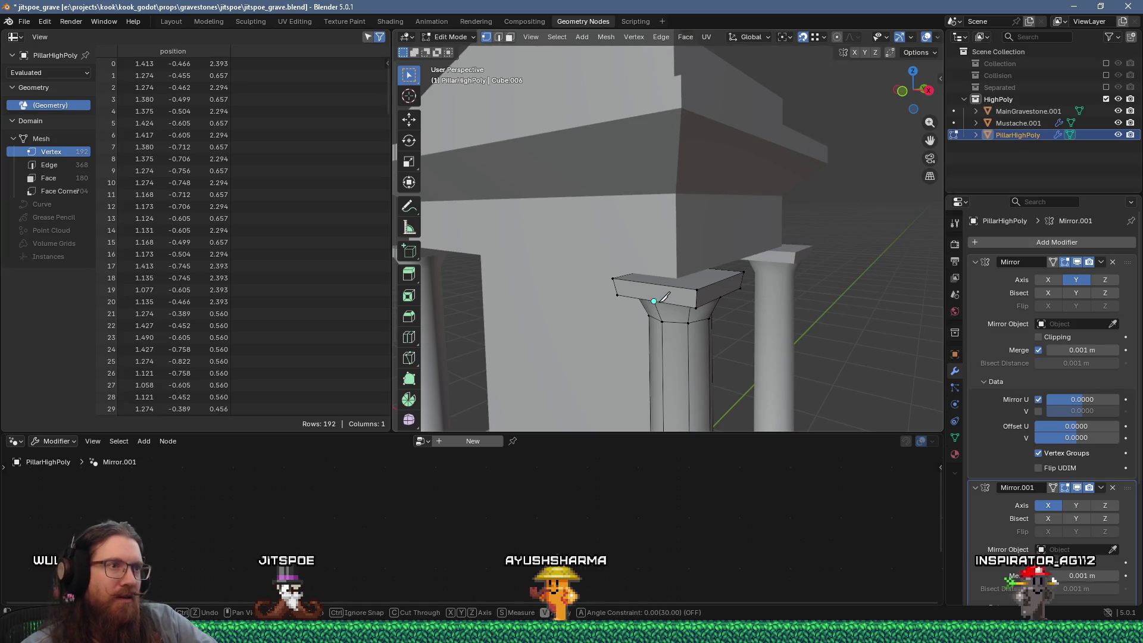
left_click(651, 283)
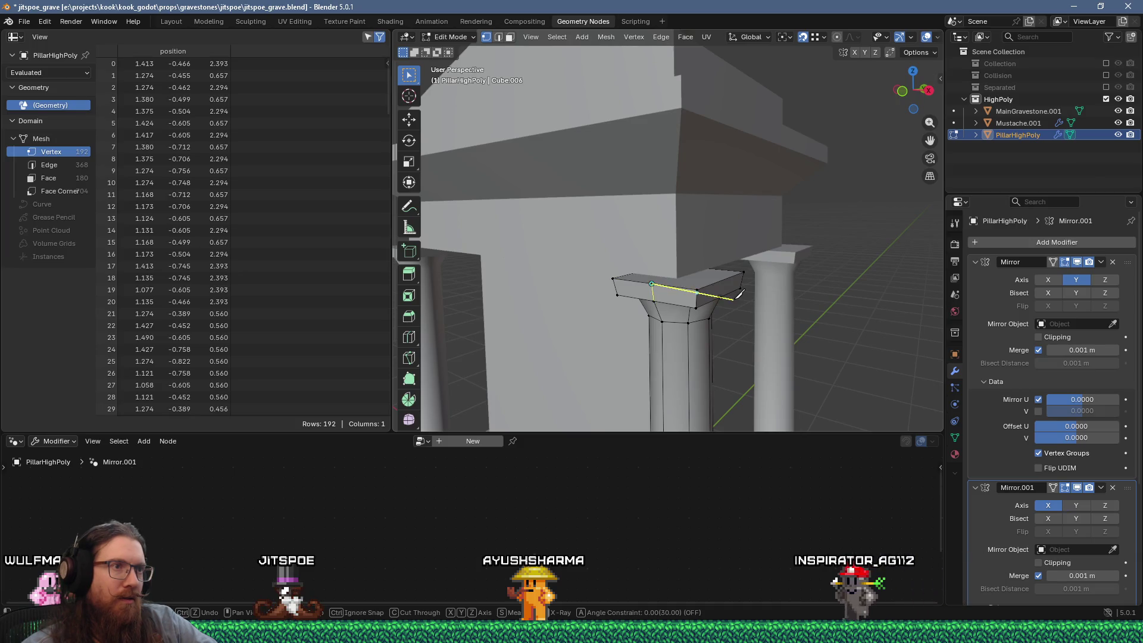
mouse_move(717, 289)
middle_mouse_down()
mouse_move(504, 304)
mouse_move(452, 271)
mouse_move(667, 273)
mouse_move(586, 249)
middle_mouse_up()
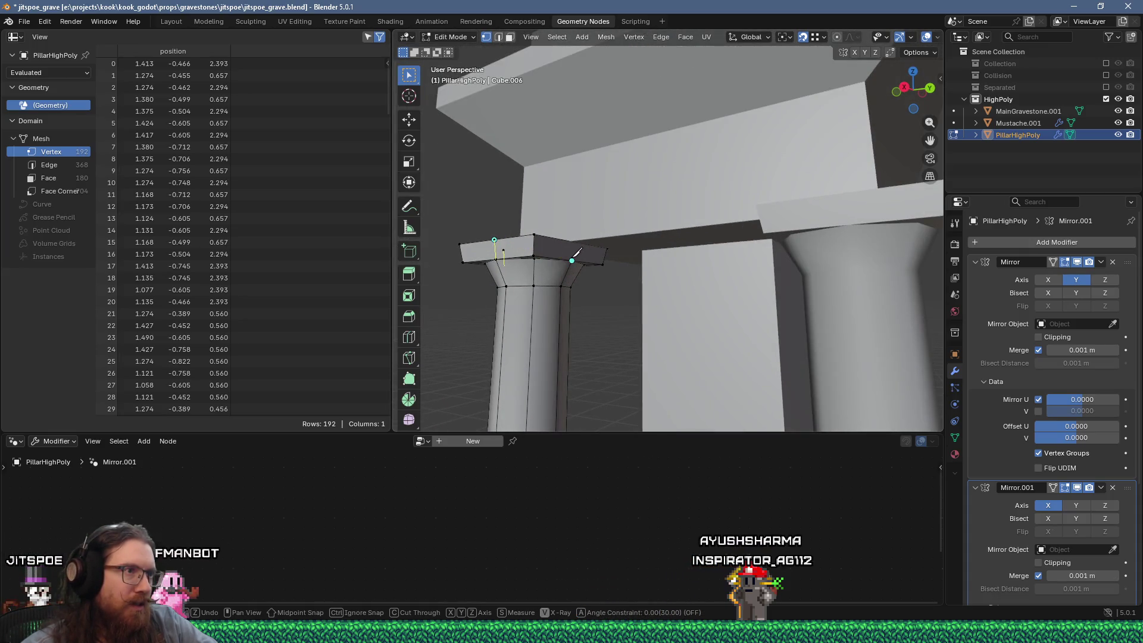
middle_click_drag(603, 244, 793, 266)
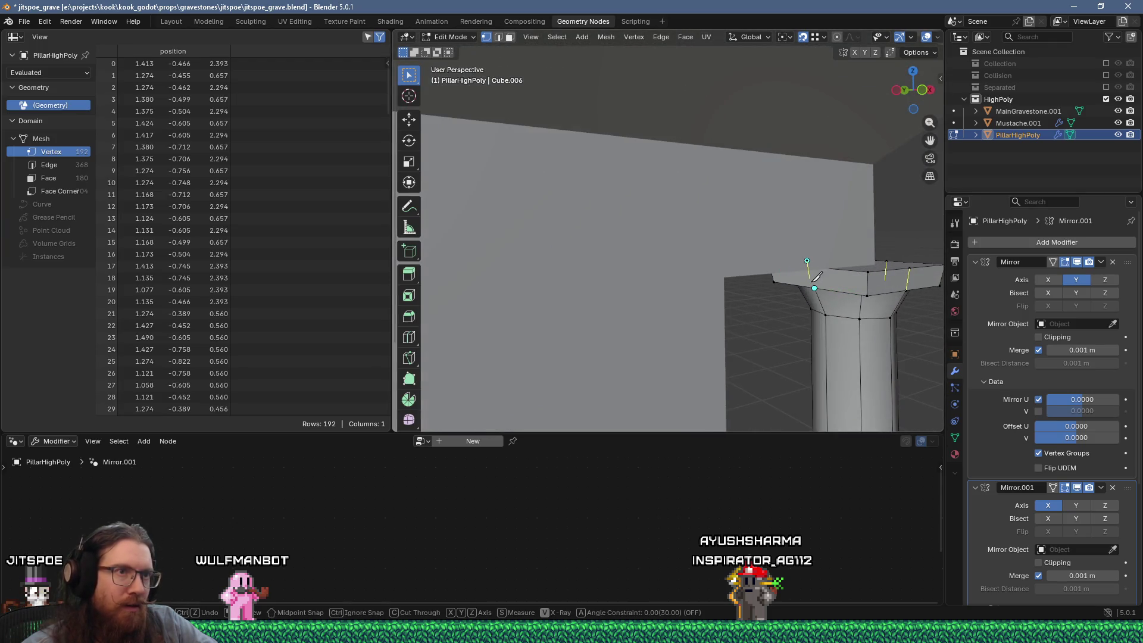
key("Return")
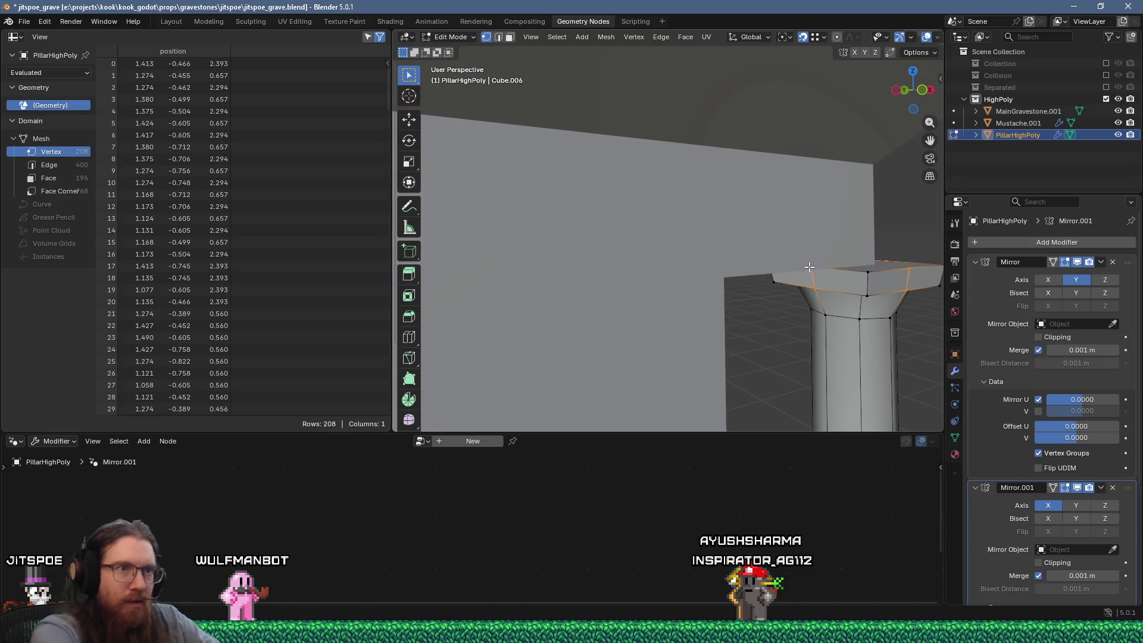
Add a loop cut around the capital's side near its top
middle_click_drag(809, 267, 833, 303)
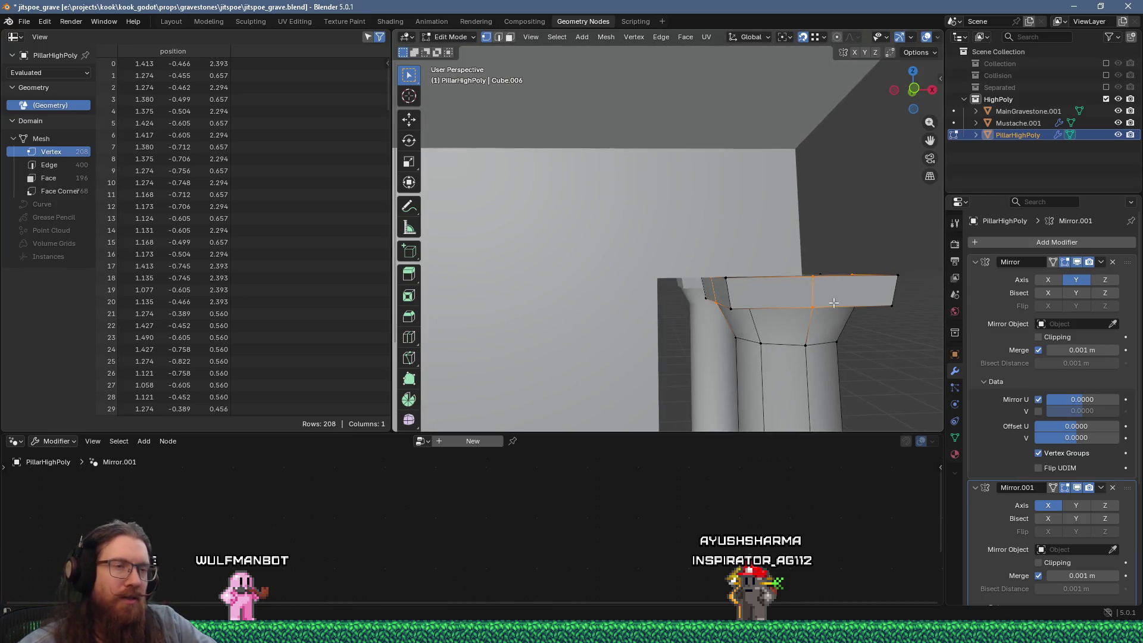
key("ctrl+r")
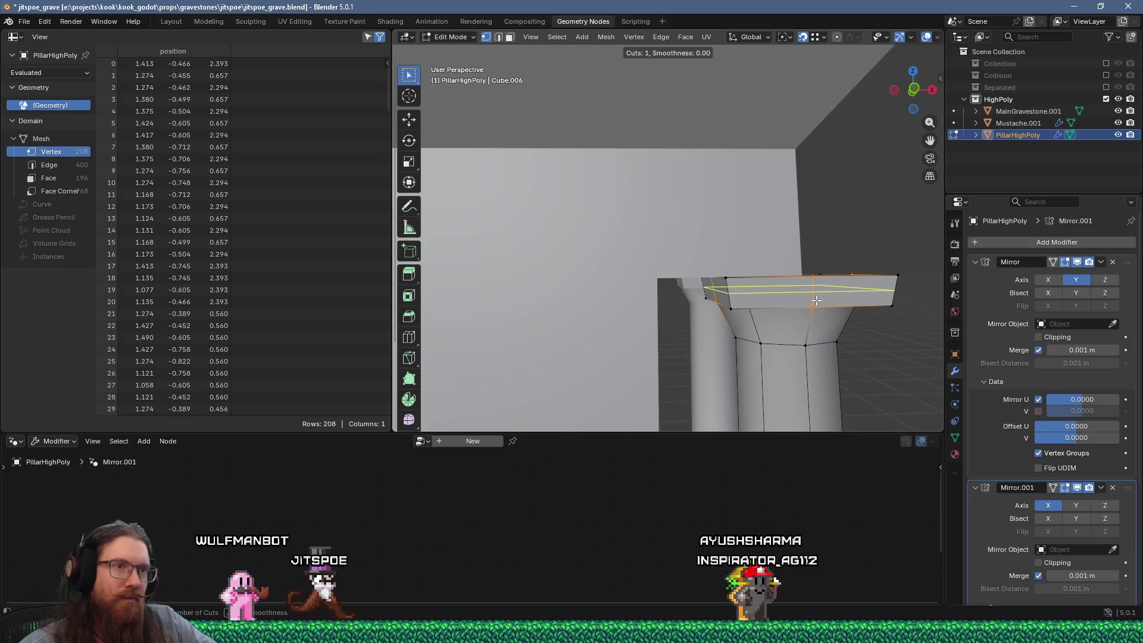
left_click(816, 301)
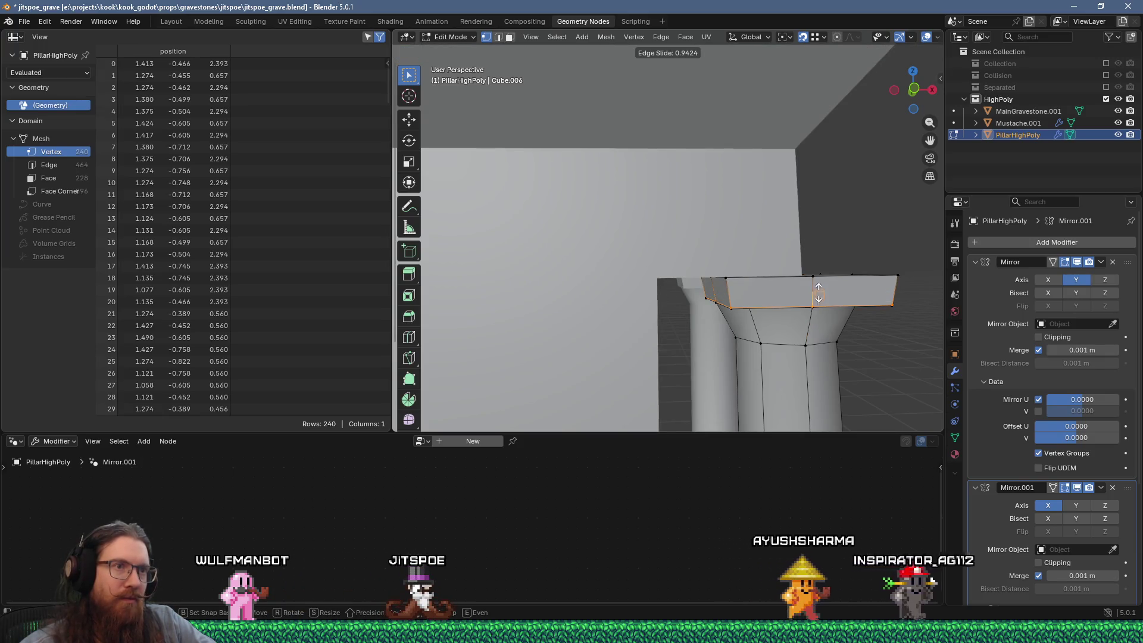
left_click(834, 294)
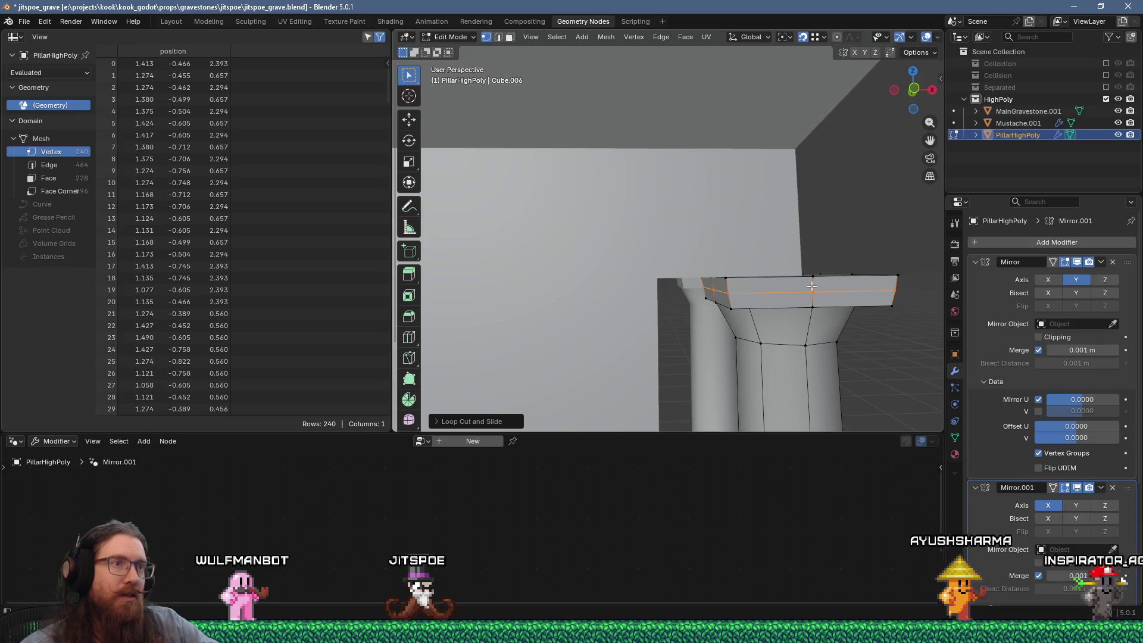
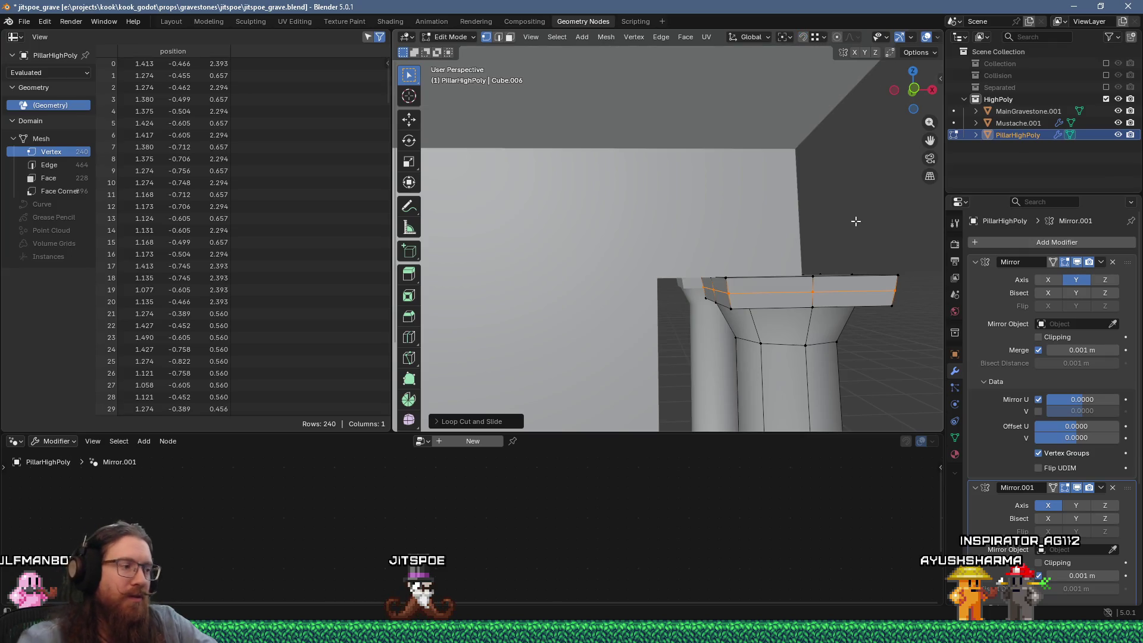
Add a loop cut through the pillar's top cap slab
key("ctrl+r")
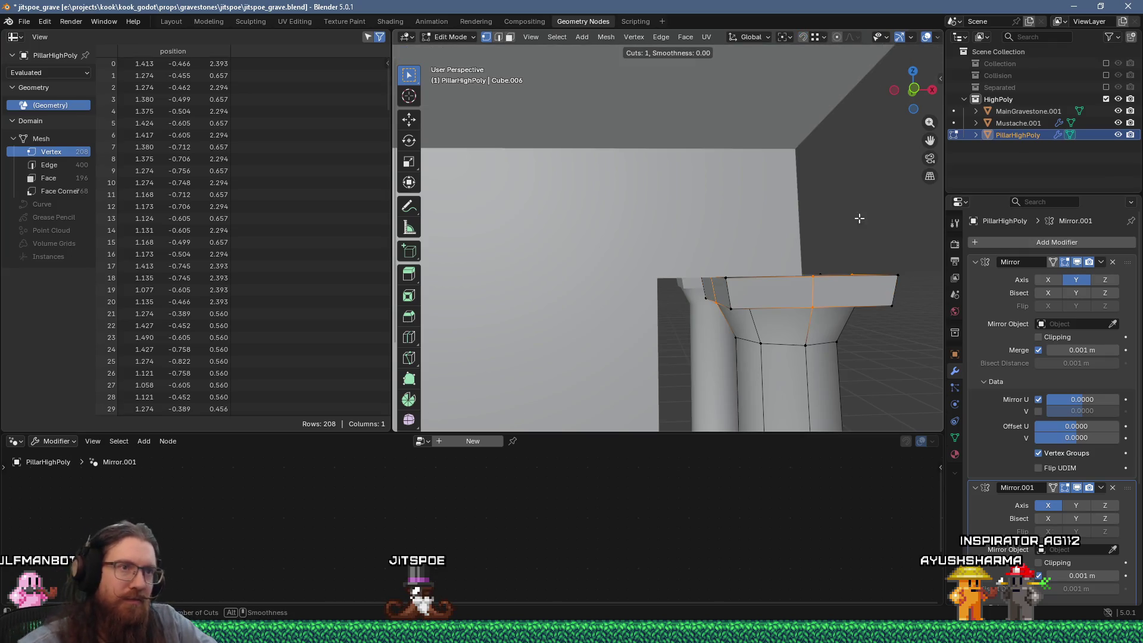
left_click(822, 287)
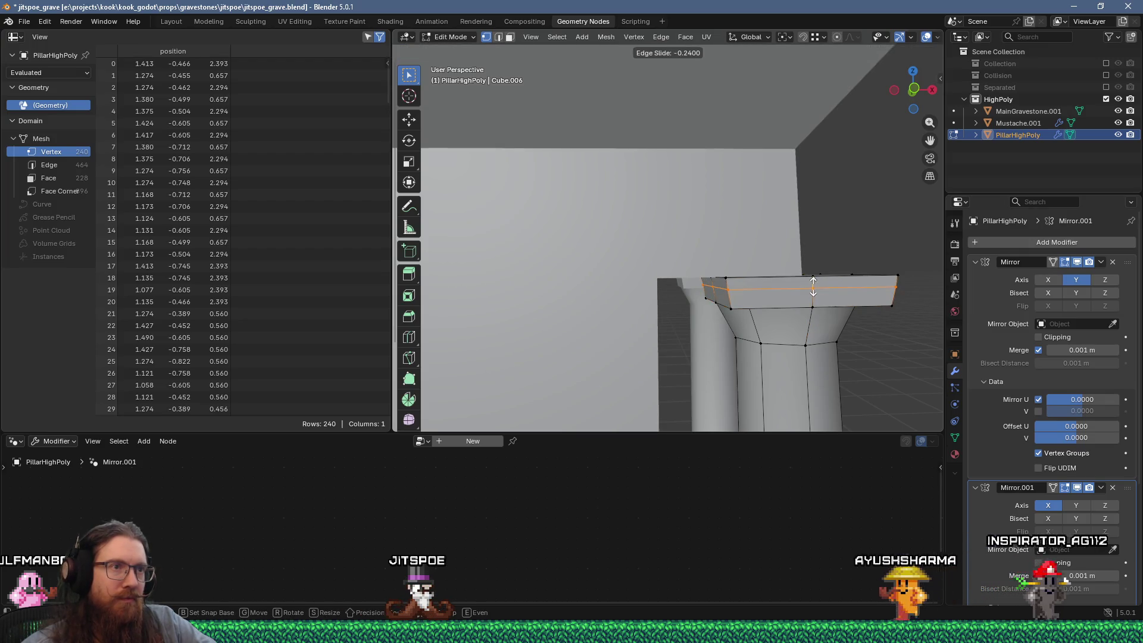
left_click(813, 287)
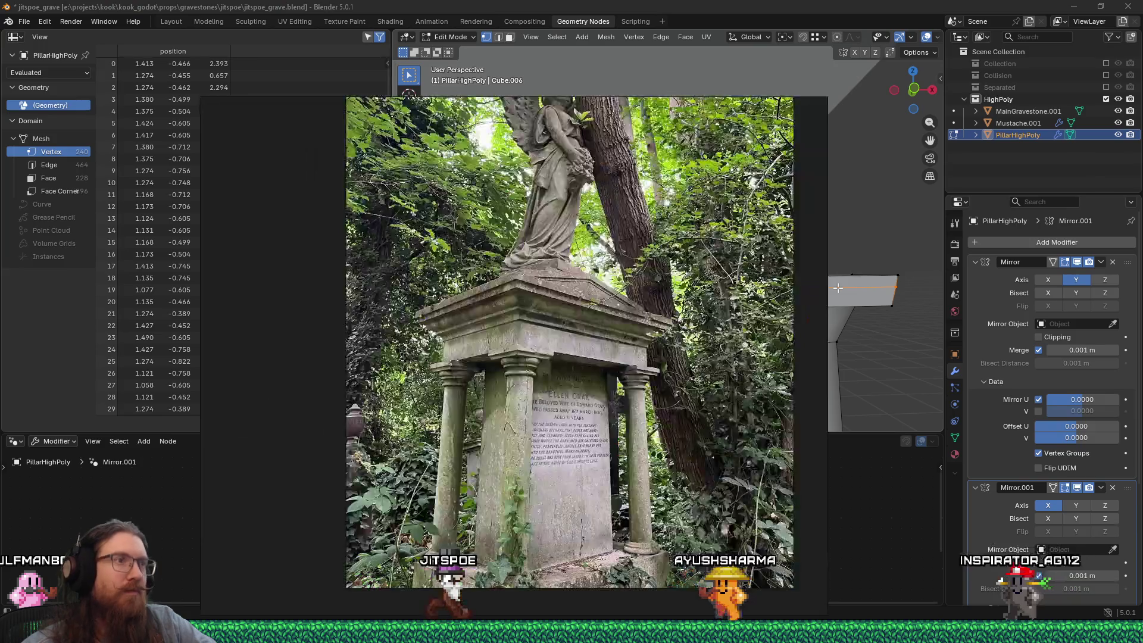
key("Escape")
middle_click_drag(848, 290, 810, 301)
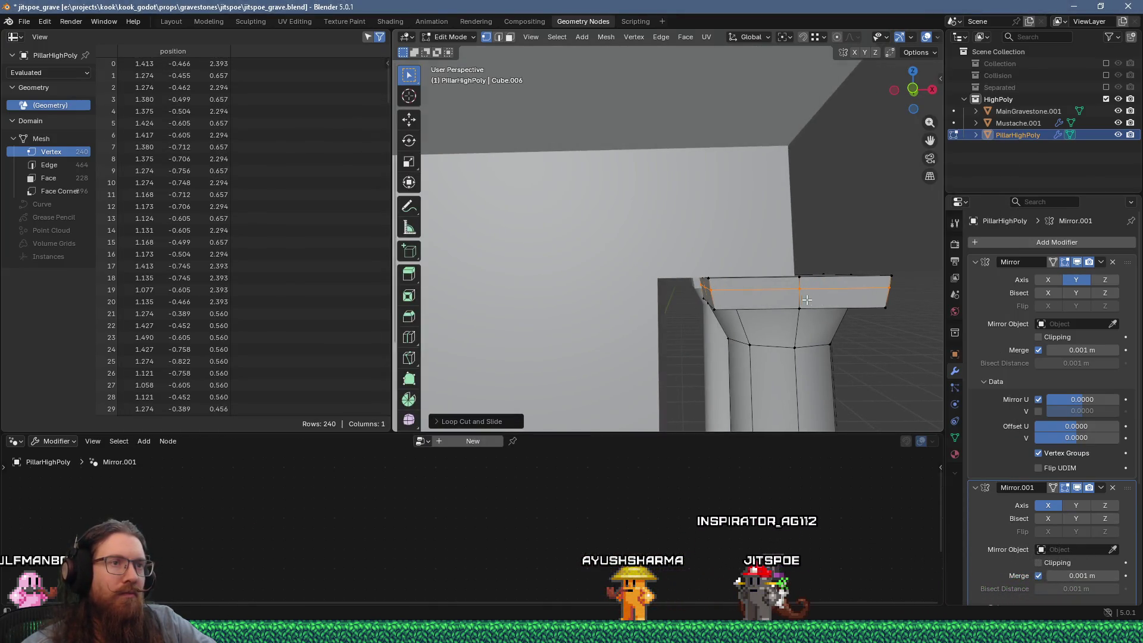
Add a second centred loop on the cap and shrink it inward into a recessed groove
key("ctrl+r")
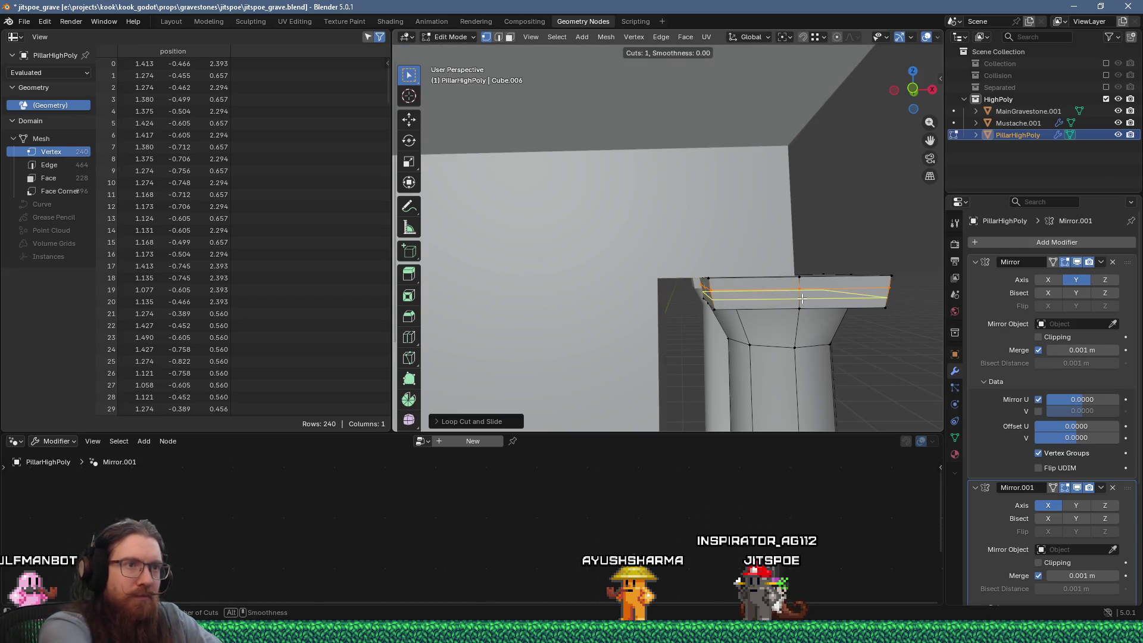
left_click(802, 299)
right_click(802, 299)
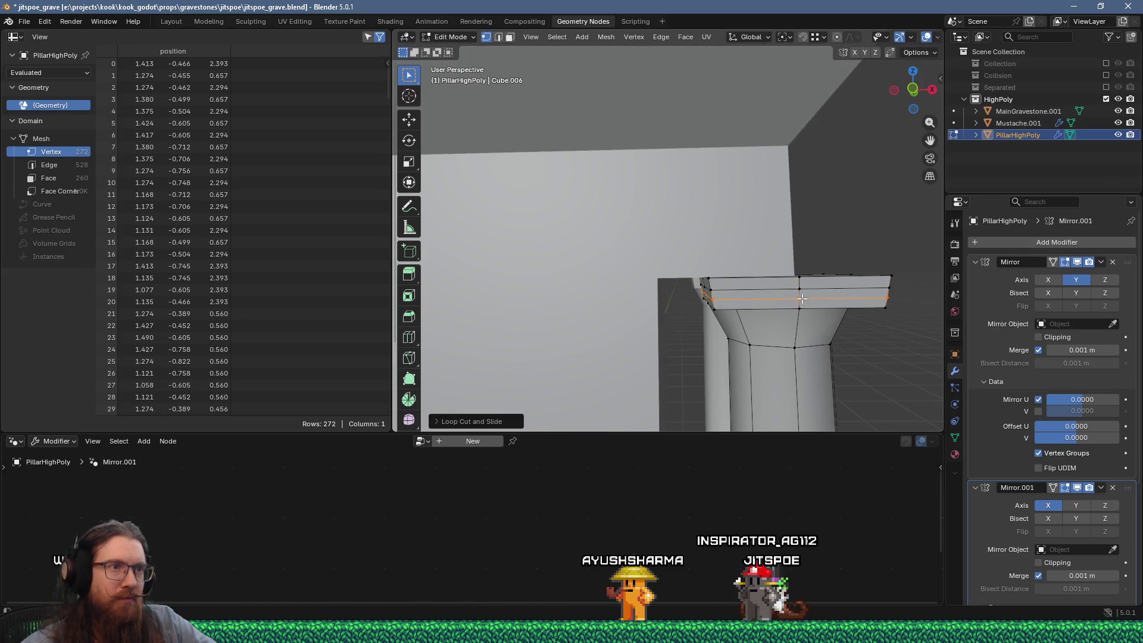
key("alt+s")
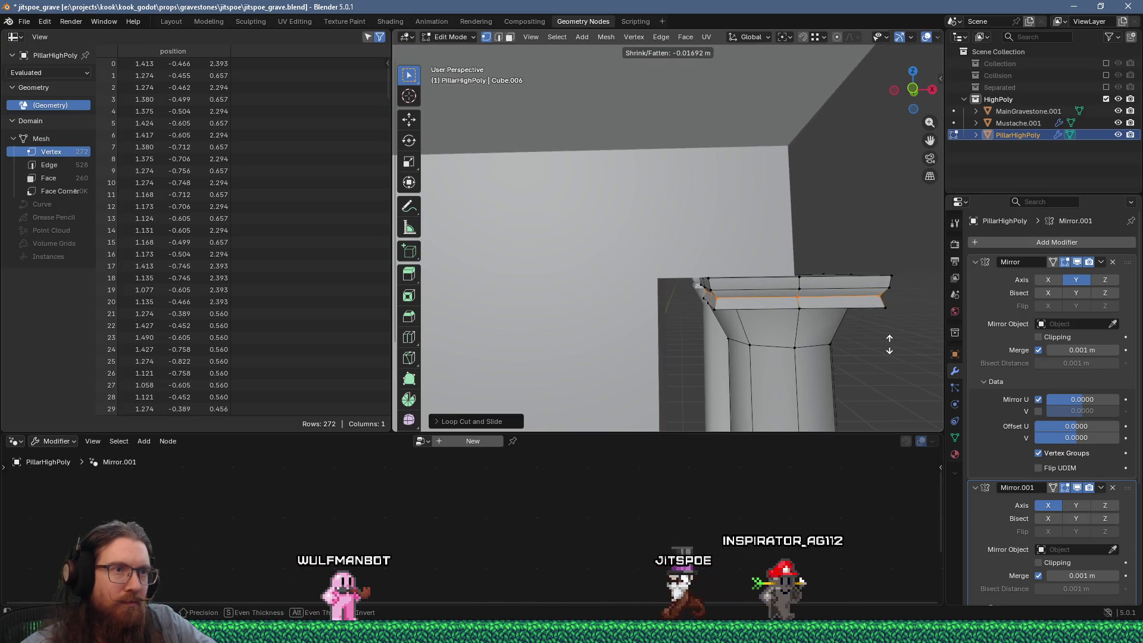
left_click(889, 344)
scroll(890, 344, "down", 2)
mouse_move(847, 321)
middle_mouse_down()
mouse_move(765, 317)
mouse_move(828, 325)
middle_mouse_up()
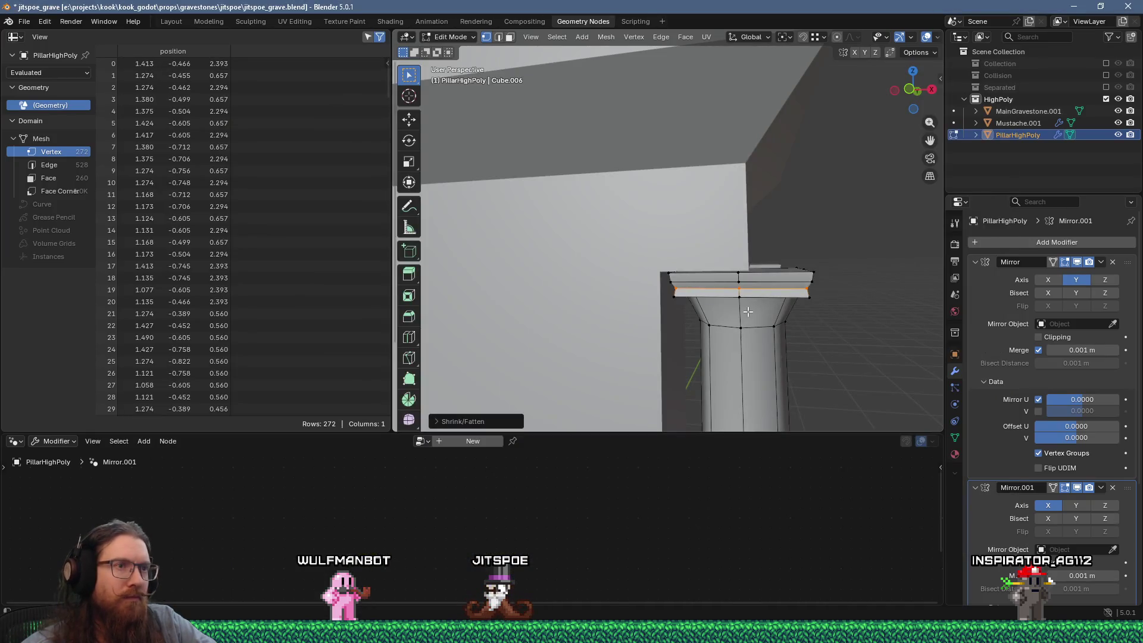
key("ctrl+r")
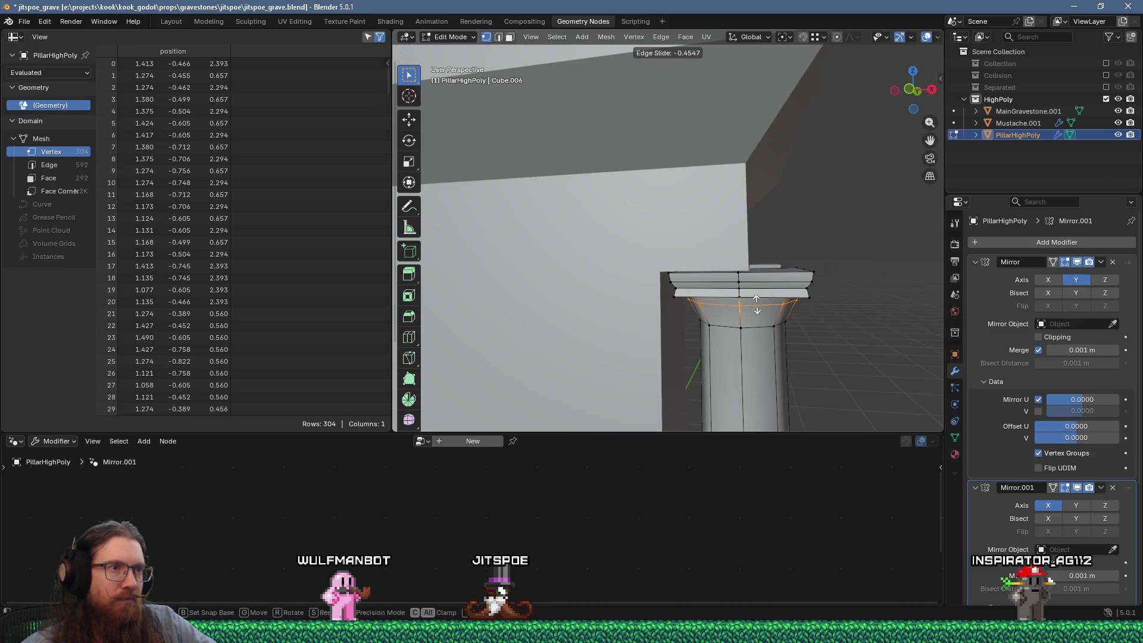
Place a loop on the capital's flare, bulge it outward and raise it slightly
left_click(757, 305)
middle_click_drag(756, 304, 816, 305)
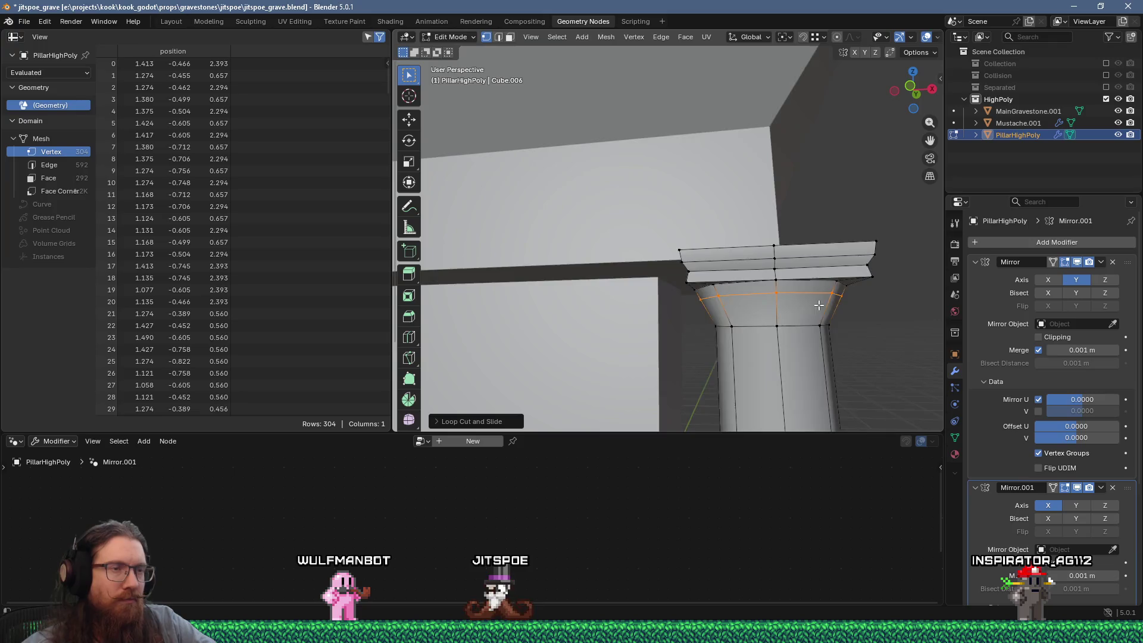
scroll(815, 305, "up", 2)
key("alt+s")
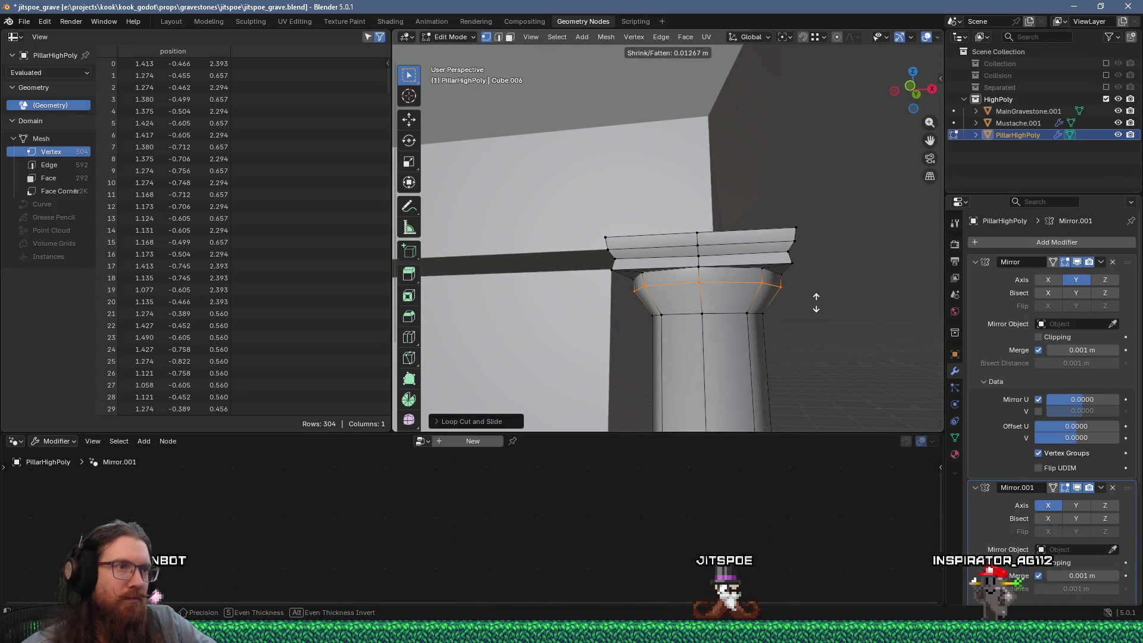
left_click(819, 300)
middle_click_drag(819, 300, 773, 306)
left_click(409, 122)
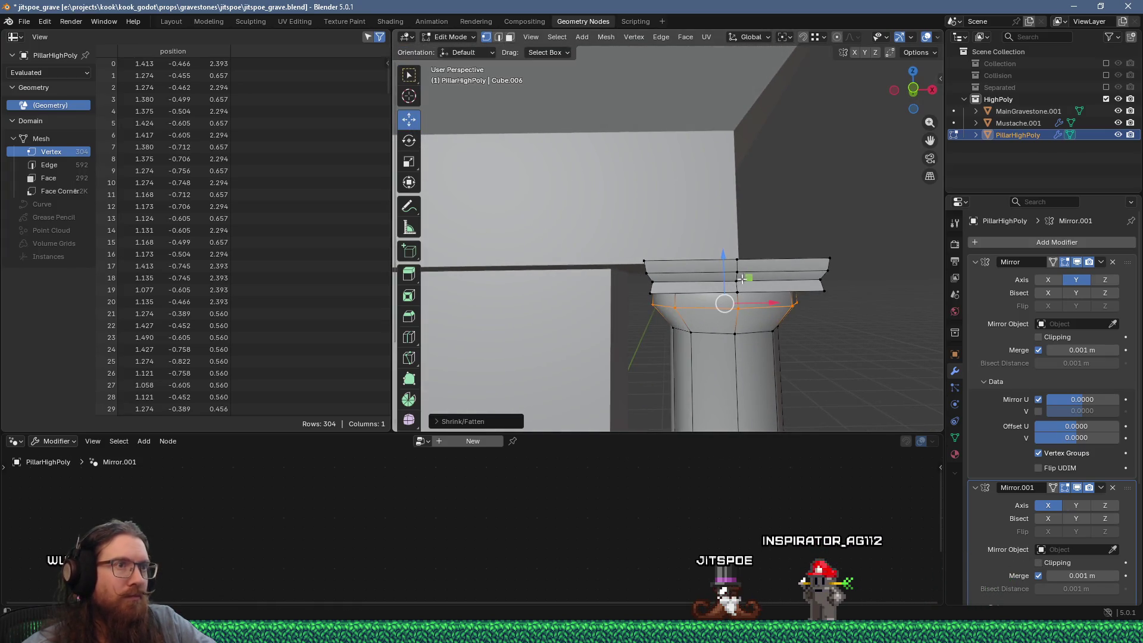
left_click_drag(722, 256, 724, 250)
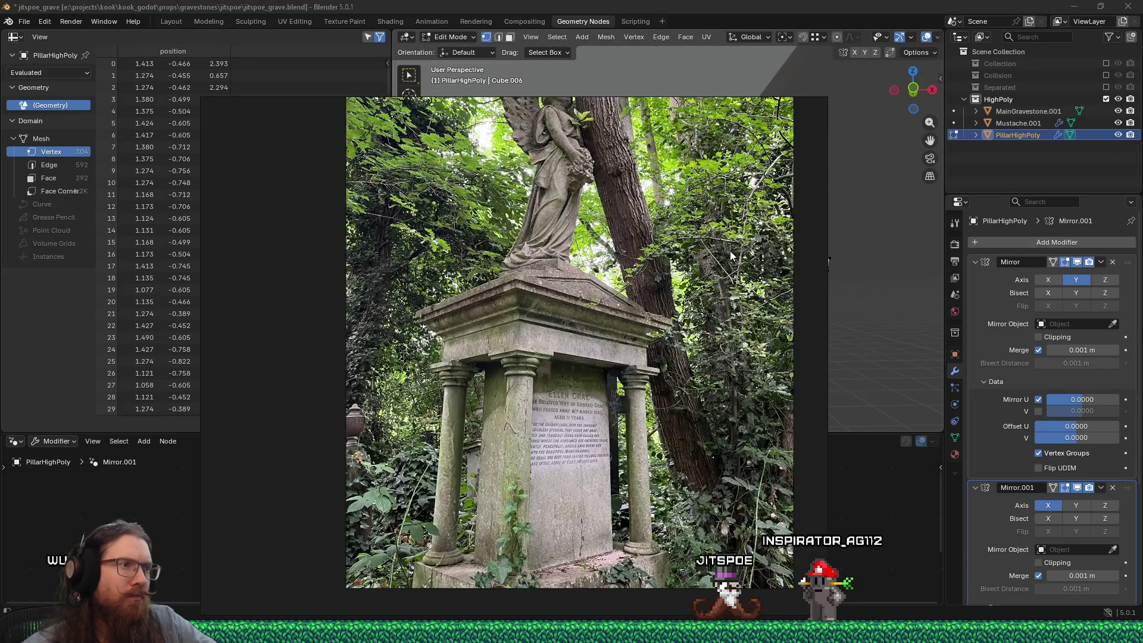
key("alt+Tab")
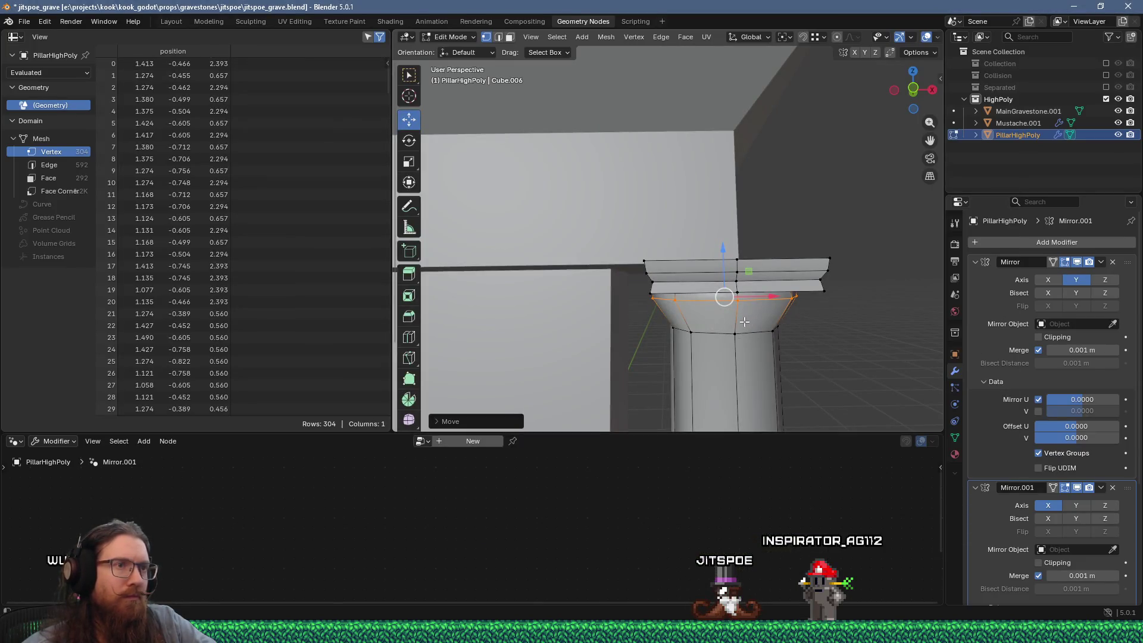
Add another loop on the flared section and push it slightly outward
key("ctrl+r")
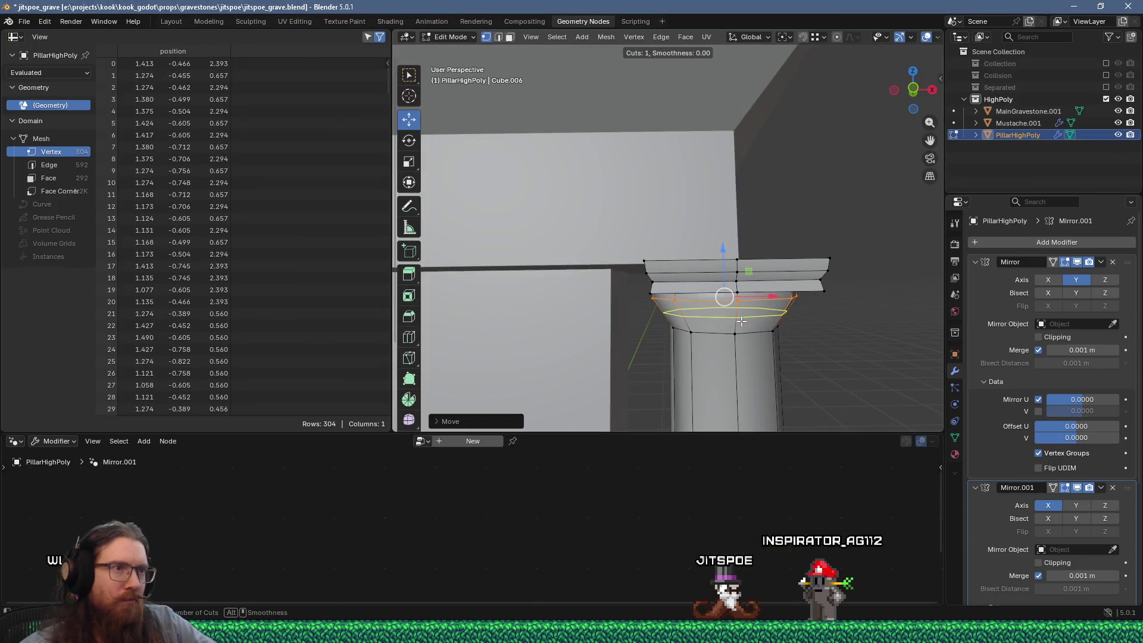
left_click(741, 322)
left_click(724, 306)
middle_click_drag(725, 305, 824, 316)
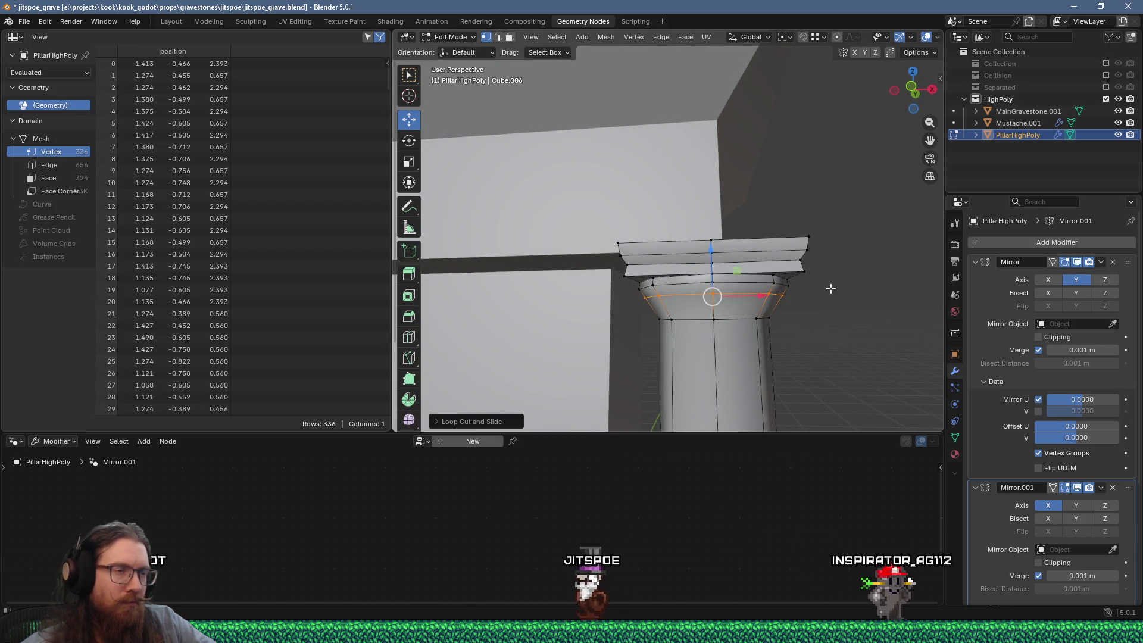
left_click_drag(720, 260, 760, 272)
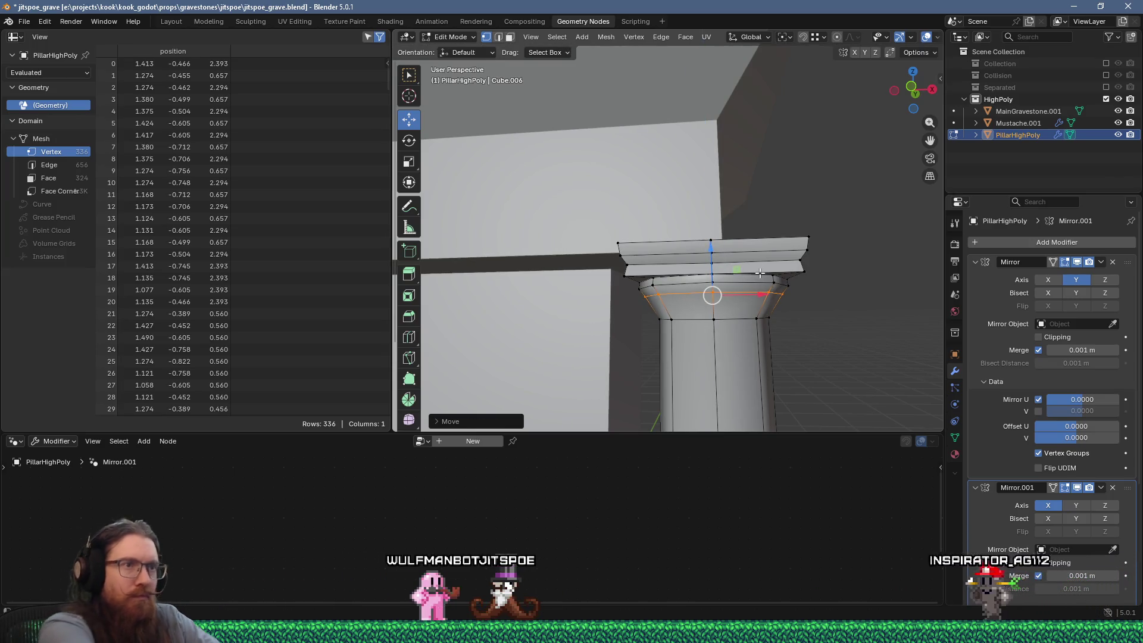
key("alt+s")
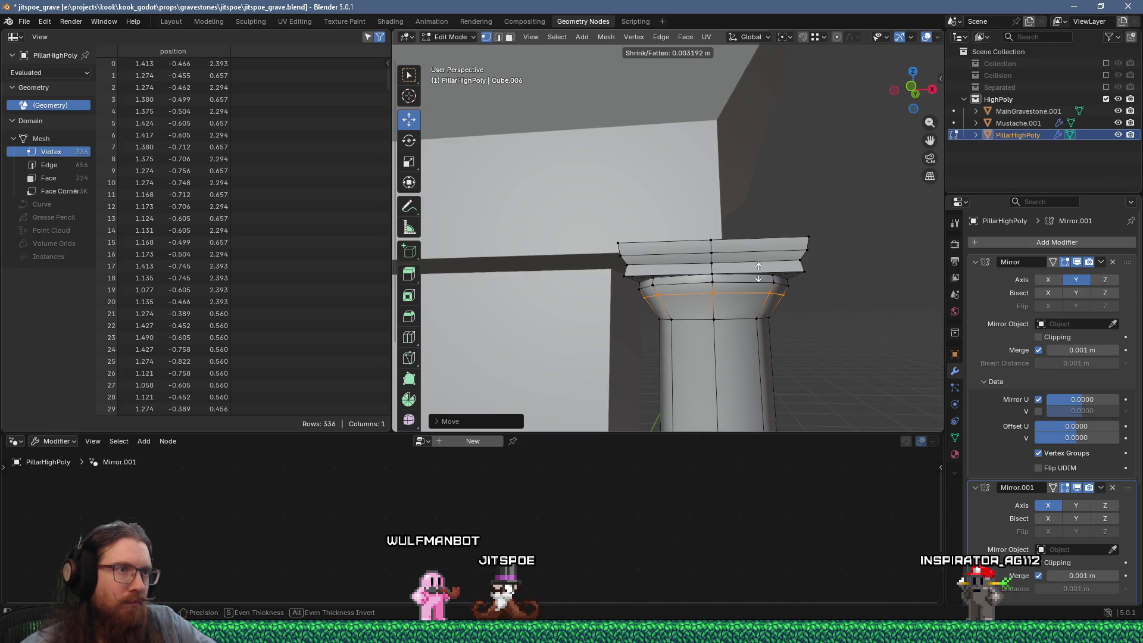
left_click(758, 272)
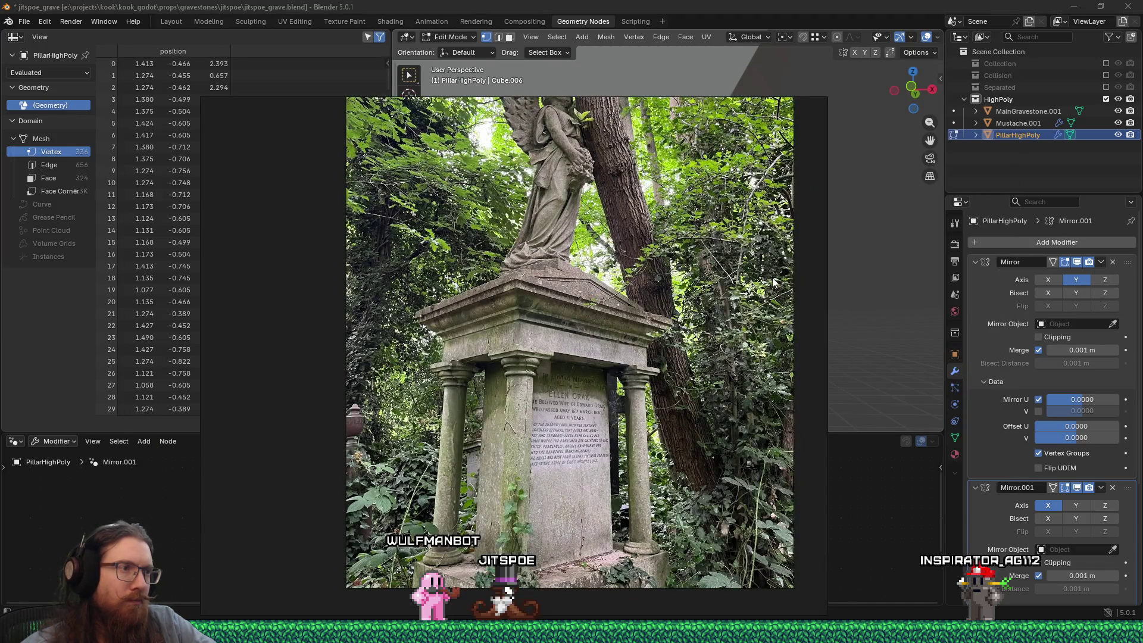
key("Escape")
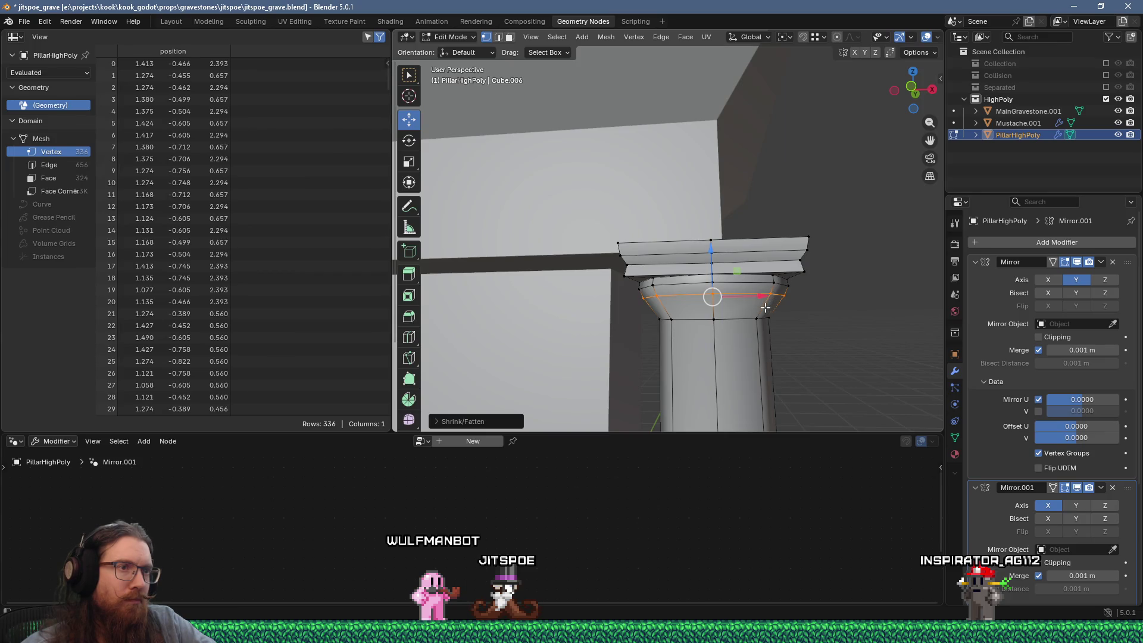
Add another capital loop and enlarge it to about 1.1, comparing against the reference photo
key("ctrl+r")
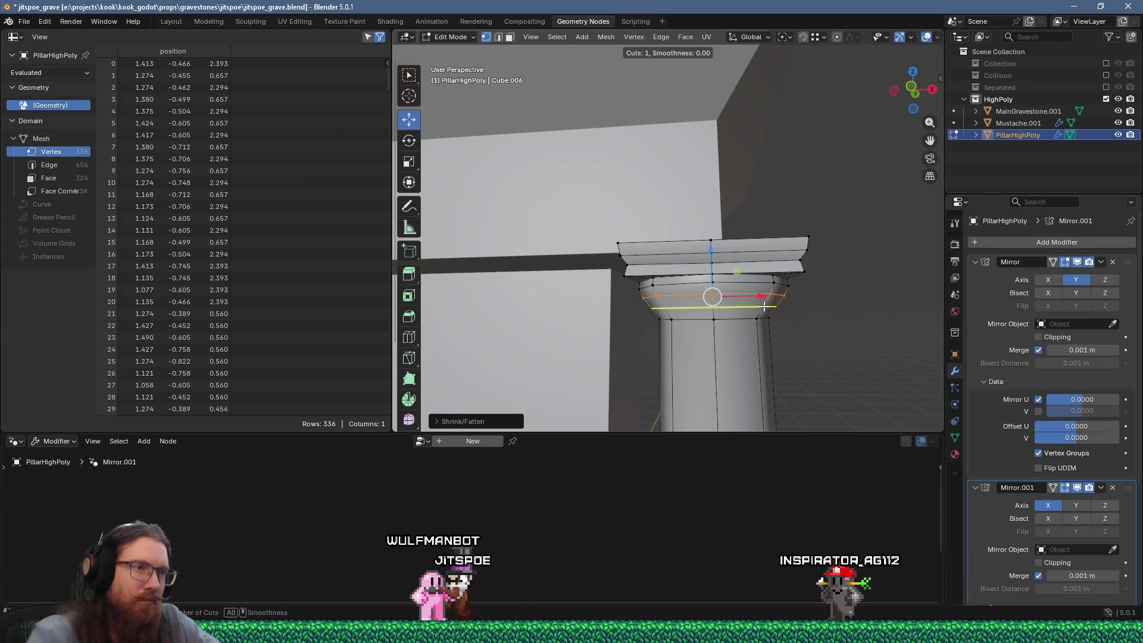
left_click(764, 305)
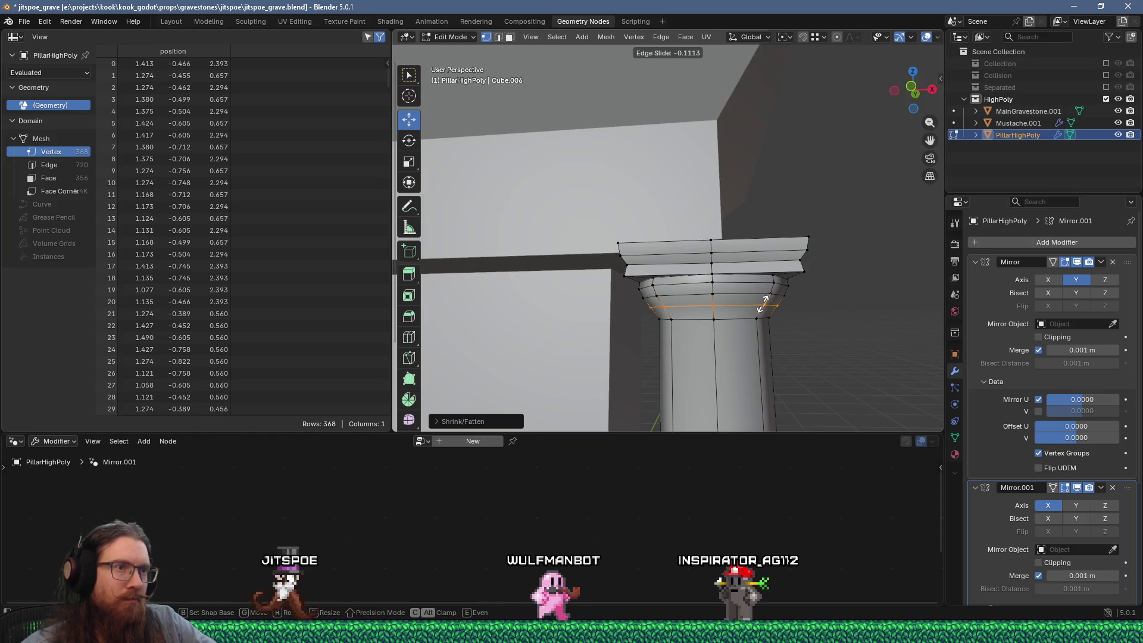
left_click(763, 304)
key("s")
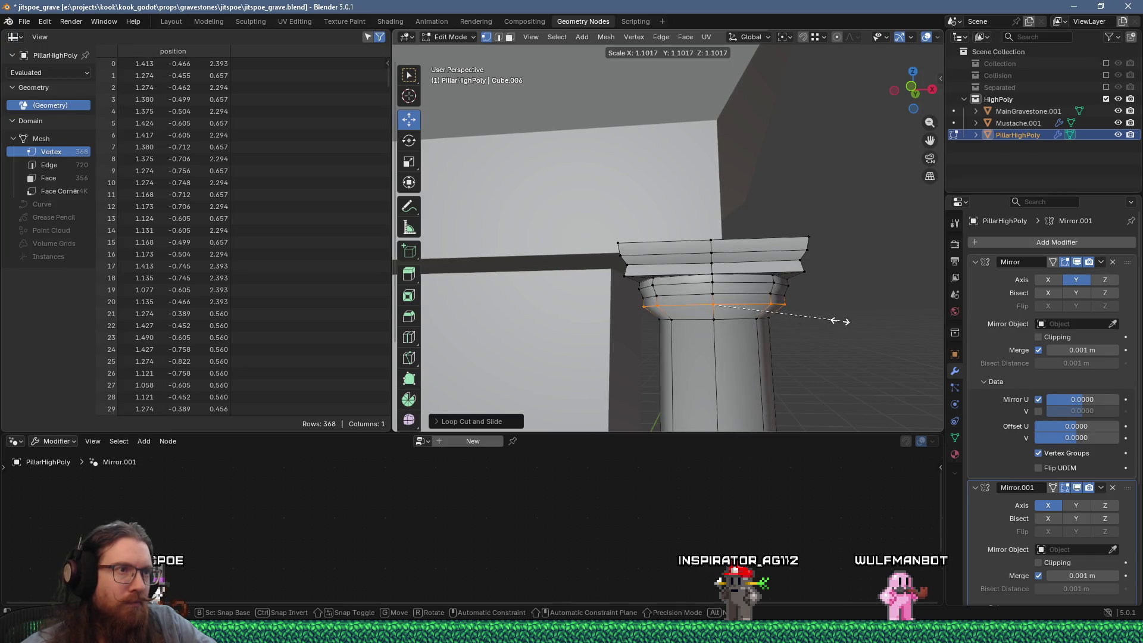
left_click(834, 319)
middle_click_drag(833, 319, 777, 310)
key("alt+Tab")
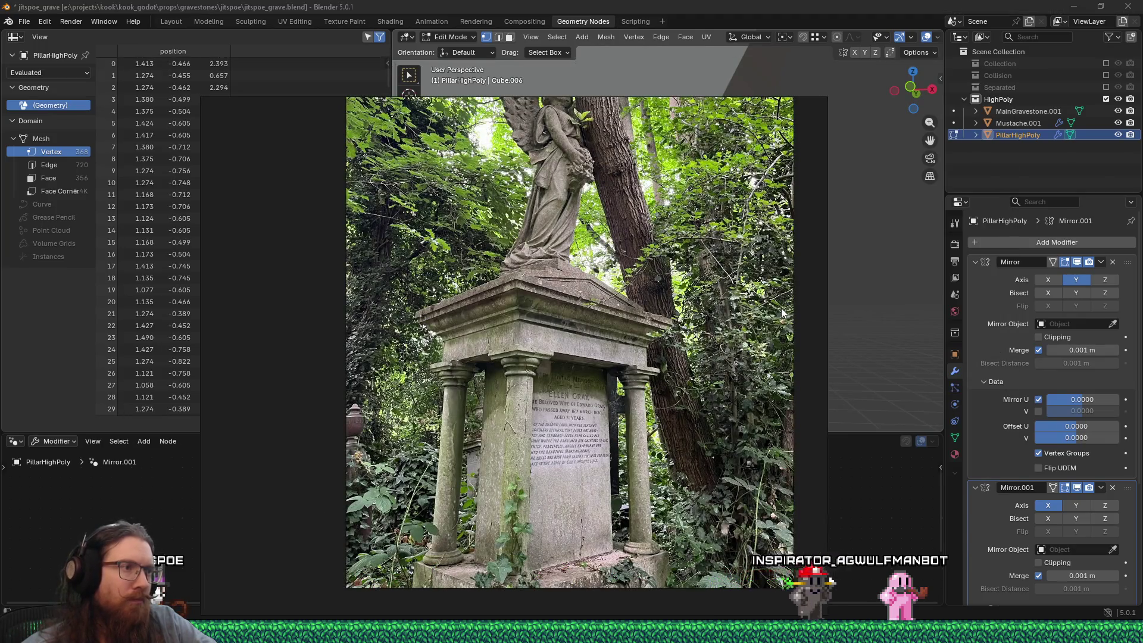
key("alt+Tab")
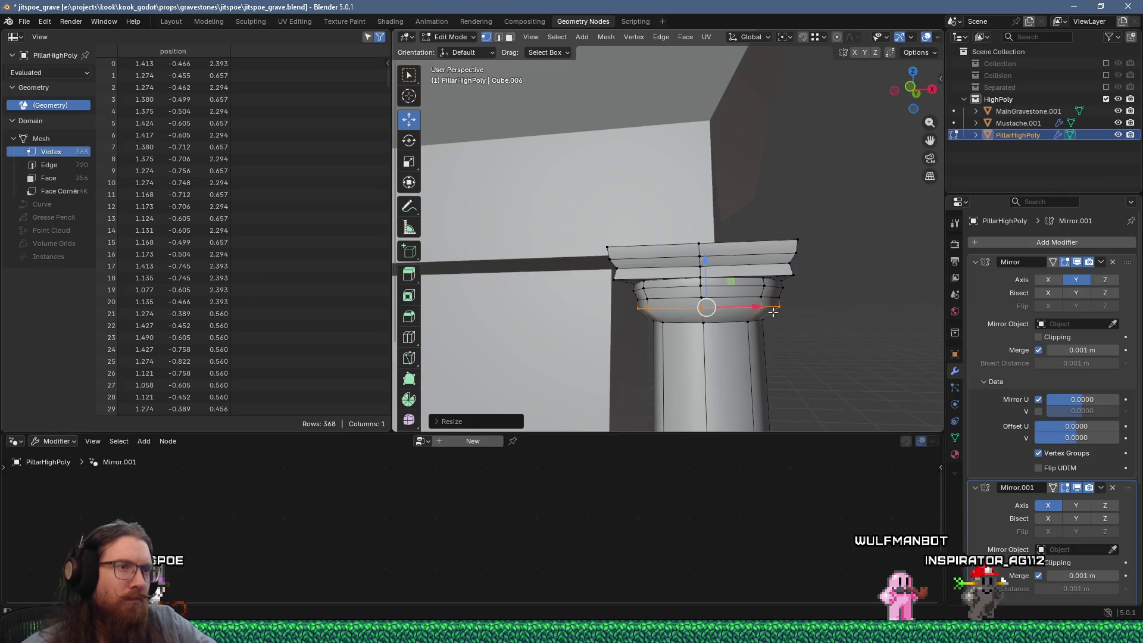
key("alt+Tab")
key("alt+Tab")
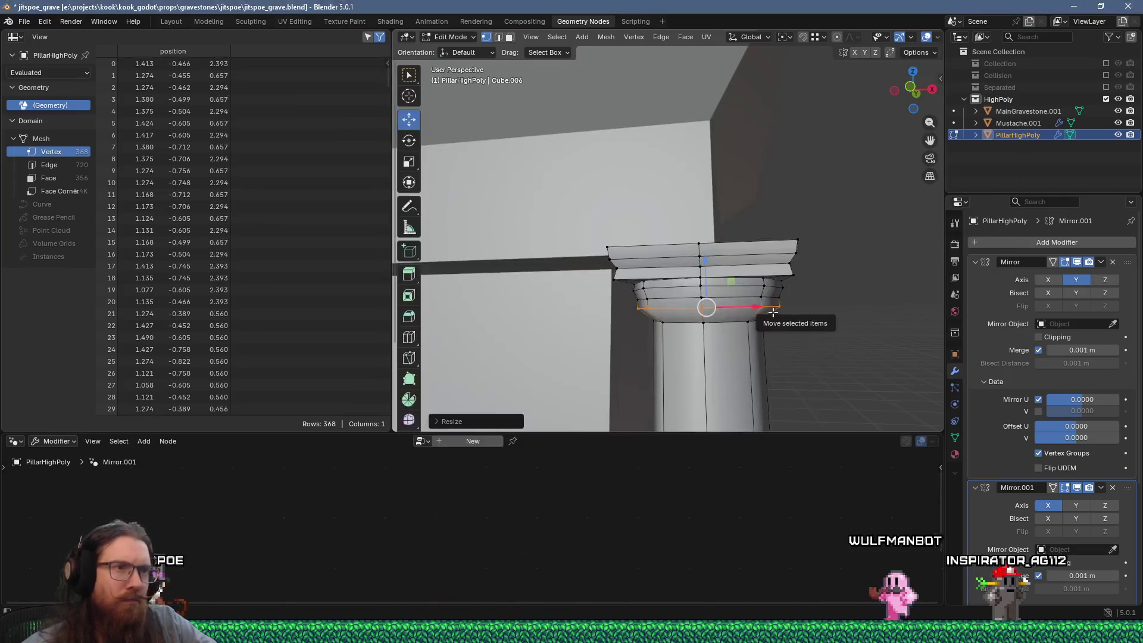
Add a centred loop at the capital's base and scale it to shape the lower flare
key("ctrl+r")
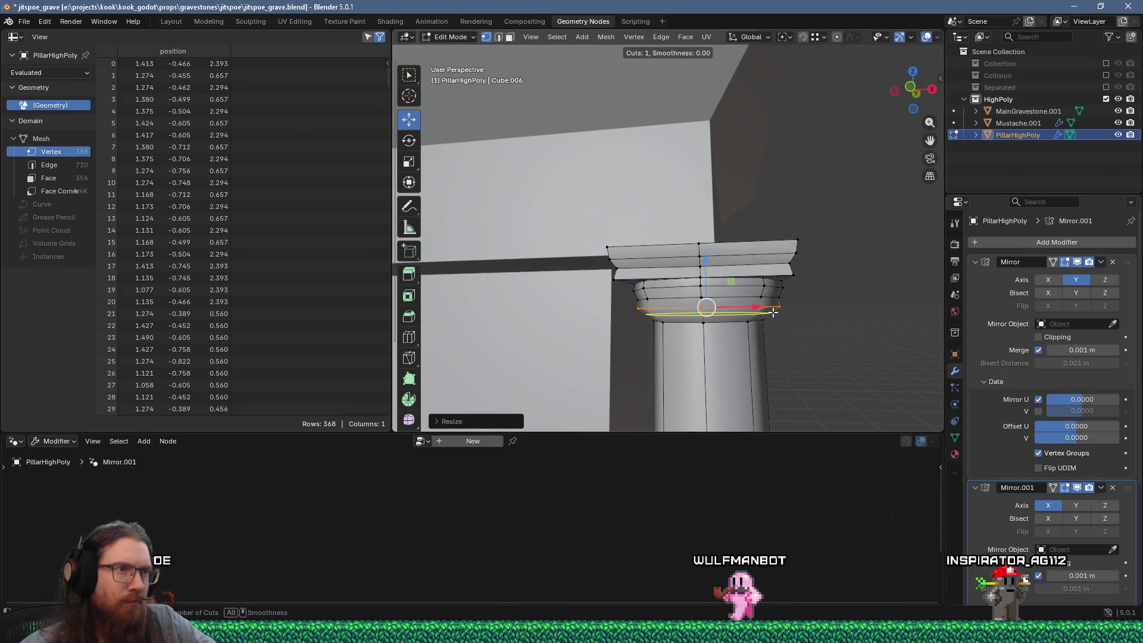
left_click(773, 312)
right_click(778, 316)
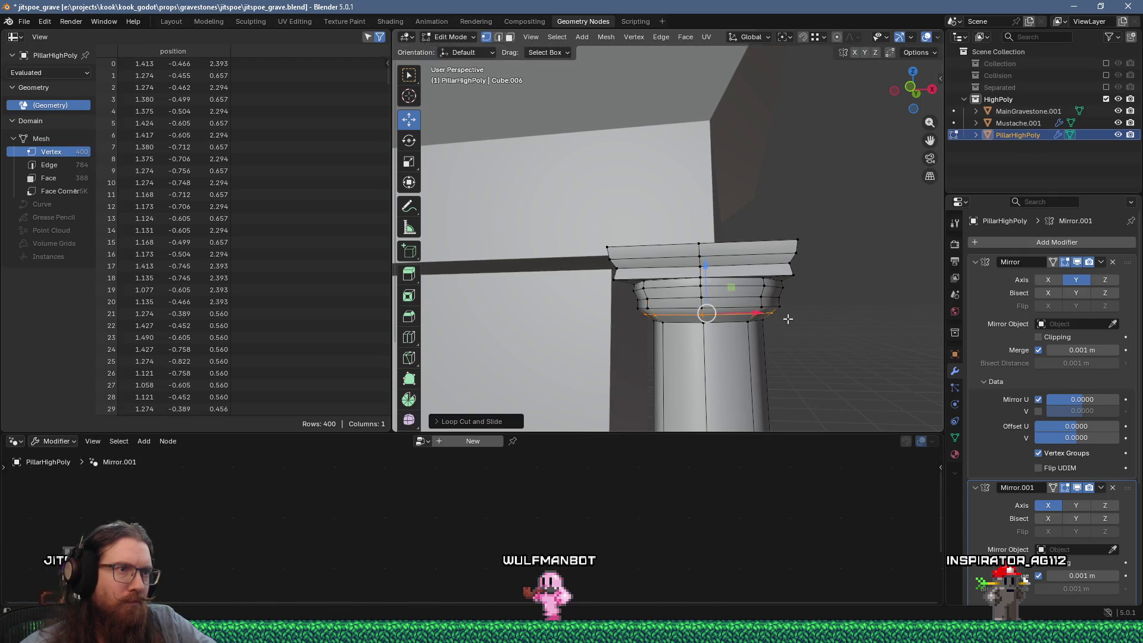
key("s")
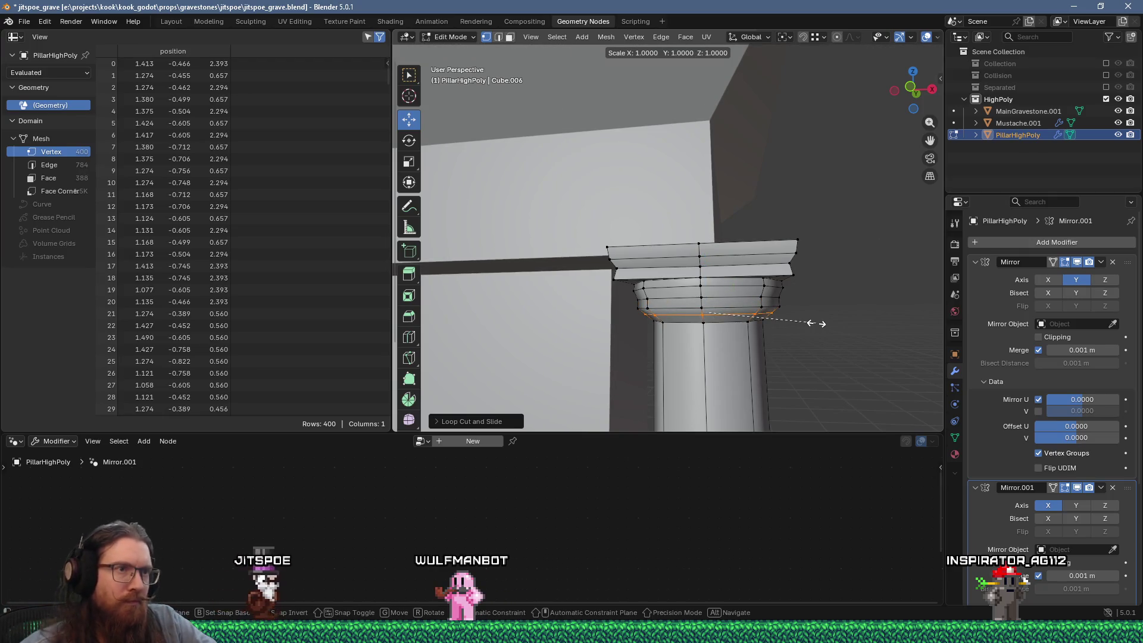
left_click(810, 321)
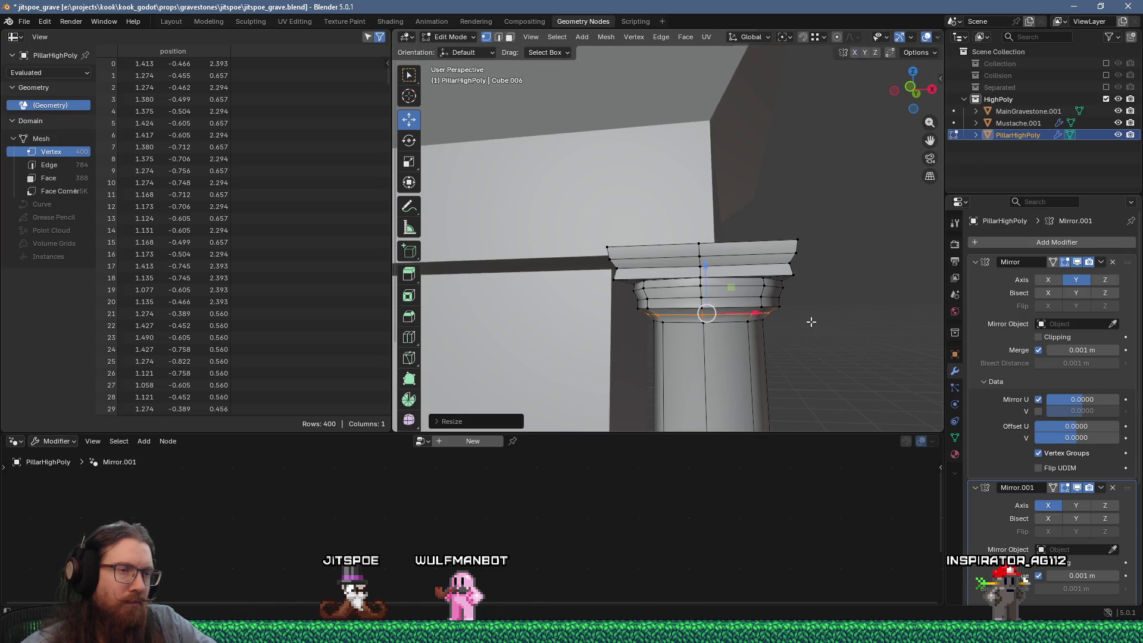
key("alt+Tab")
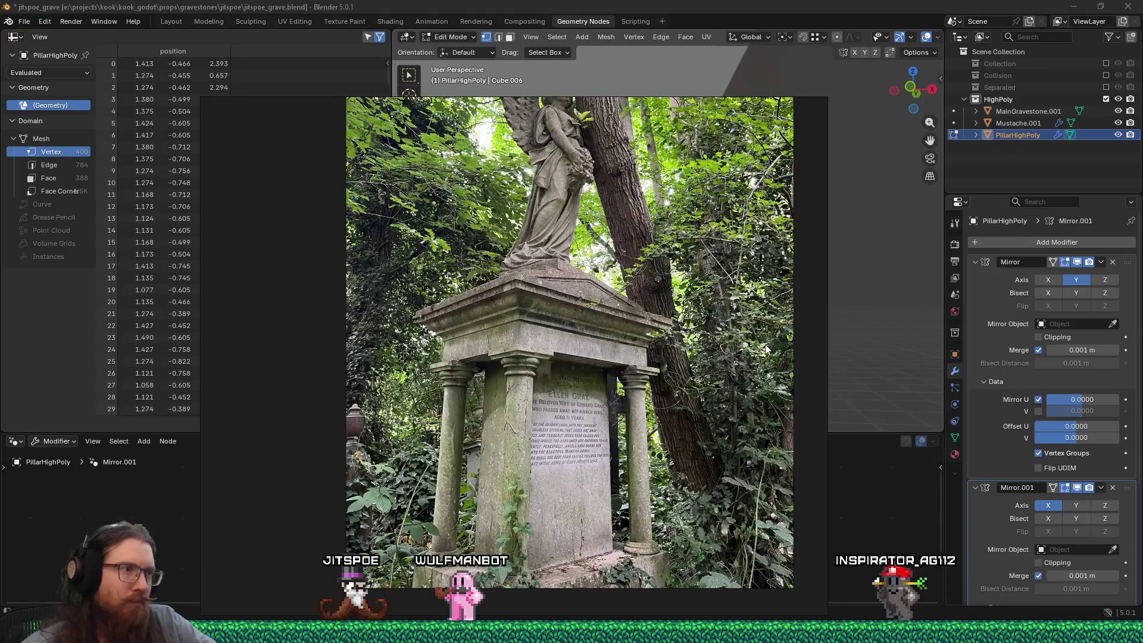
key("alt+Tab")
key("ctrl+r")
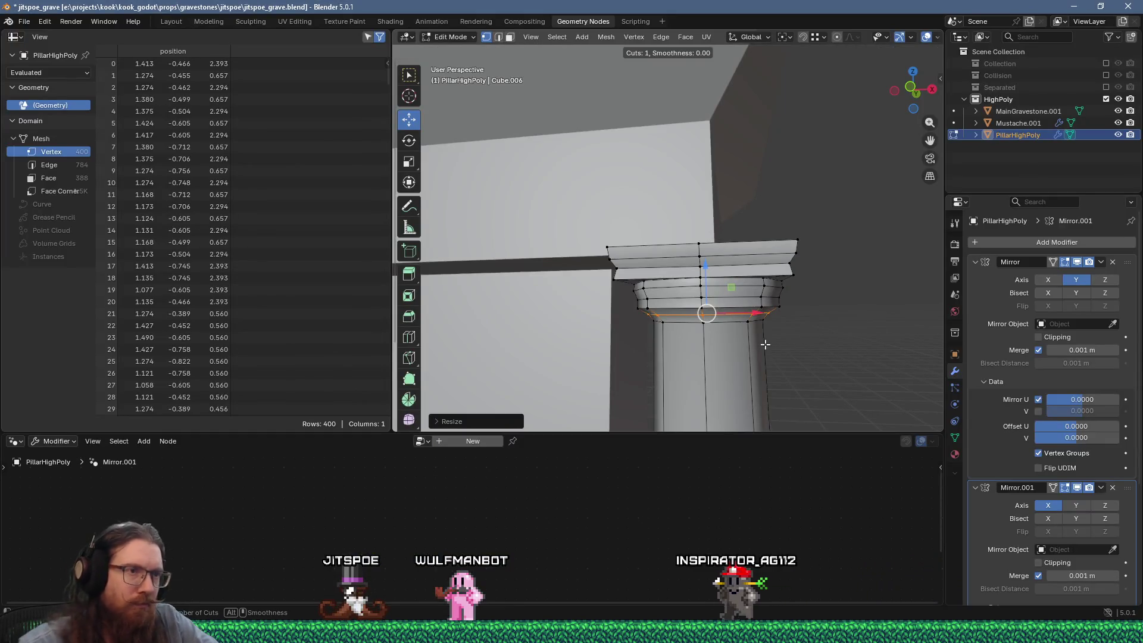
key("Escape")
scroll(780, 343, "down", 4)
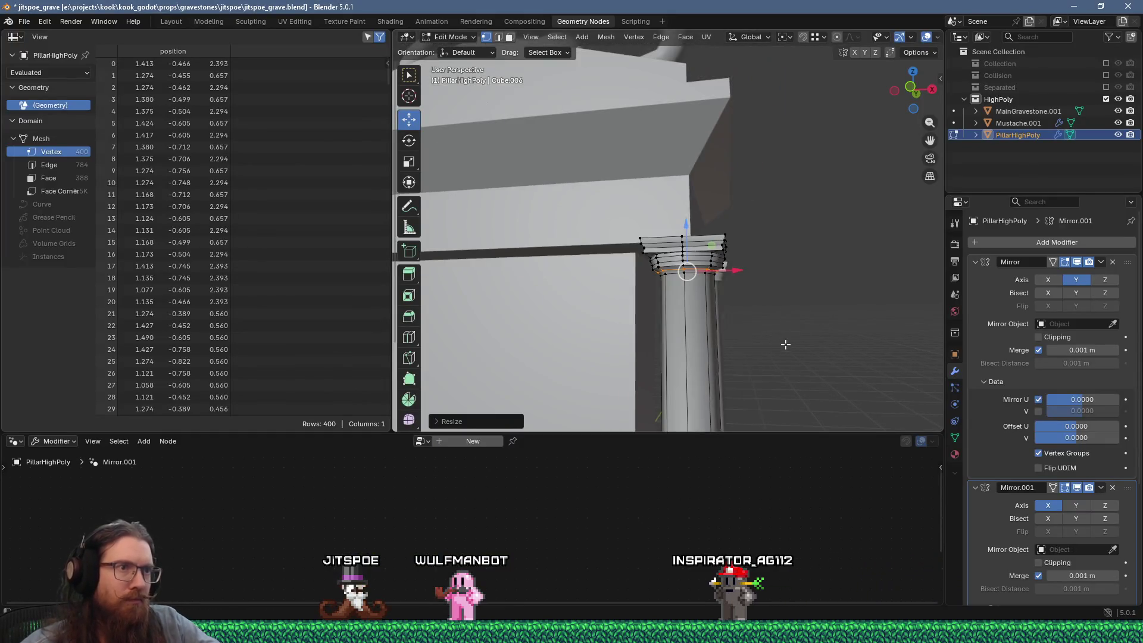
Add an edge loop on the shaft just below the capital and nudge it upward
mouse_move(782, 337)
middle_mouse_down()
mouse_move(776, 250)
mouse_move(762, 320)
middle_mouse_up()
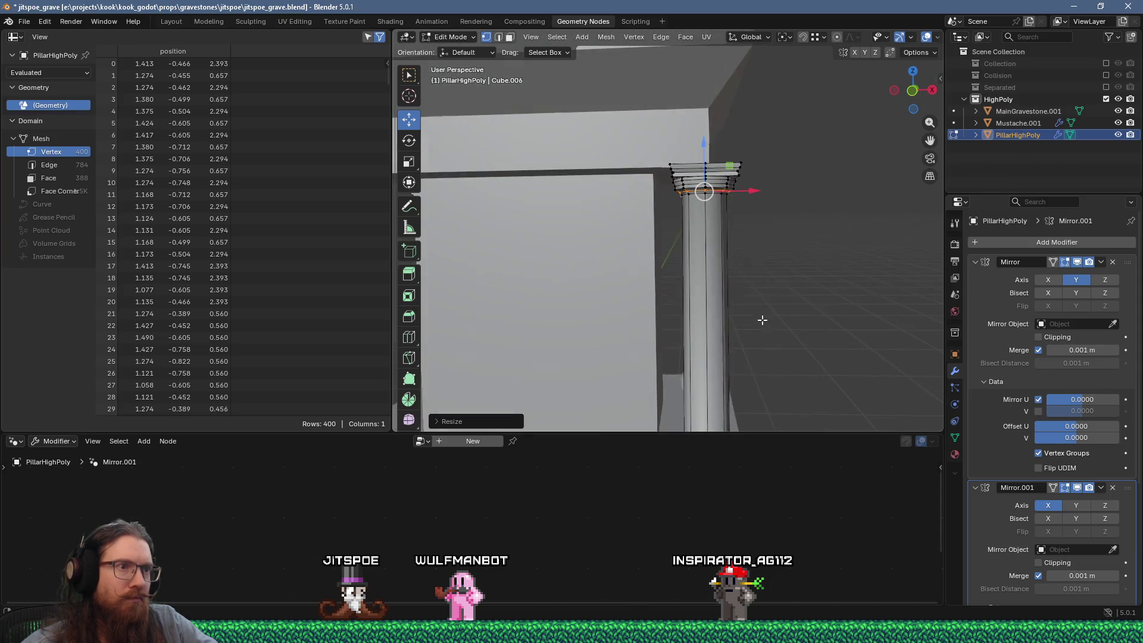
key("ctrl+r")
left_click(737, 293)
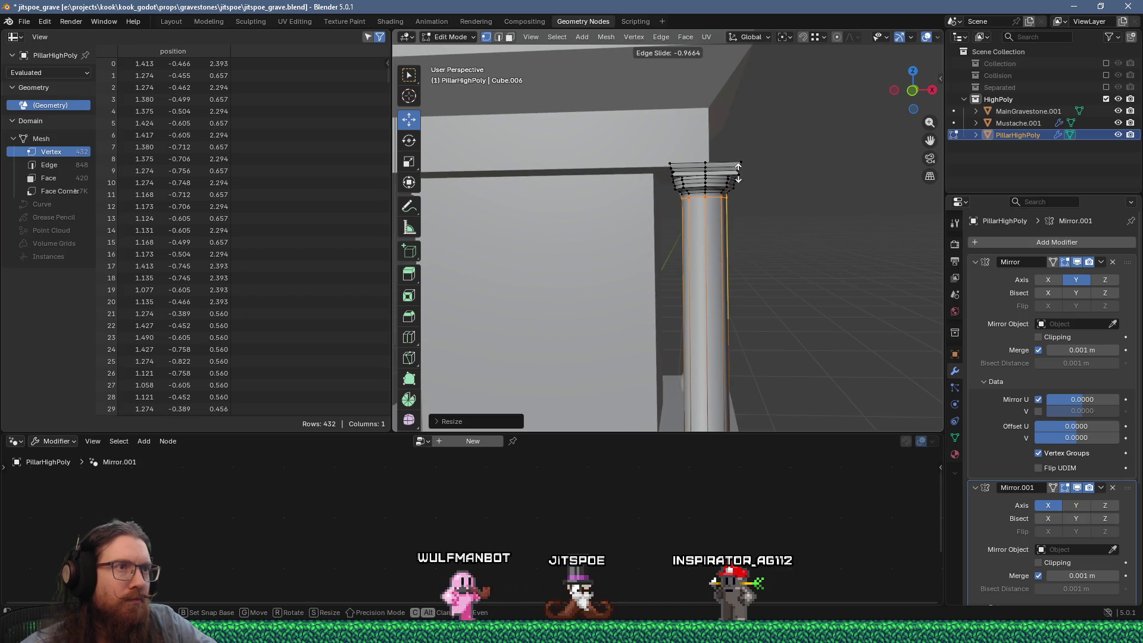
left_click(738, 173)
scroll(707, 199, "up", 5)
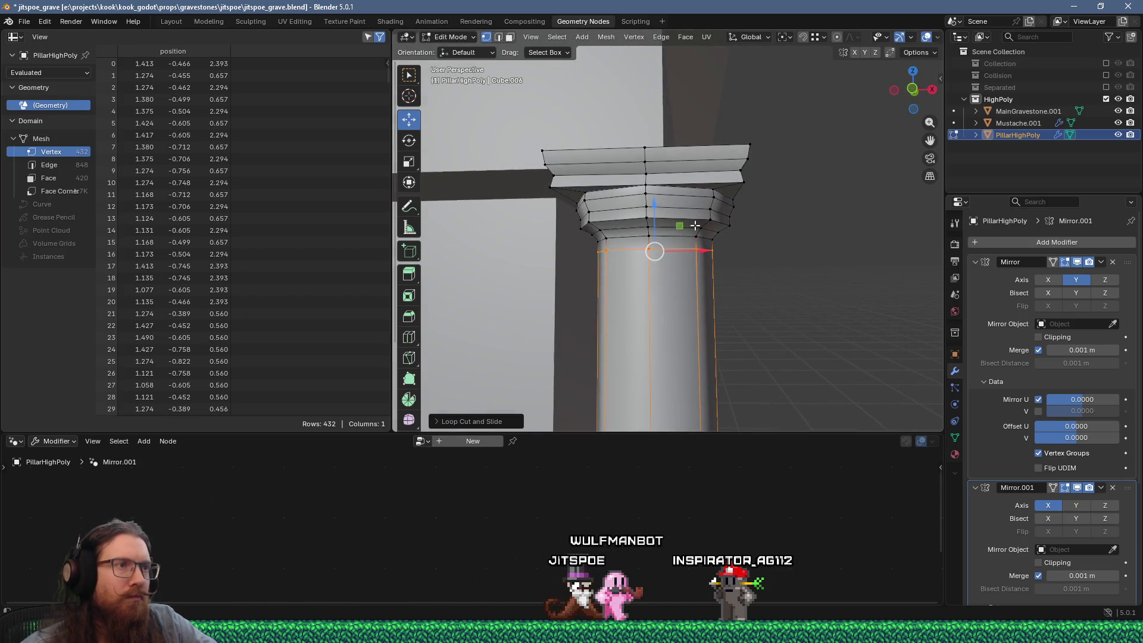
scroll(694, 225, "up", 2)
left_click_drag(658, 240, 658, 235)
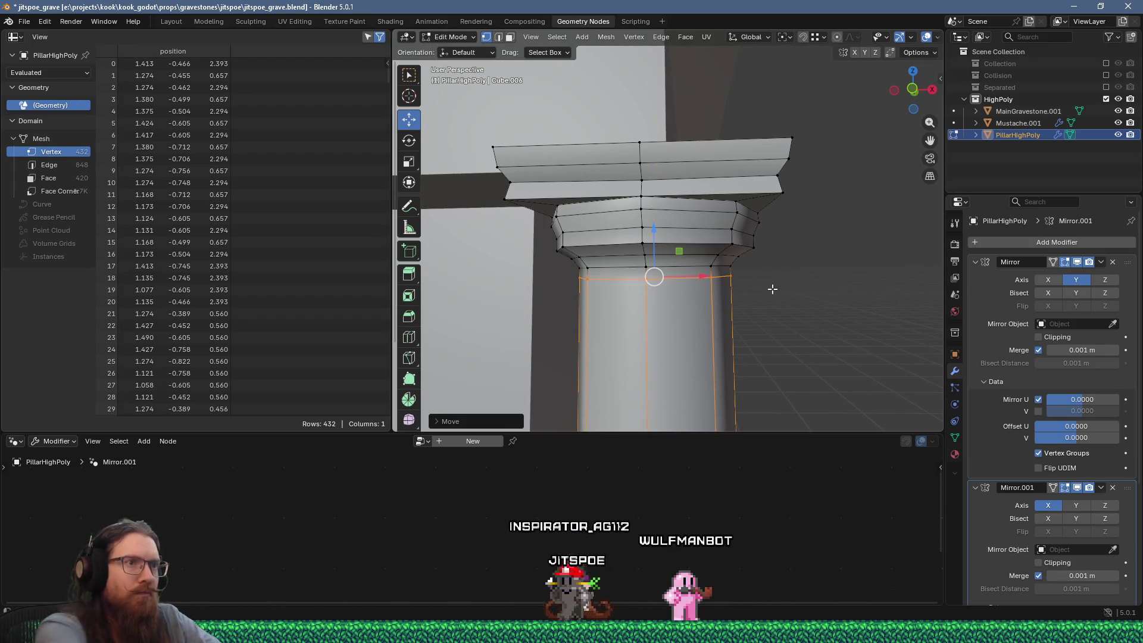
key("s")
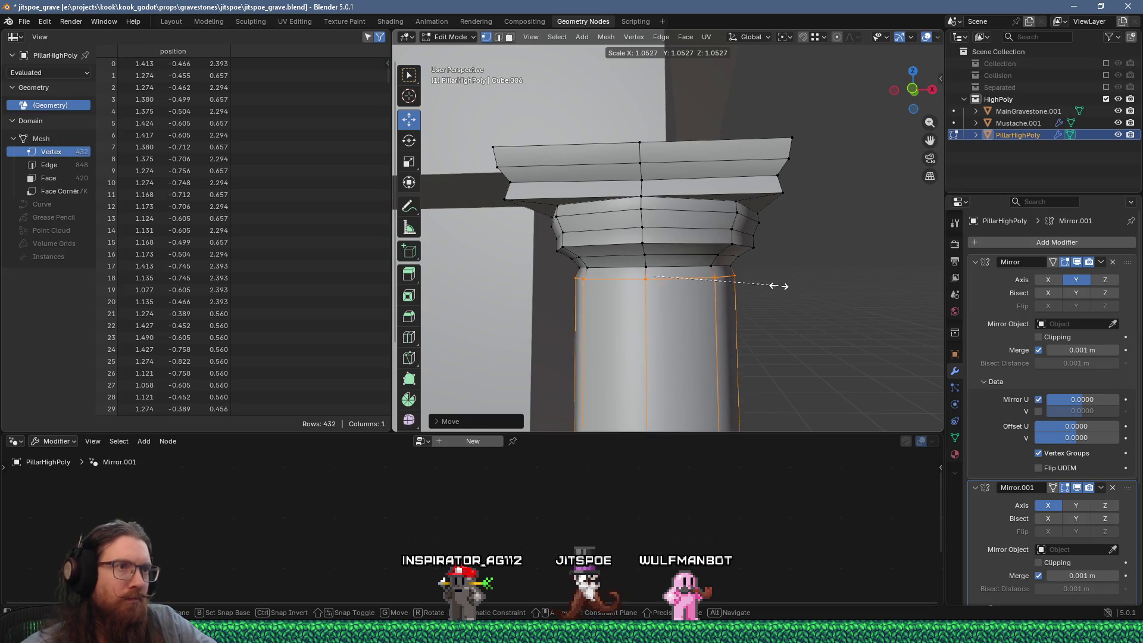
left_click(780, 291)
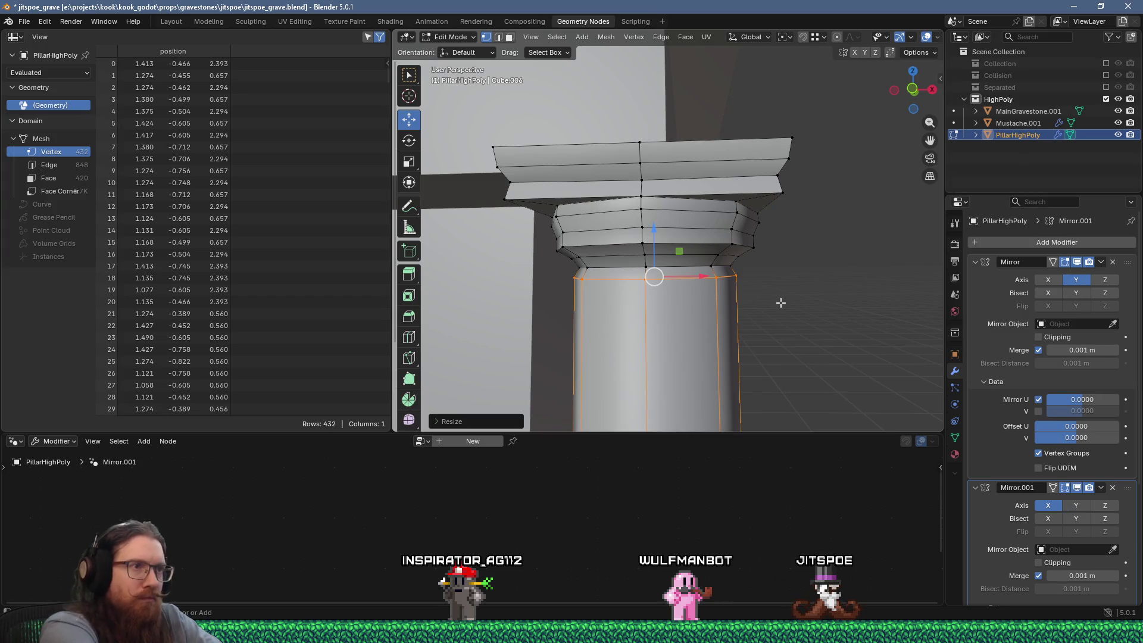
key("ctrl+z")
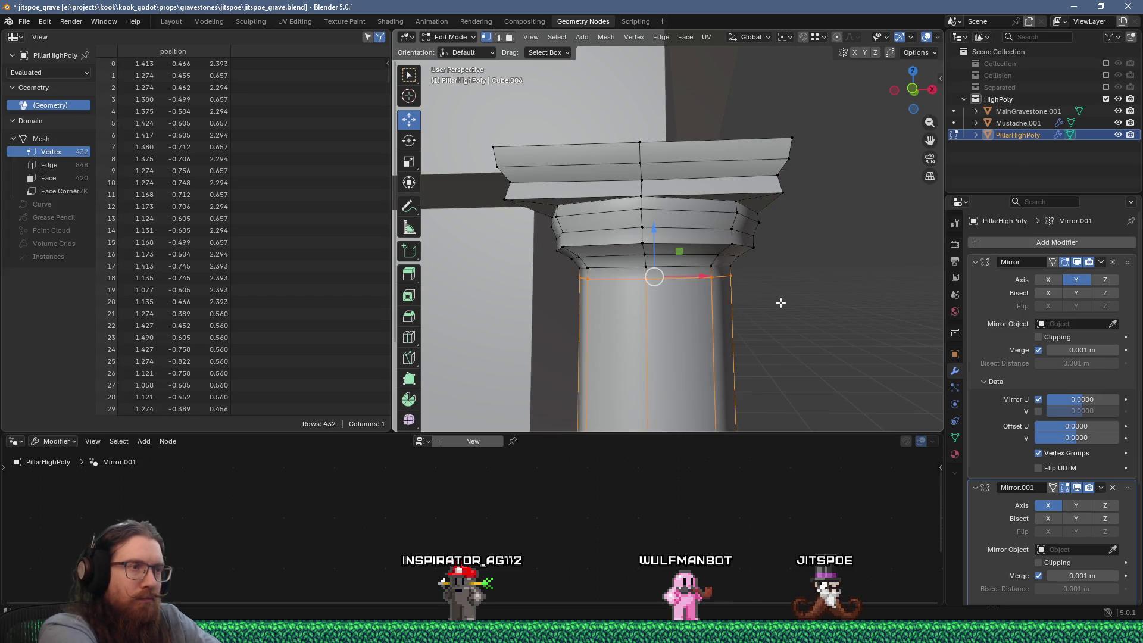
Widen that loop into a bulge and bevel it into a narrow raised band
key("e")
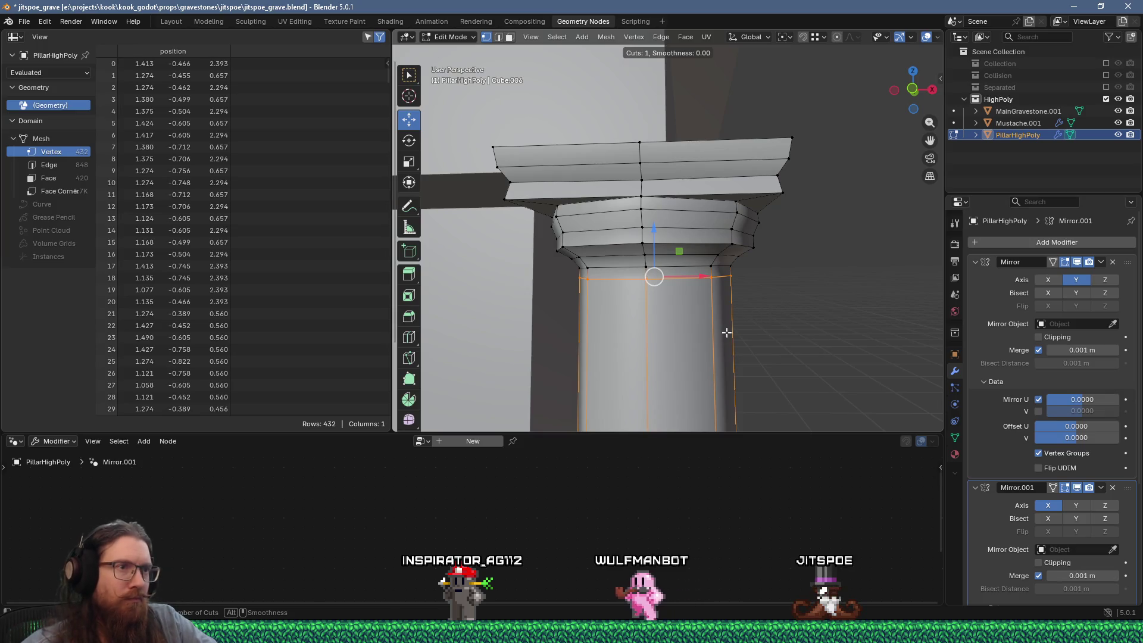
key("g")
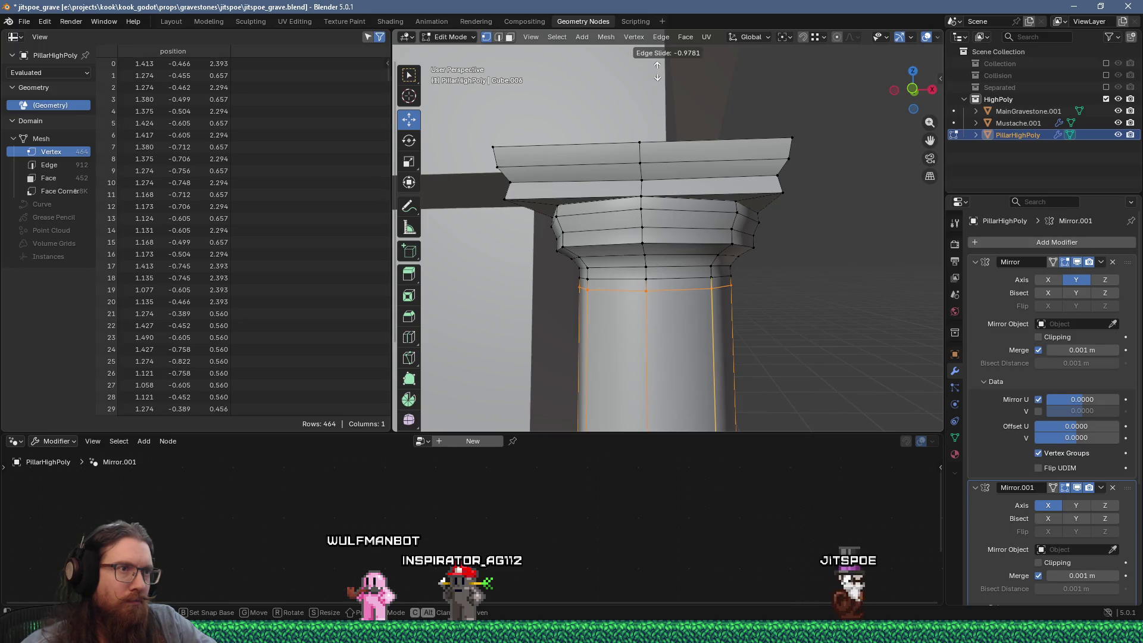
left_click(657, 71)
key("ctrl+z")
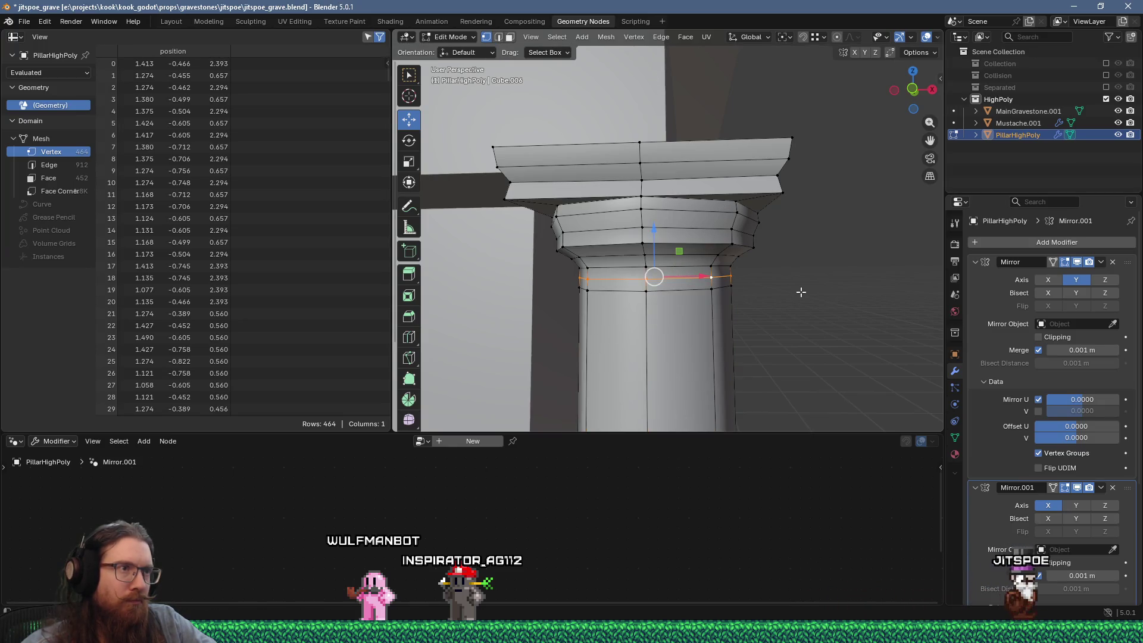
key("s")
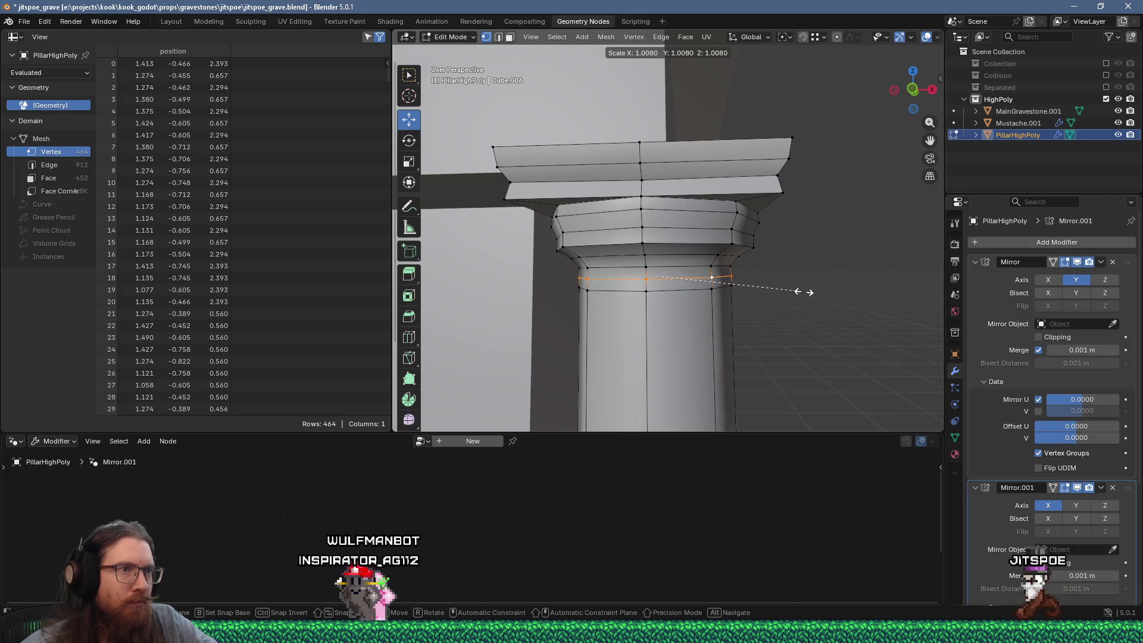
left_click(816, 293)
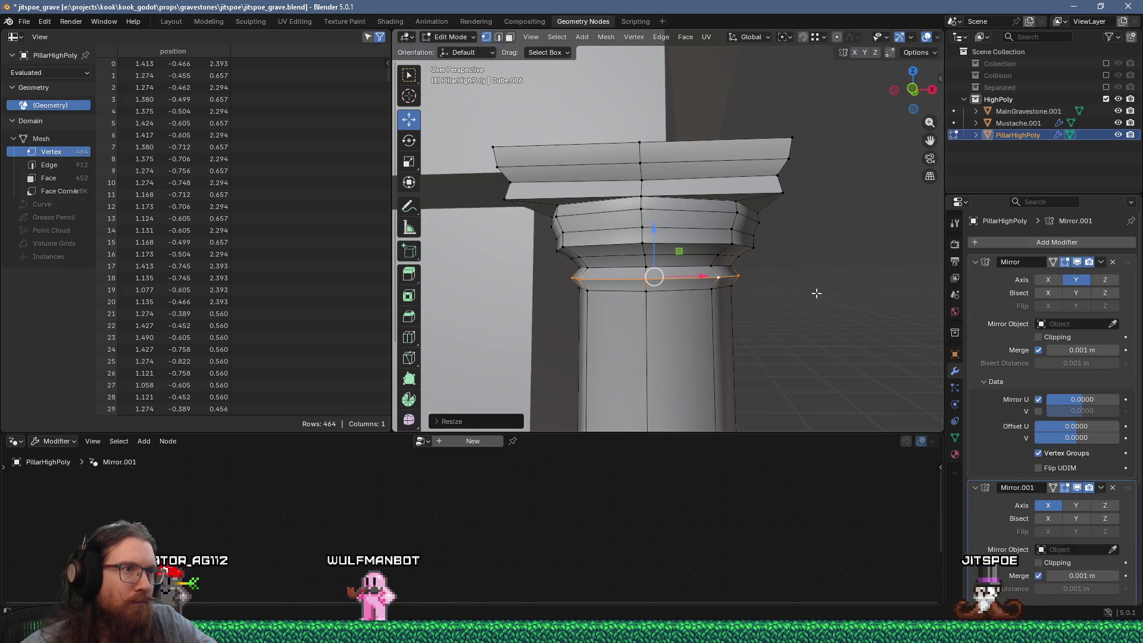
key("ctrl+b")
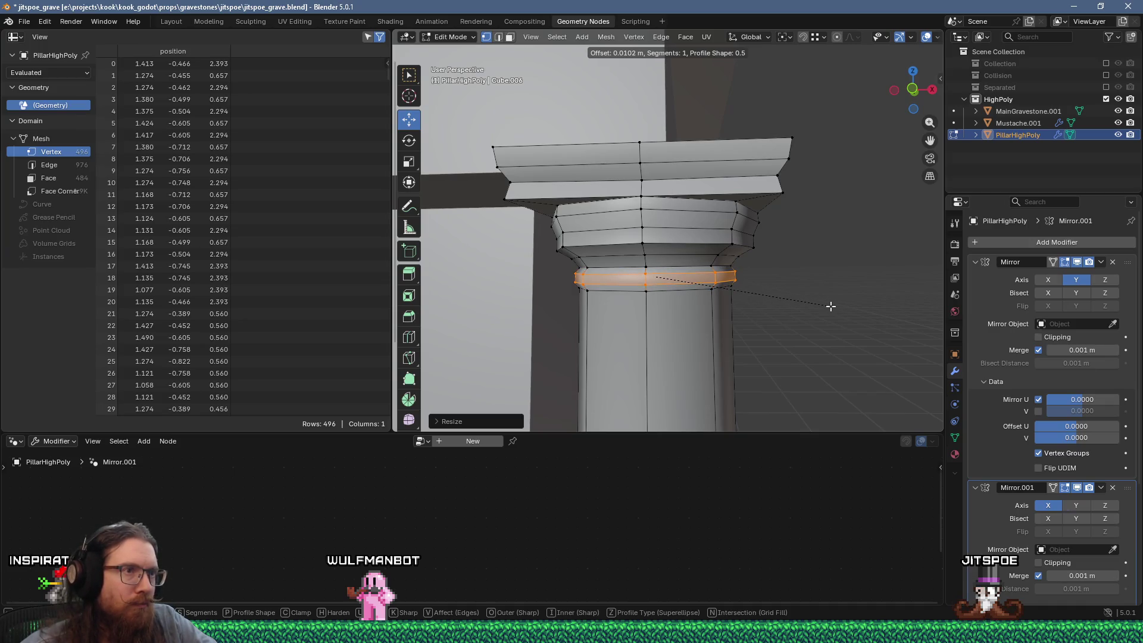
left_click(831, 305)
Mark the band's lower edge loops as sharp
key("Tab")
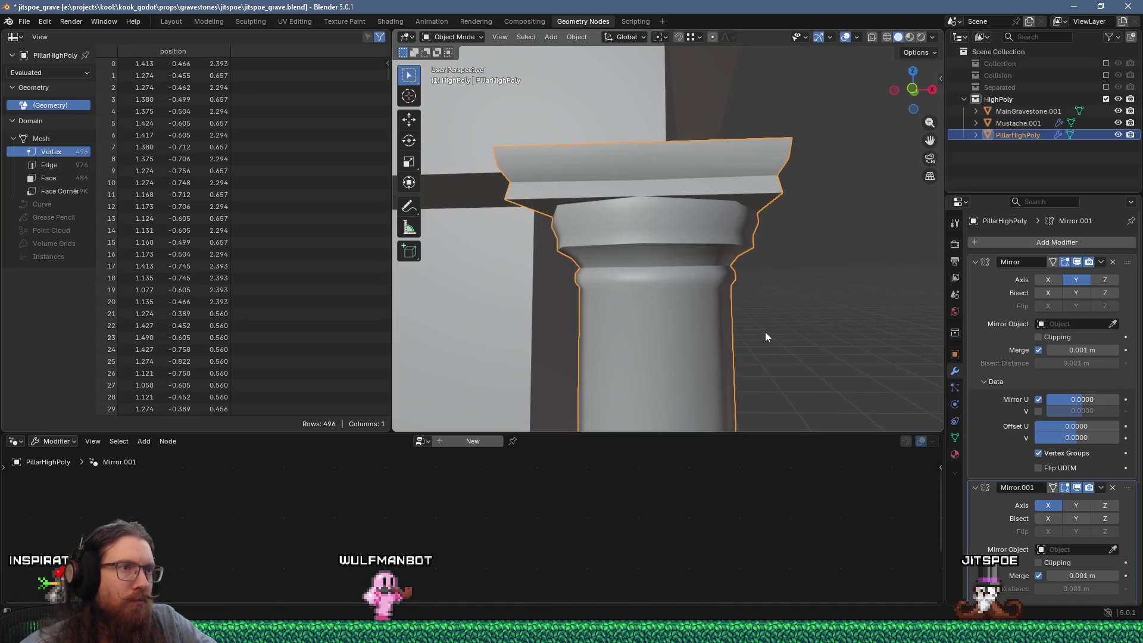
key("Tab")
left_click(659, 256, "alt")
scroll(676, 293, "up", 2)
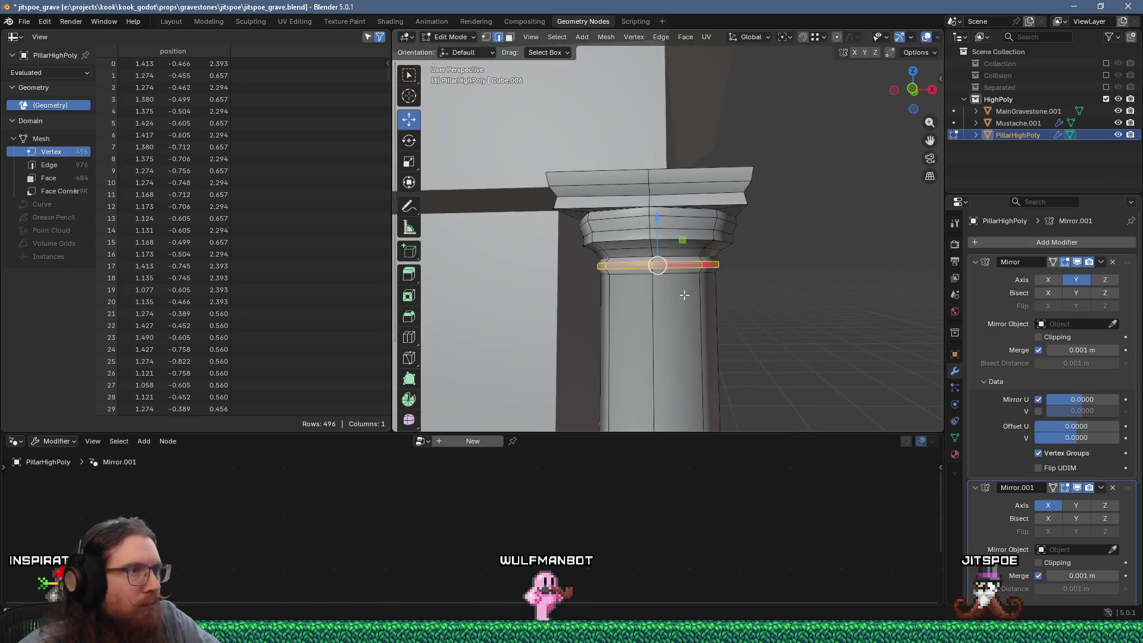
key("2")
left_click(682, 273, "alt")
key("ctrl+e")
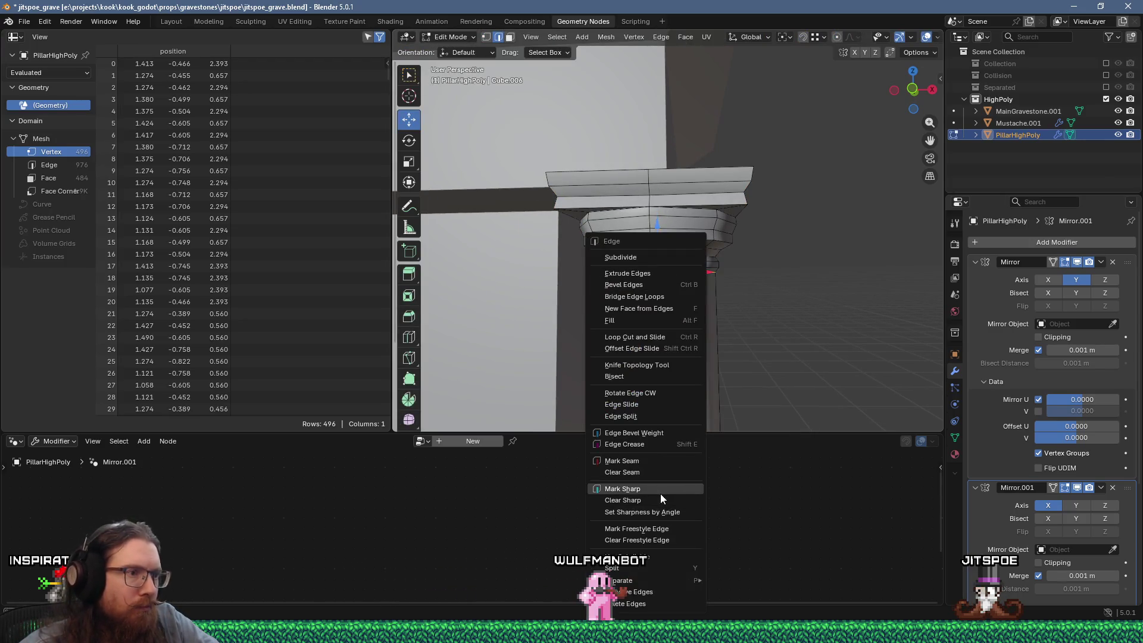
left_click(660, 488)
key("ctrl+e")
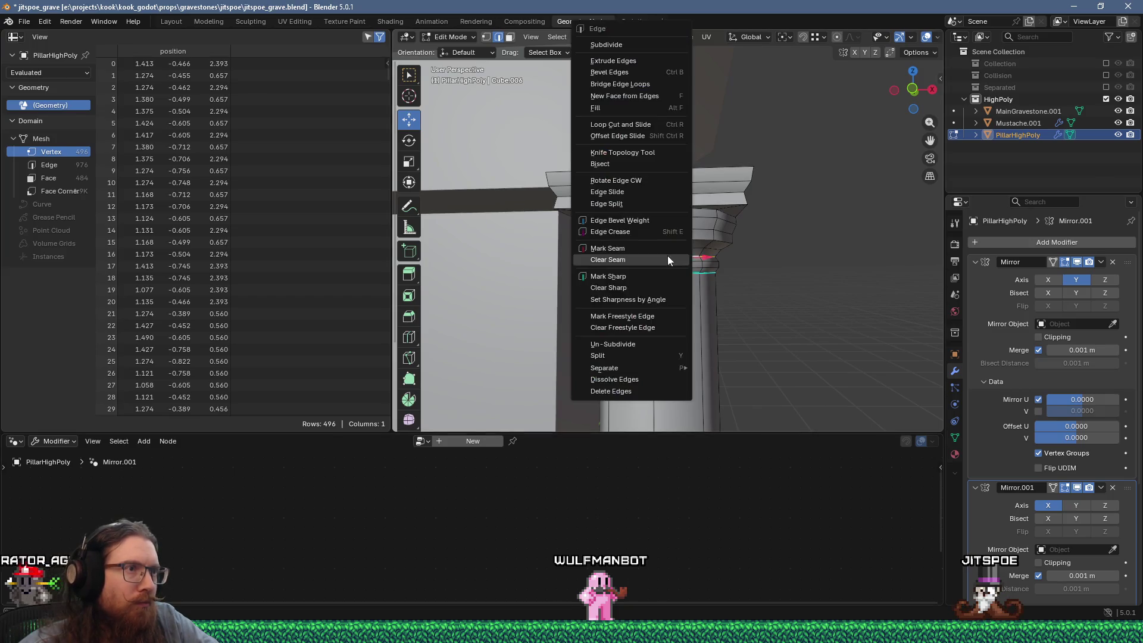
left_click(638, 275)
Mark the ring's upper loop sharp, apply Sharpen by Angle, and view the whole gravestone
key("Tab")
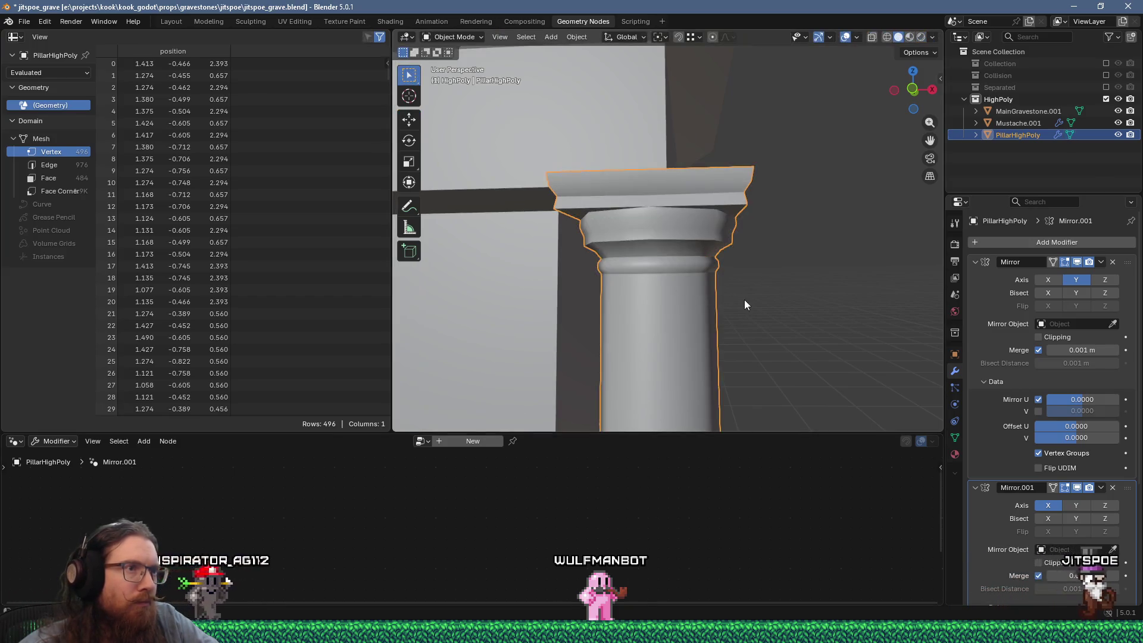
key("Tab")
left_click(684, 243, "alt")
key("ctrl+e")
left_click(657, 276)
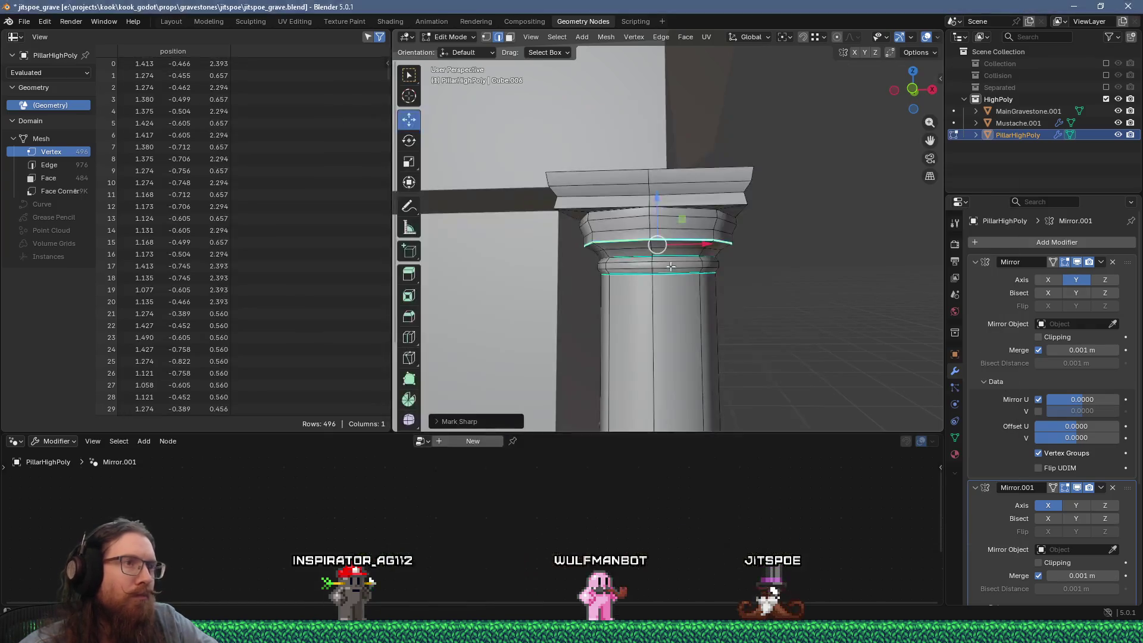
key("ctrl+e")
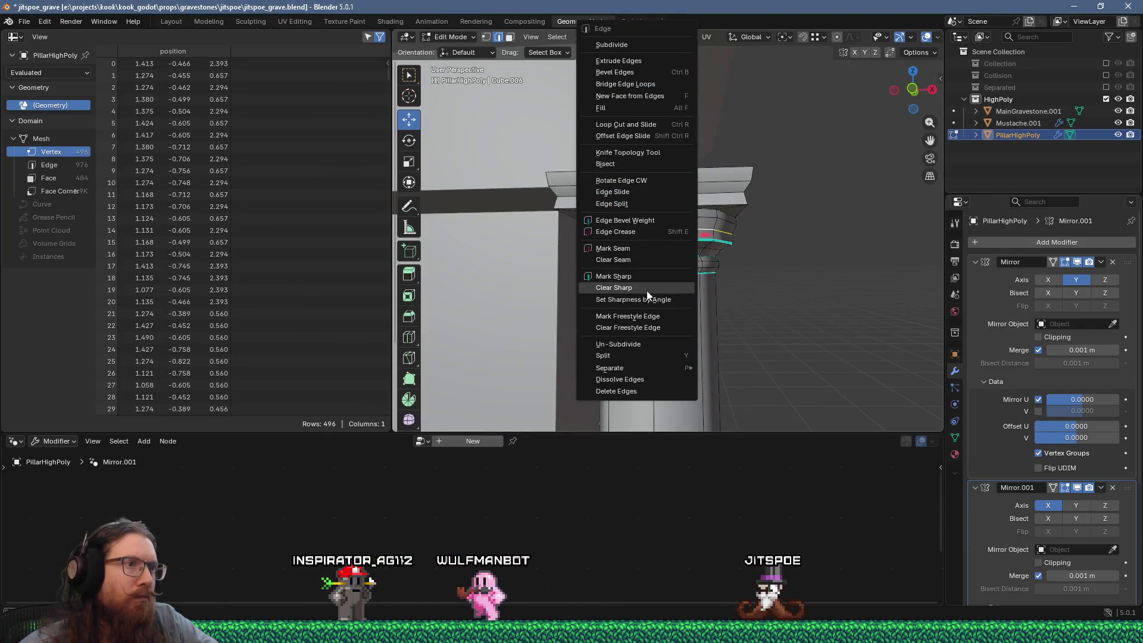
left_click(648, 298)
key("Tab")
scroll(694, 294, "down", 2)
mouse_move(694, 294)
middle_mouse_down()
mouse_move(638, 296)
mouse_move(609, 197)
mouse_move(615, 226)
mouse_move(719, 248)
middle_mouse_up()
scroll(638, 297, "down", 3)
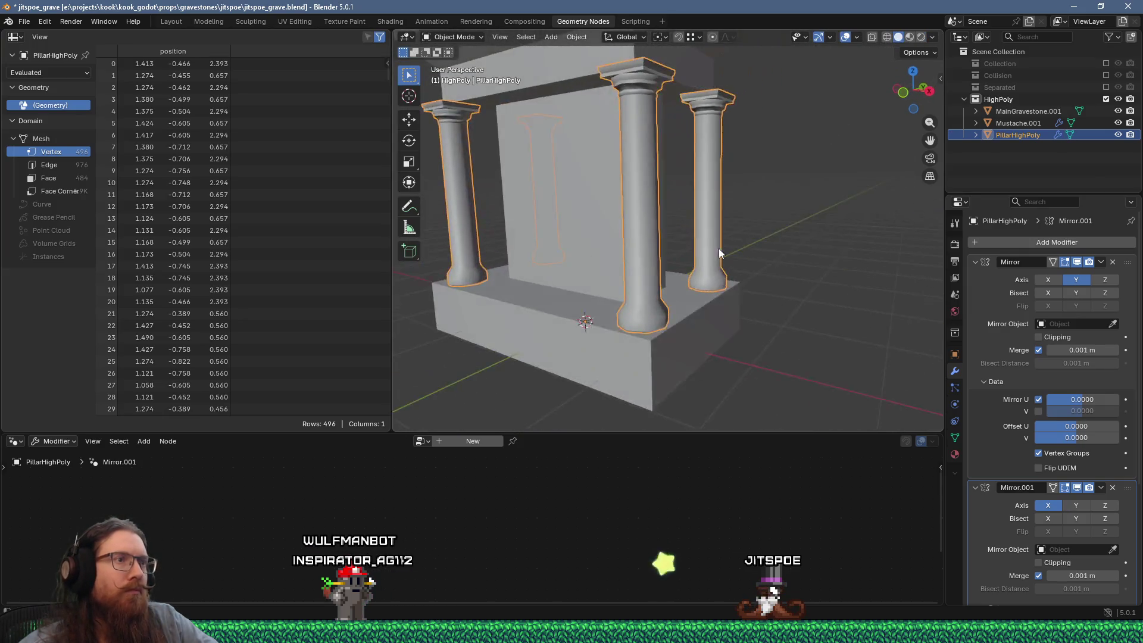
Compare with the reference photo, zoom to the octagonal pillar base and enter Edit Mode
scroll(691, 244, "up", 4)
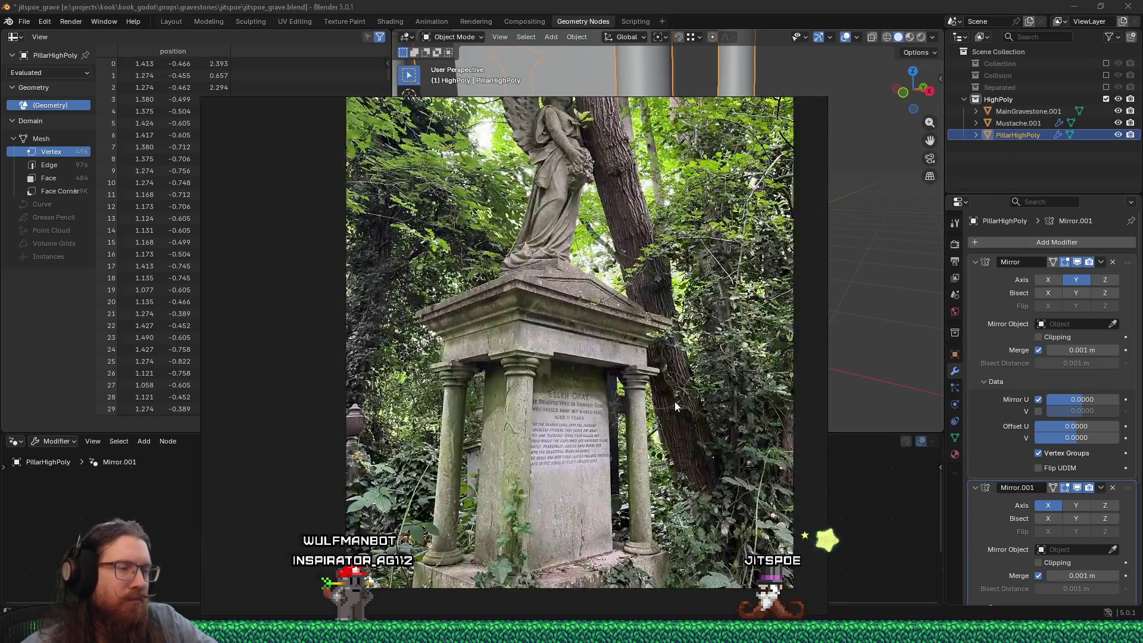
key("Escape")
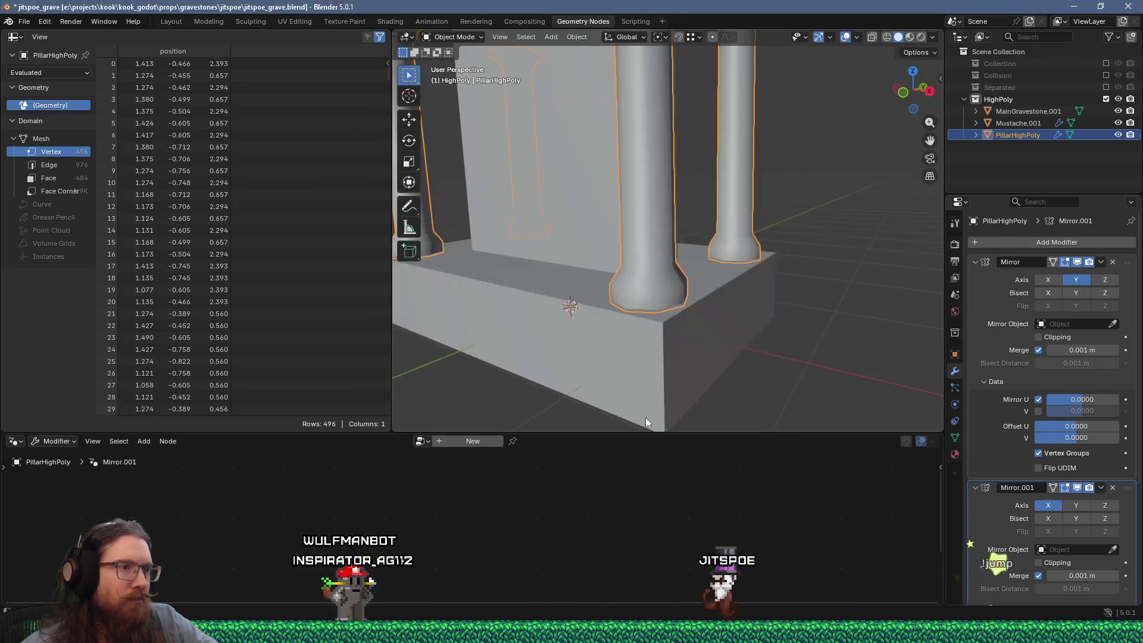
scroll(653, 299, "up", 3)
key("Tab")
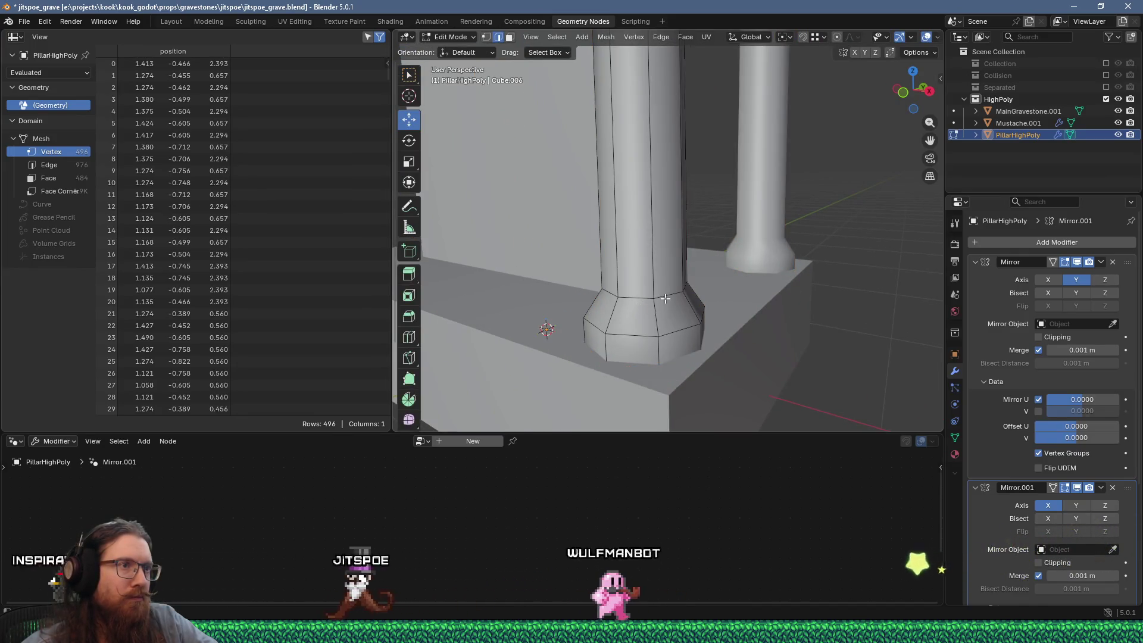
Mark the edge loop atop the pillar base as sharp and check the reference photo
left_click(665, 298, "alt")
key("ctrl+e")
left_click(647, 293)
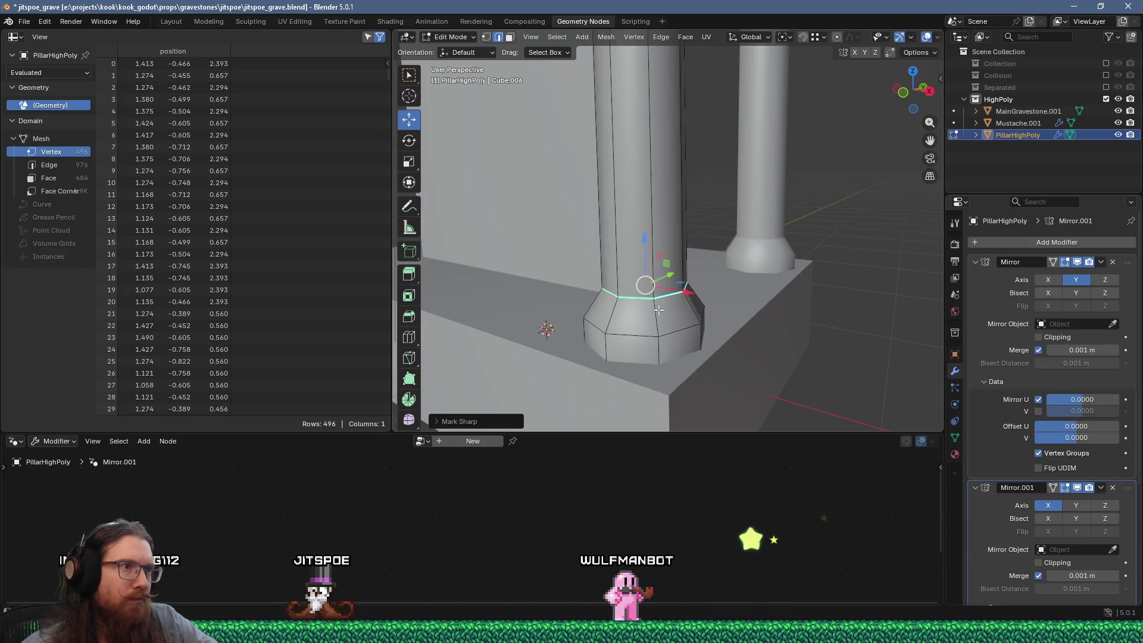
key("alt+Tab")
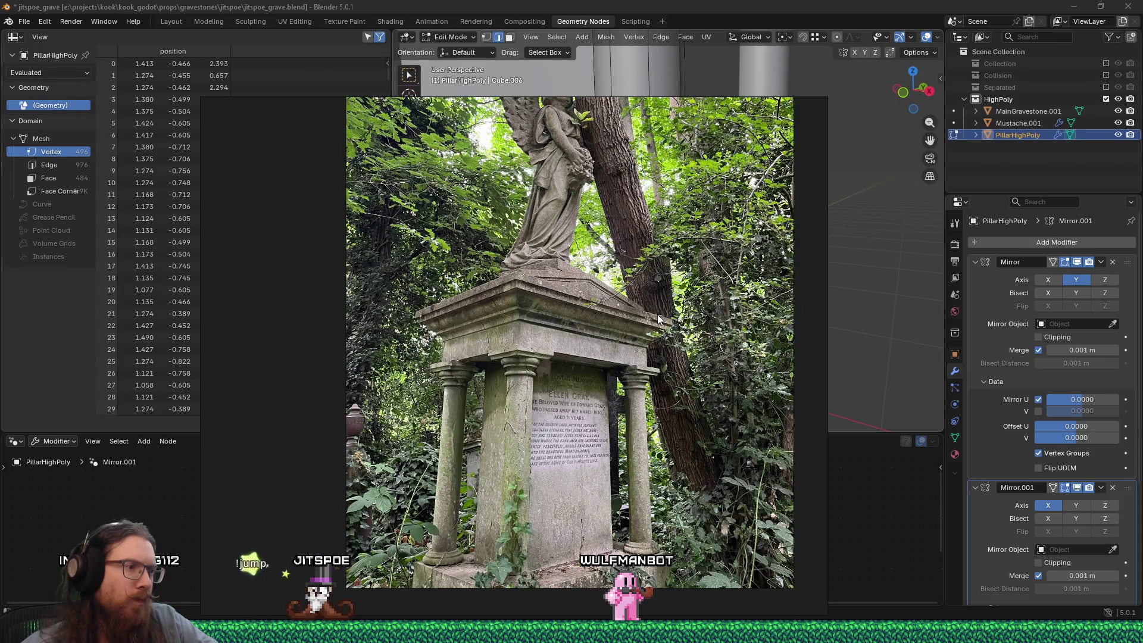
key("alt+Tab")
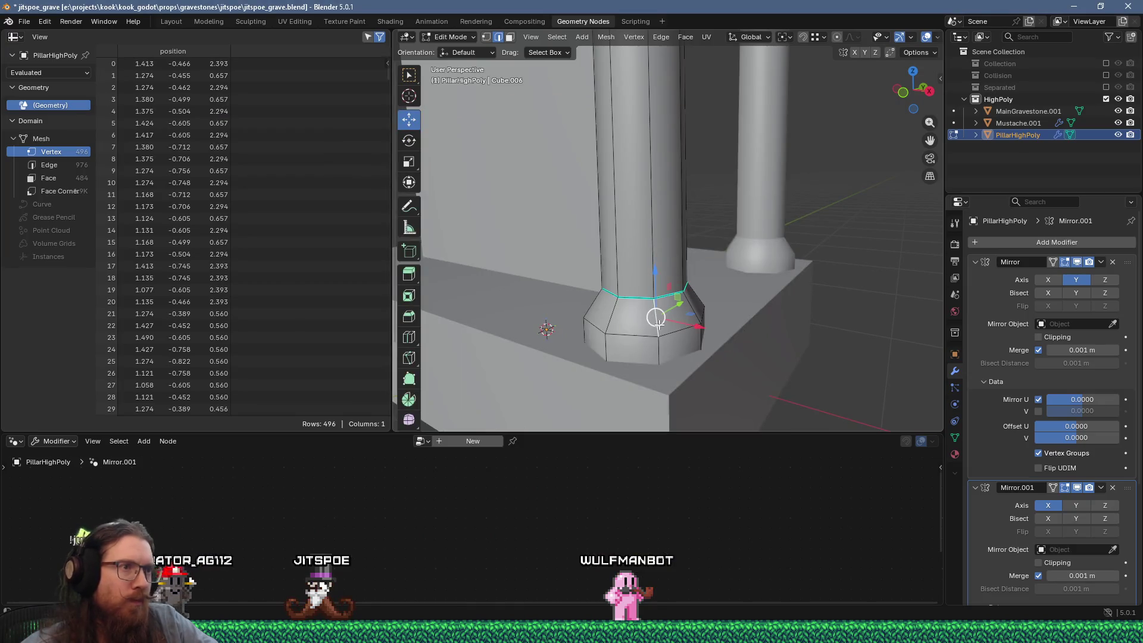
Add a loop just below the sharp base loop, then resize and reposition it
key("ctrl+r")
left_click(658, 321)
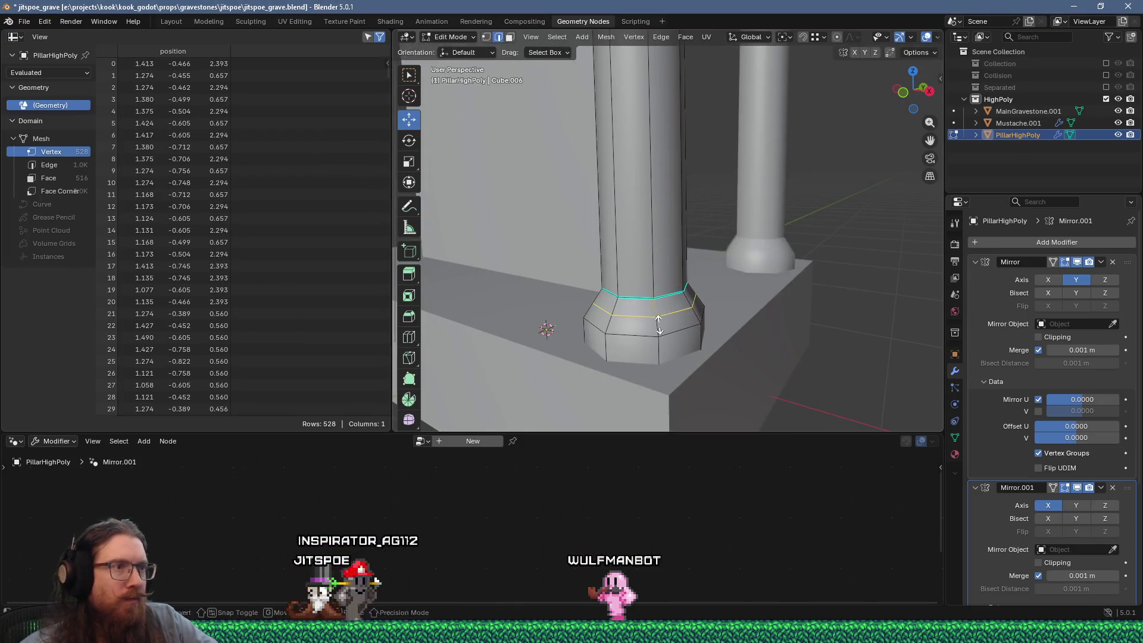
left_click(726, 314)
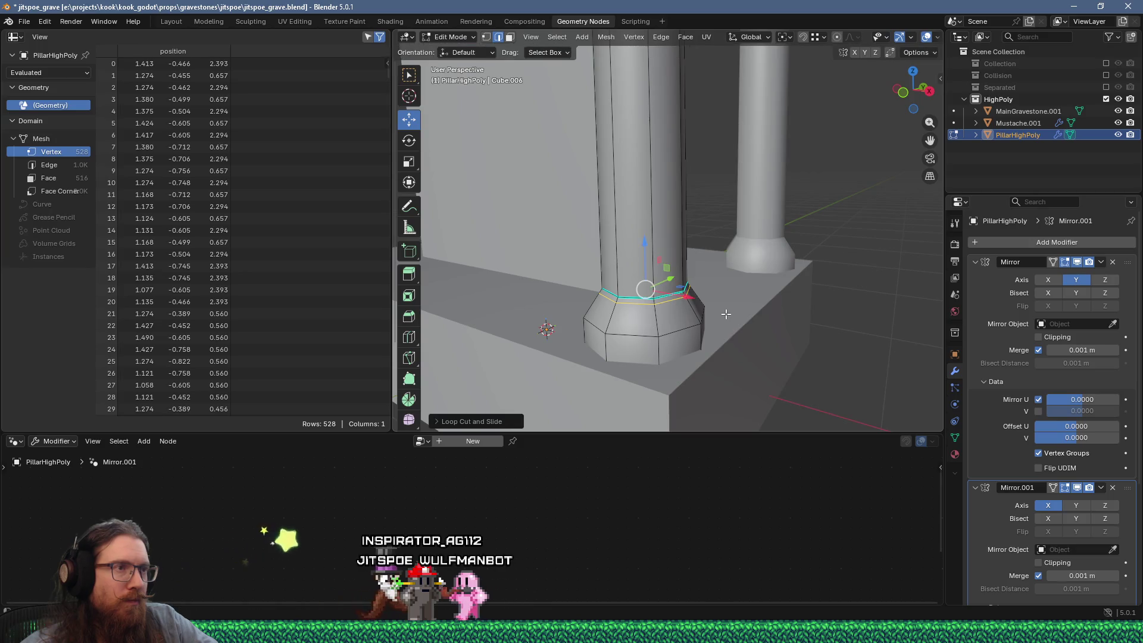
key("s")
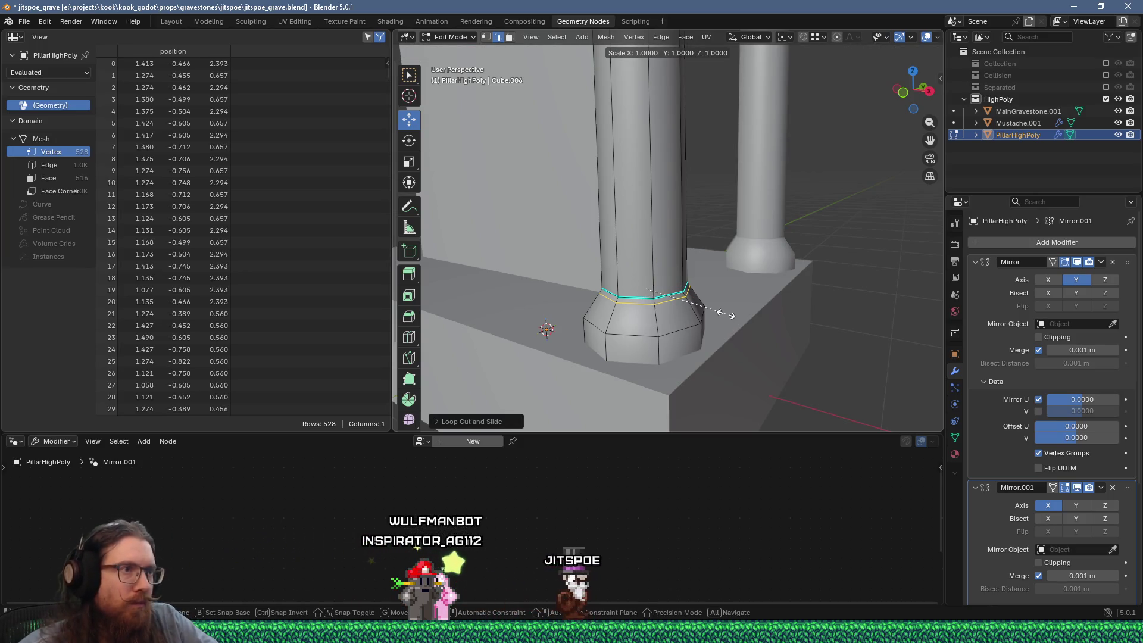
left_click(723, 313)
middle_click_drag(723, 313, 765, 284)
scroll(765, 283, "up", 2)
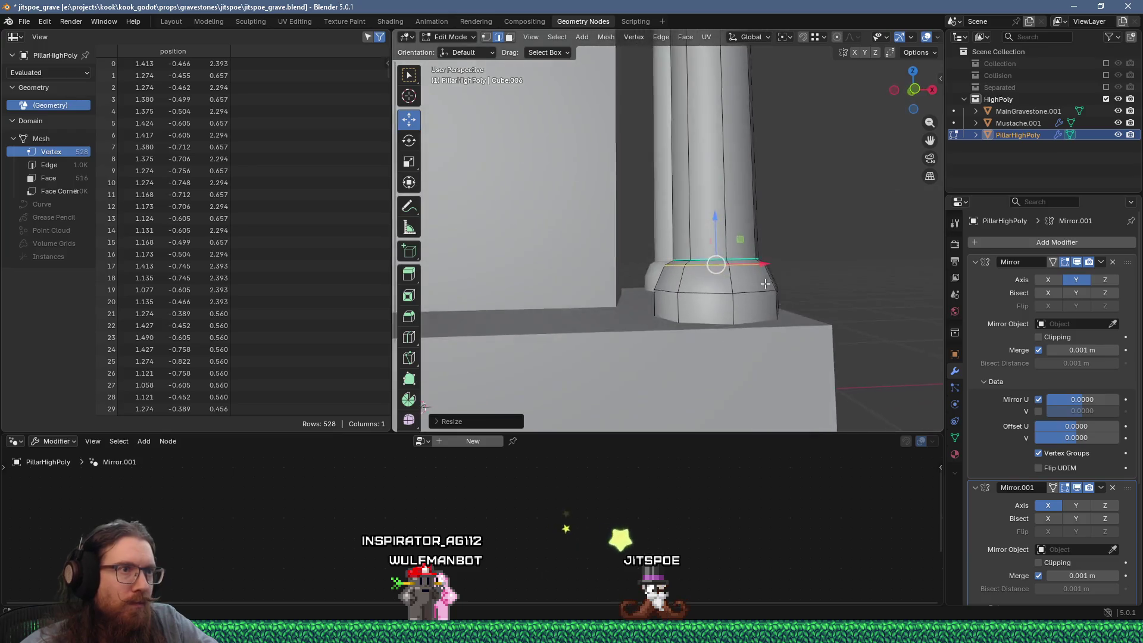
scroll(765, 284, "up", 3)
key("g")
left_click(791, 273)
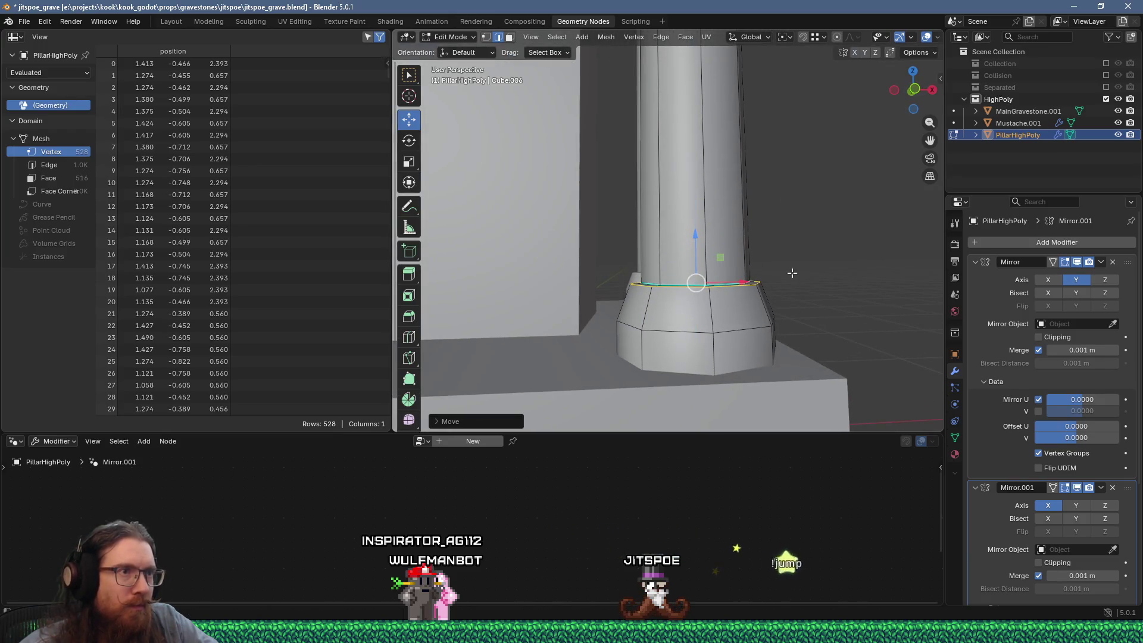
key("s")
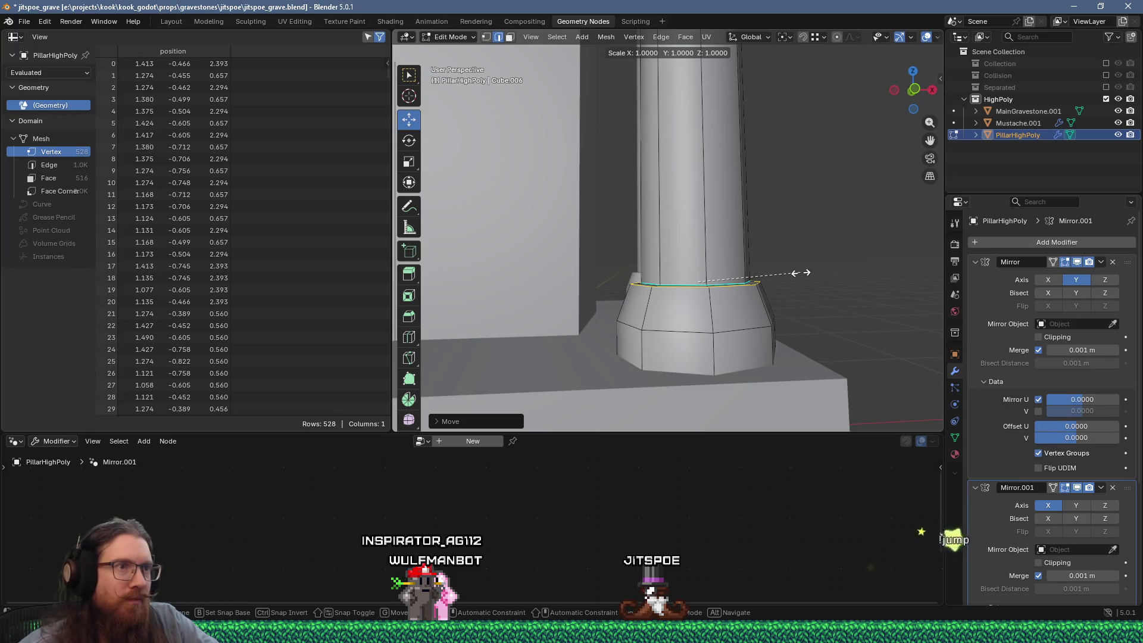
left_click(792, 273)
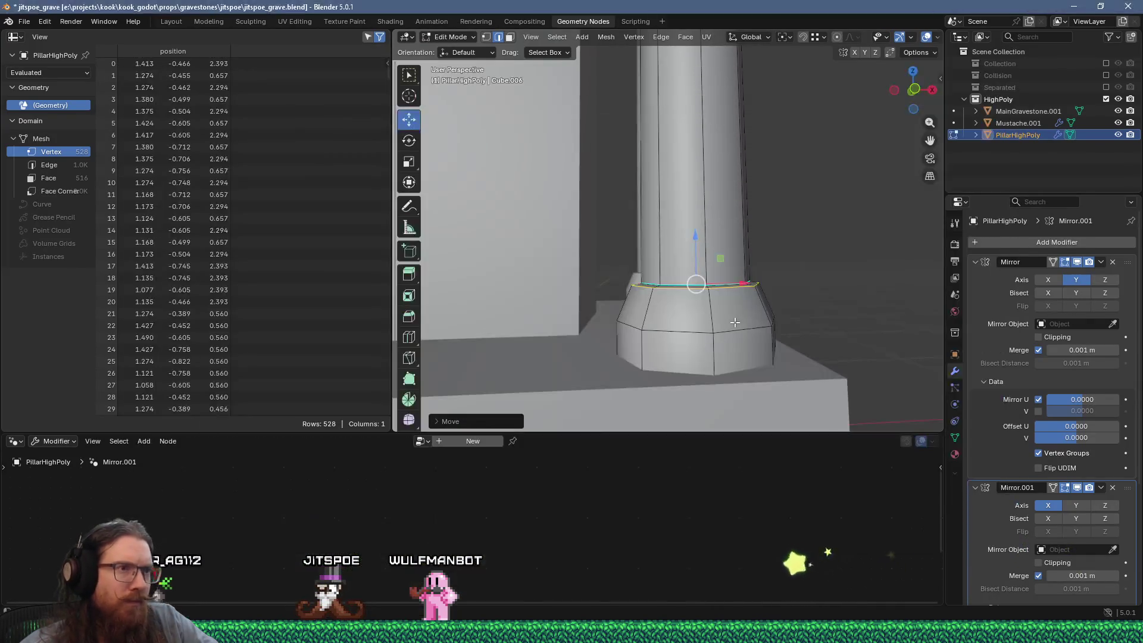
Cut a base loop shrunk to about 0.91, add one more below, then view the reference photo
key("ctrl+r")
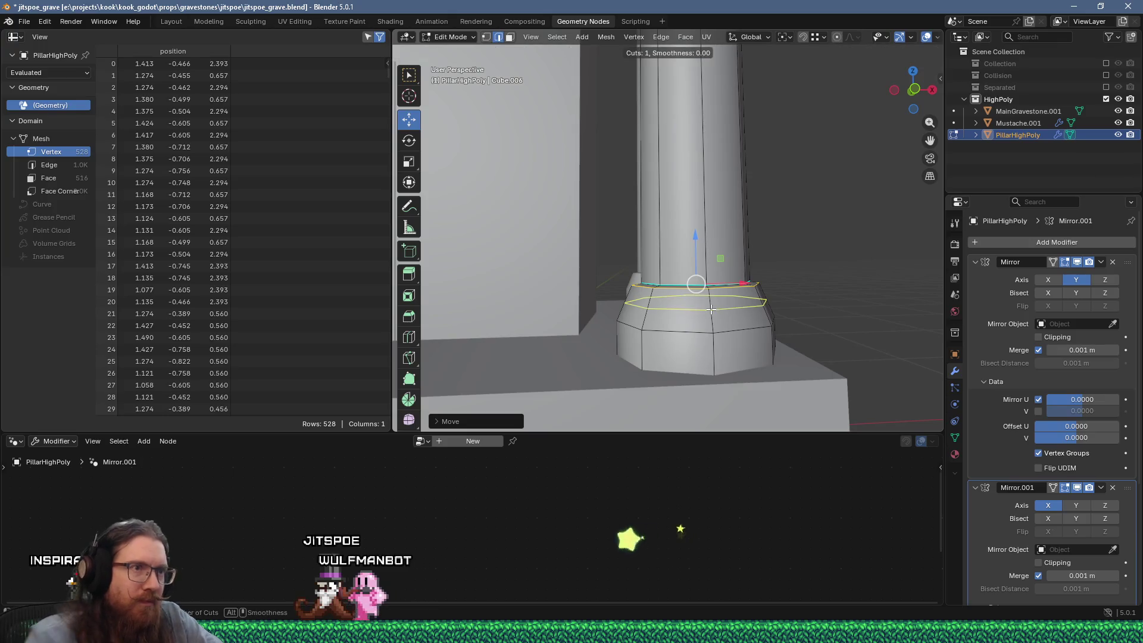
left_click(711, 309)
left_click(710, 305)
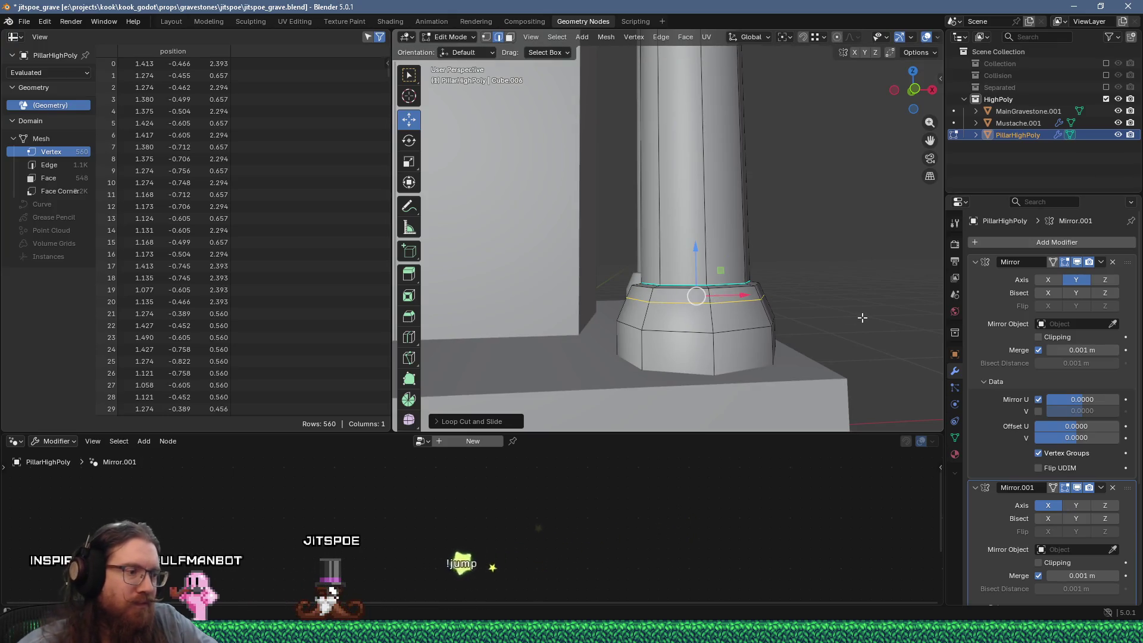
key("s")
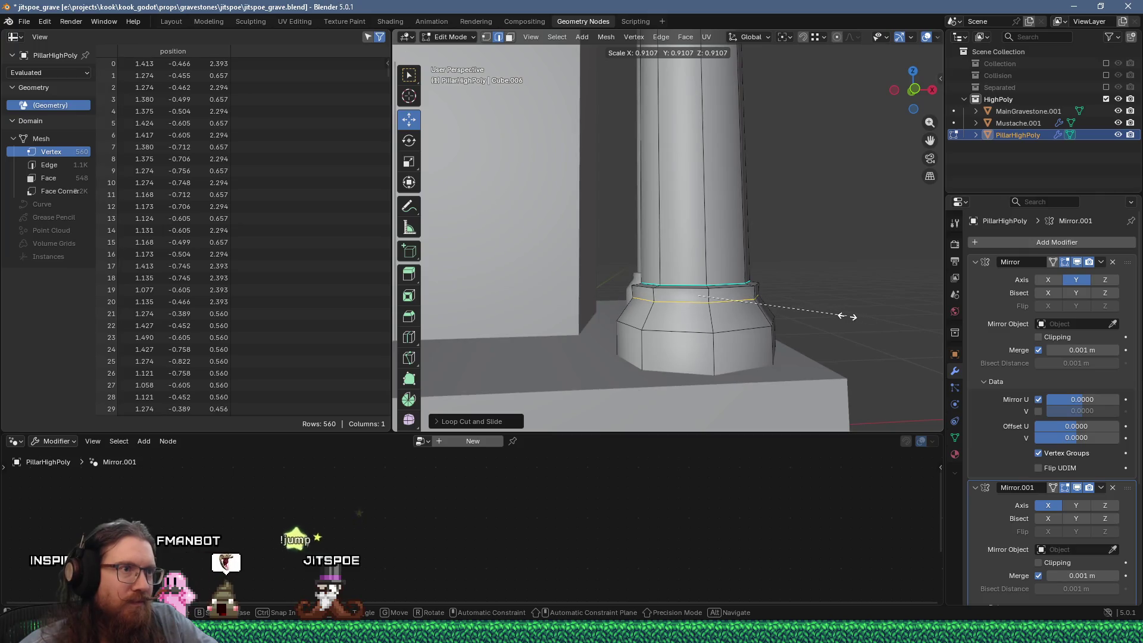
left_click(845, 315)
left_click(710, 322)
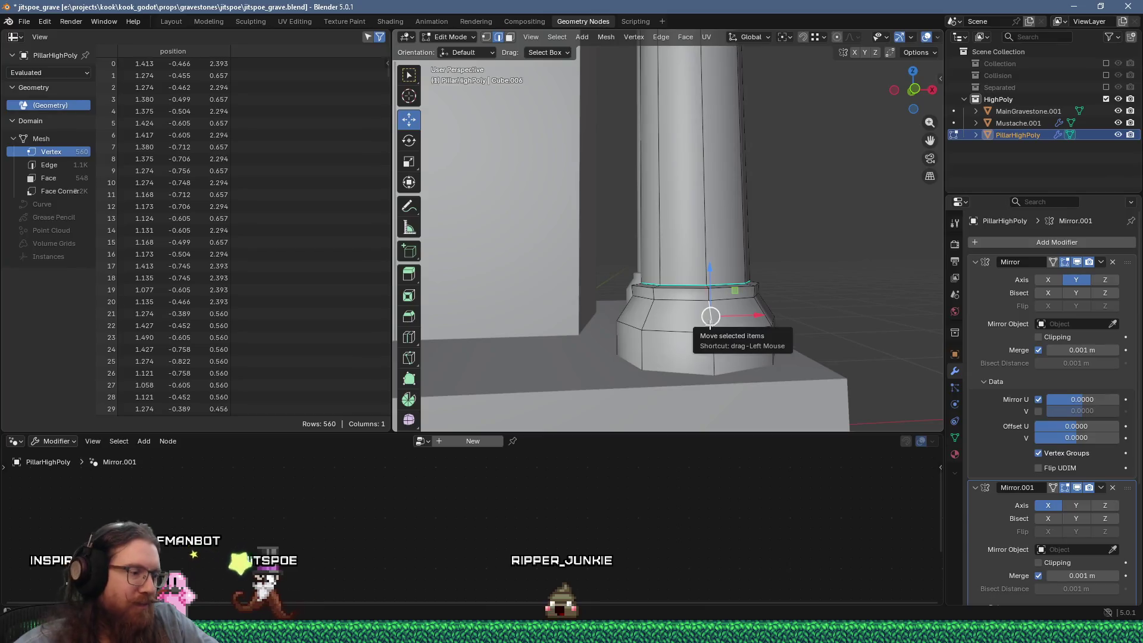
key("ctrl+r")
left_click(709, 322)
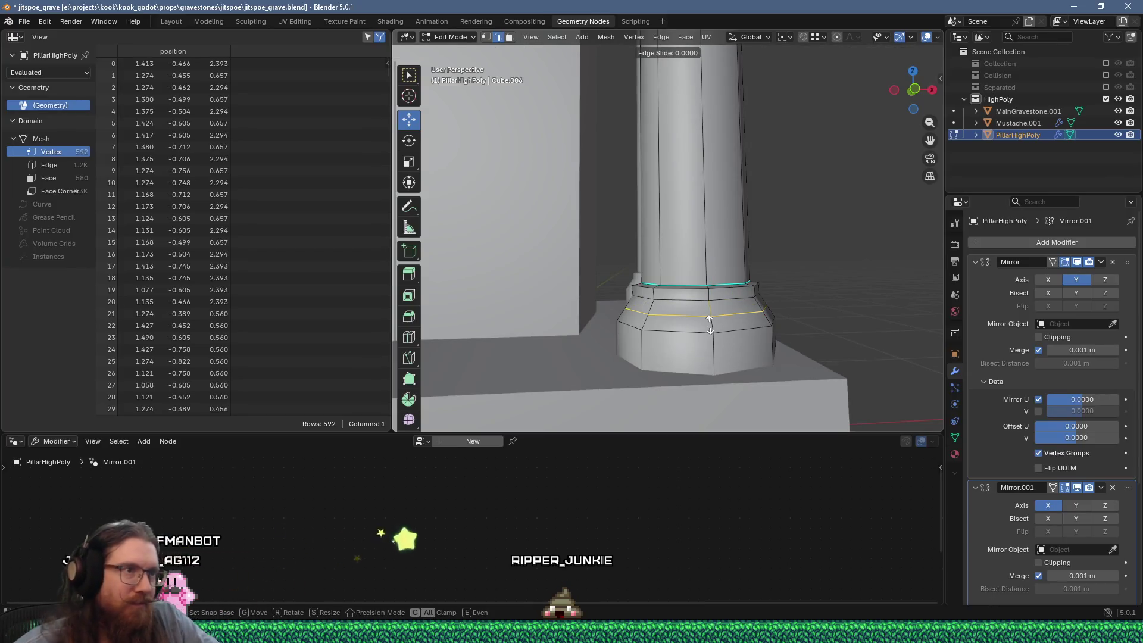
left_click(708, 322)
key("alt+Tab")
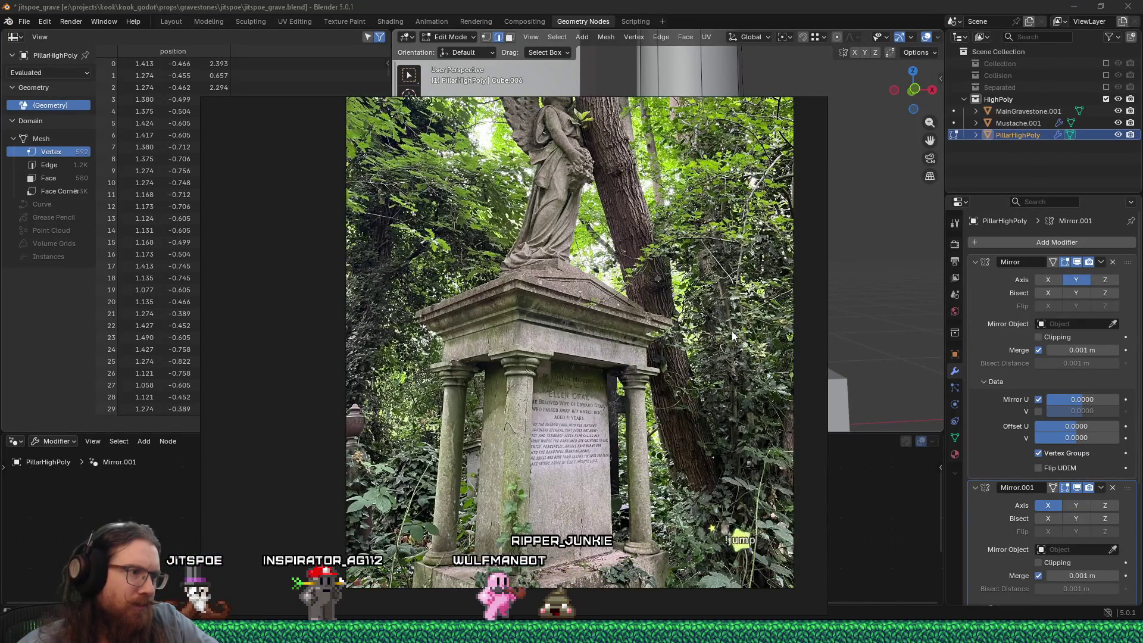
Widen the selected base loop to about 1.05 and mark its edges sharp
key("alt+Tab")
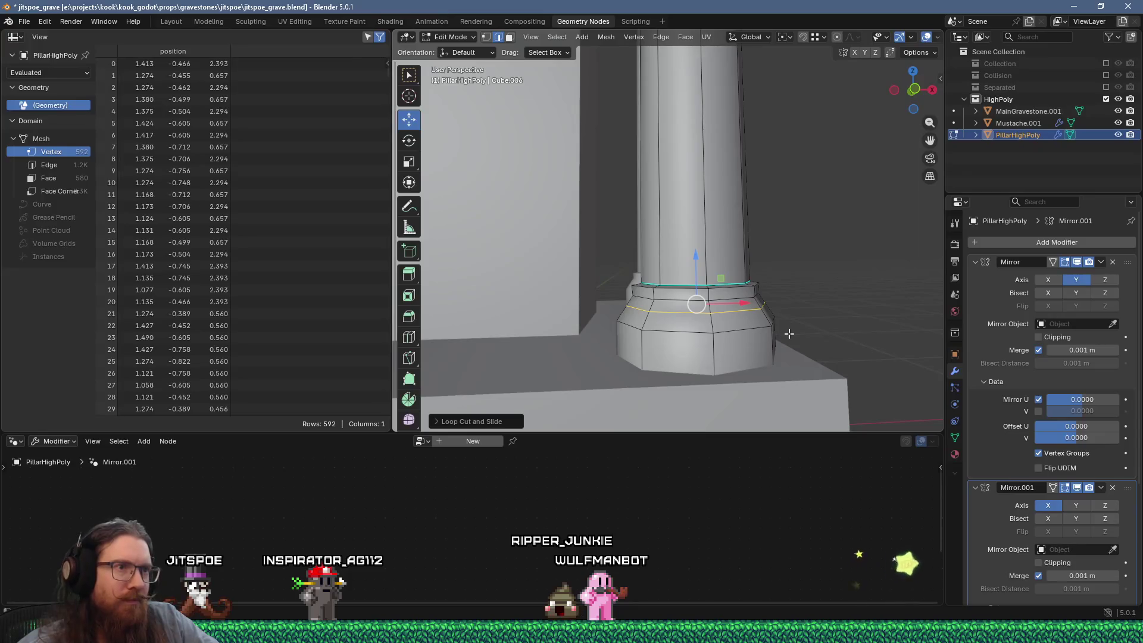
key("s")
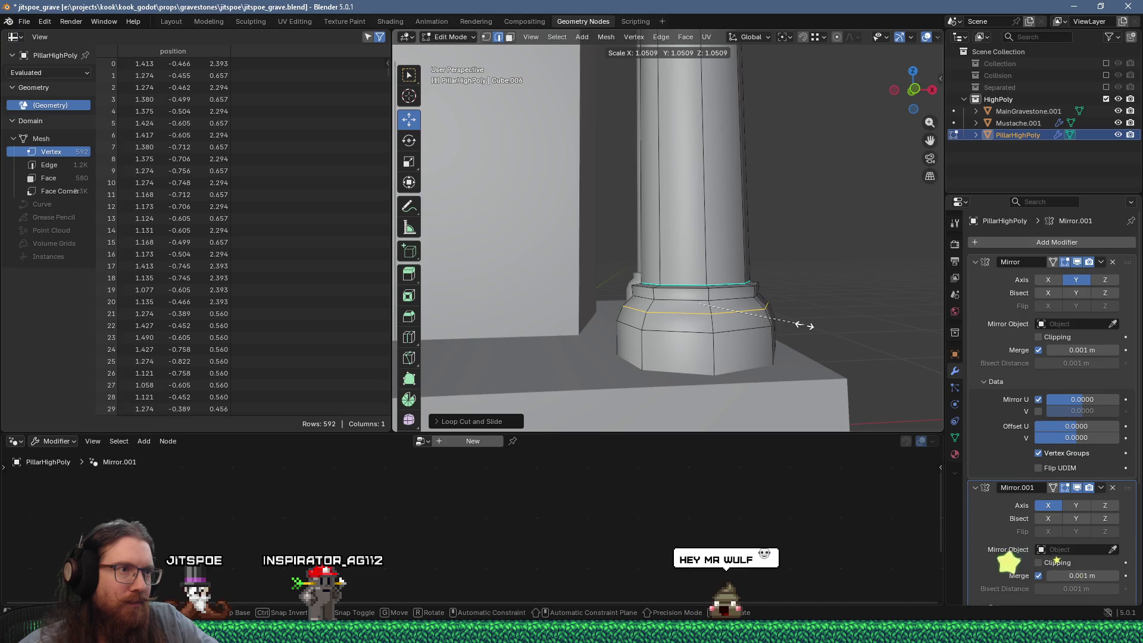
left_click(808, 325)
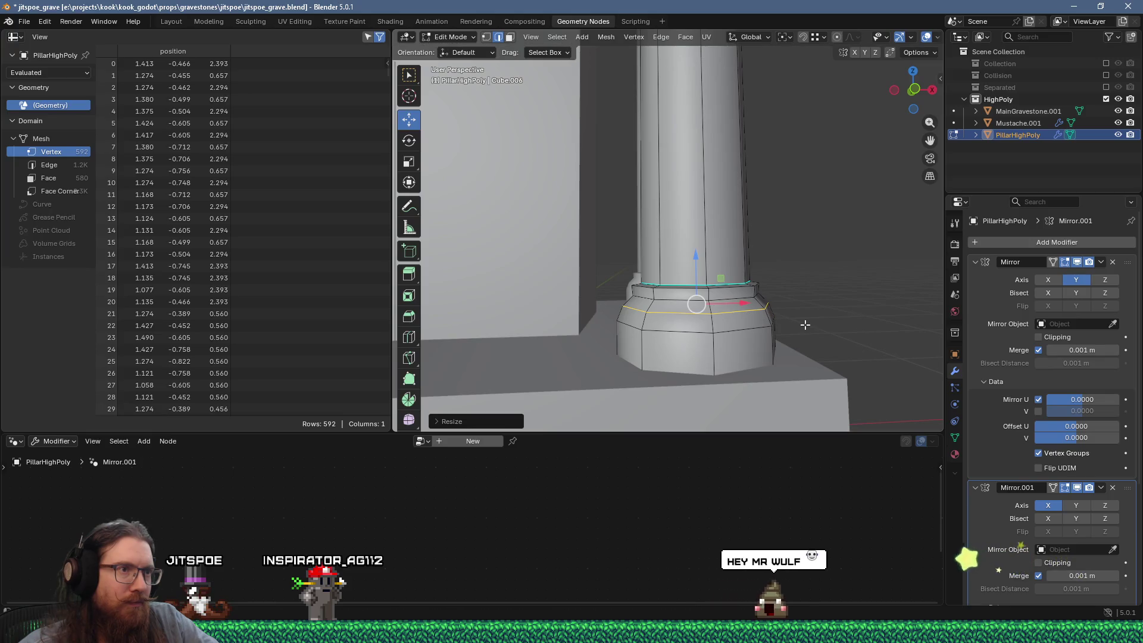
right_click(772, 322)
left_click(759, 319)
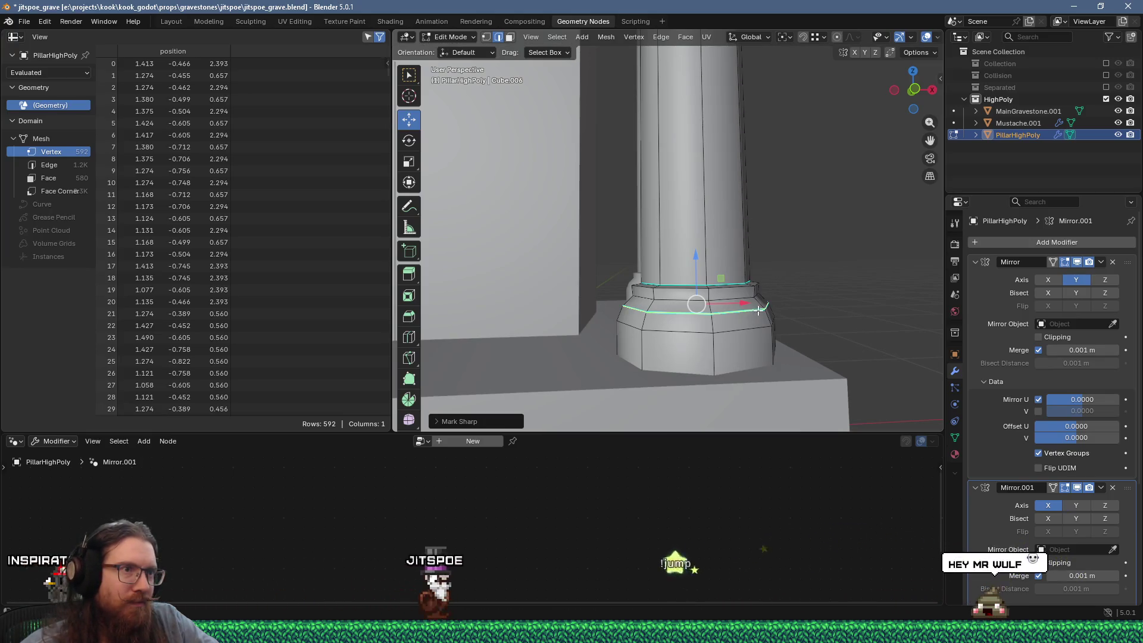
Cut a new edge loop below the sharp one and shrink it to about 0.96
left_click(767, 314)
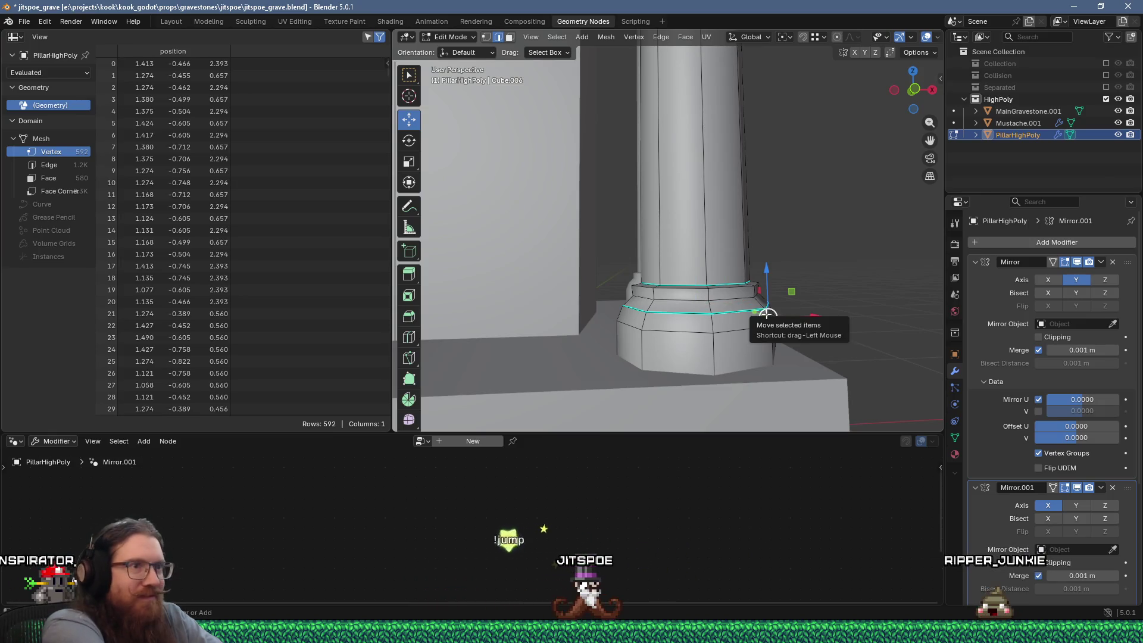
key("ctrl+r")
left_click(767, 313)
left_click(767, 314)
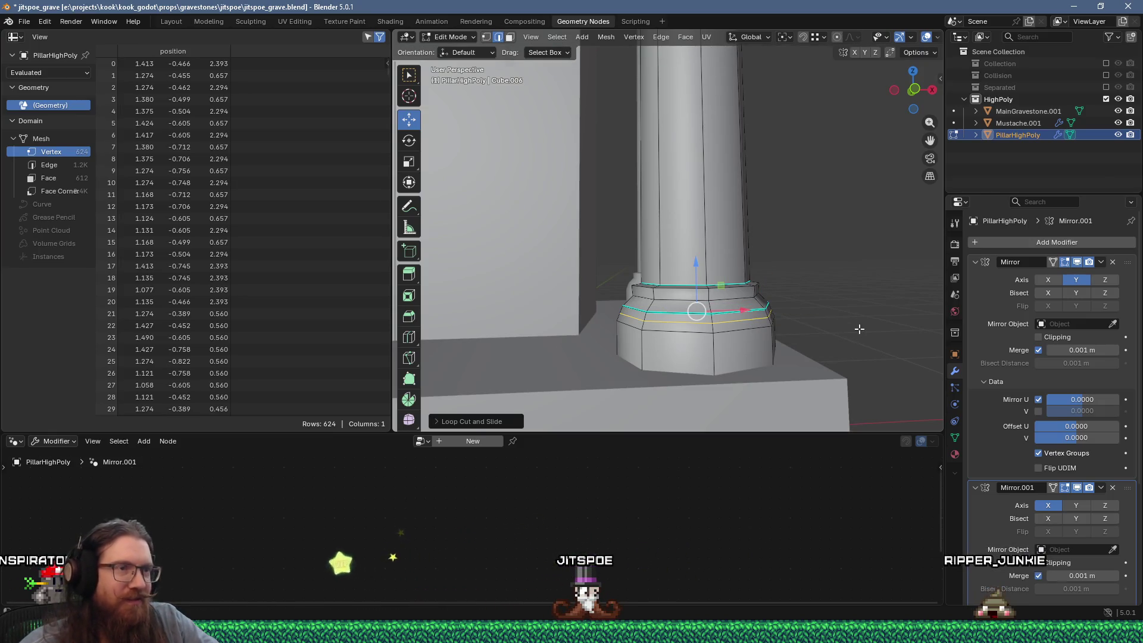
key("s")
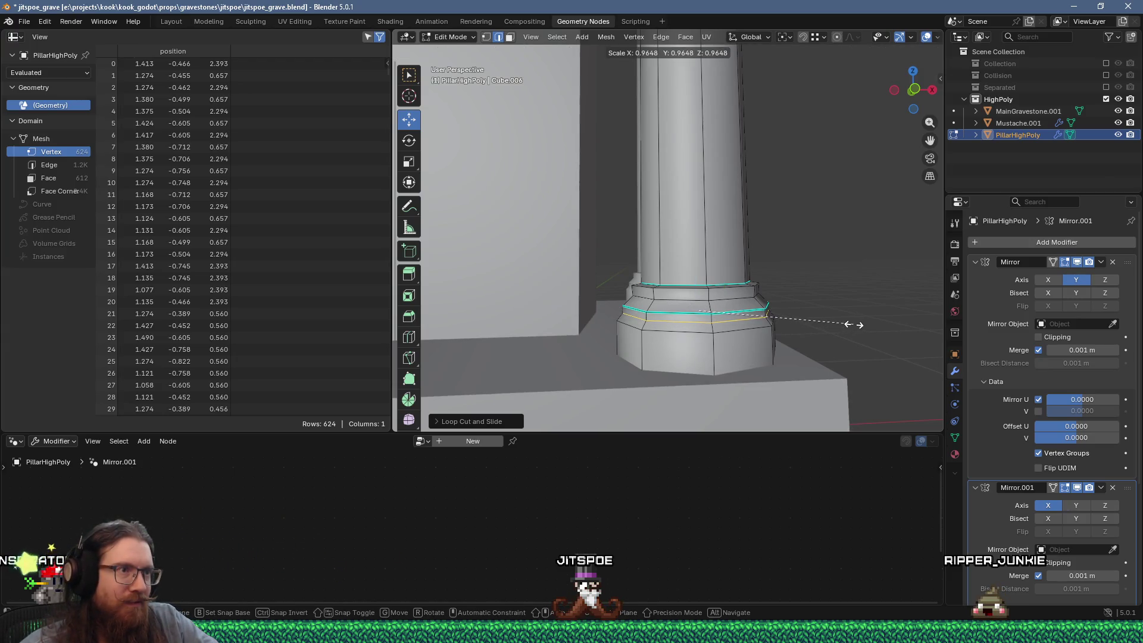
left_click(855, 324)
Check the whole pillar, then add and scale an edge loop around the lower base
key("Tab")
scroll(851, 323, "down", 5)
mouse_move(851, 323)
middle_mouse_down()
mouse_move(781, 334)
mouse_move(756, 314)
mouse_move(748, 324)
middle_mouse_up()
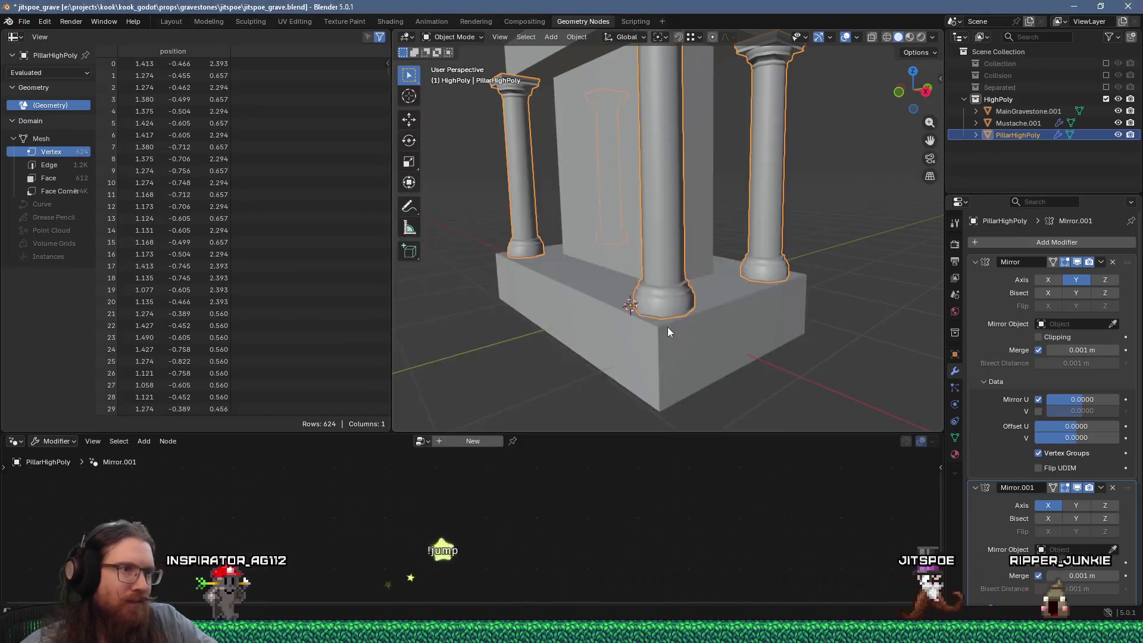
middle_click_drag(667, 327, 734, 324)
scroll(734, 325, "up", 4)
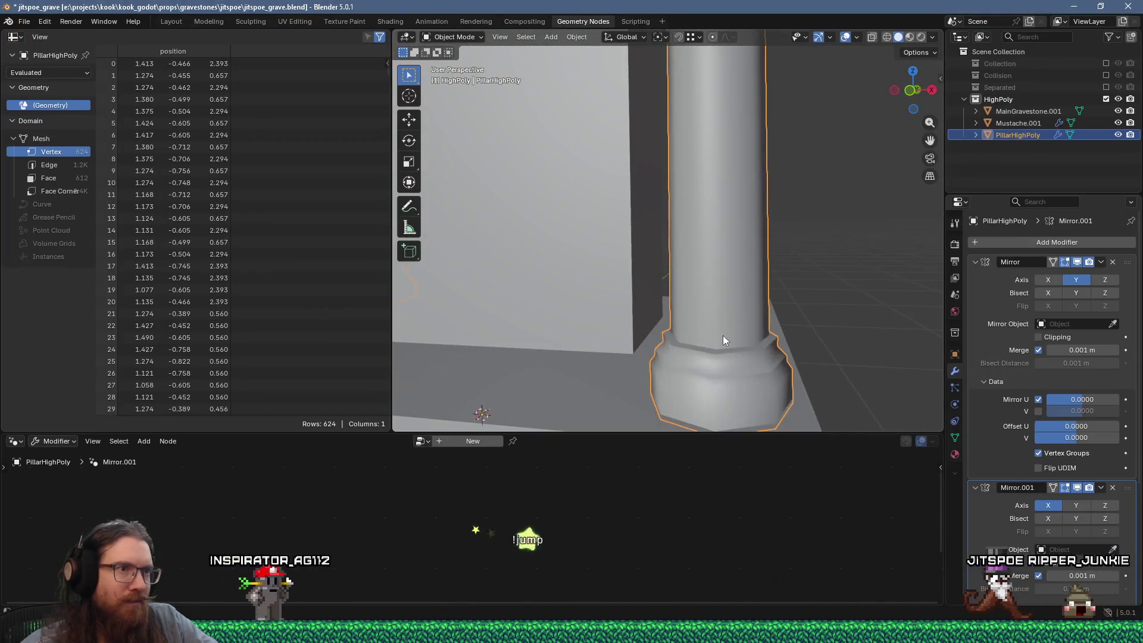
key("Tab")
middle_click_drag(747, 394, 738, 337, "shift")
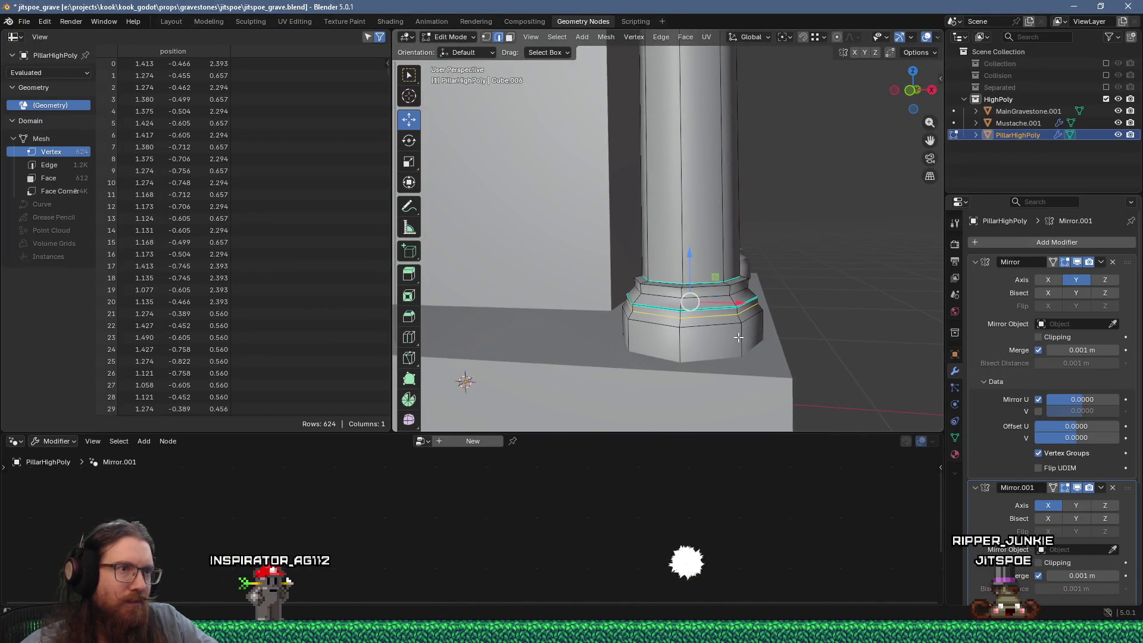
key("ctrl+r")
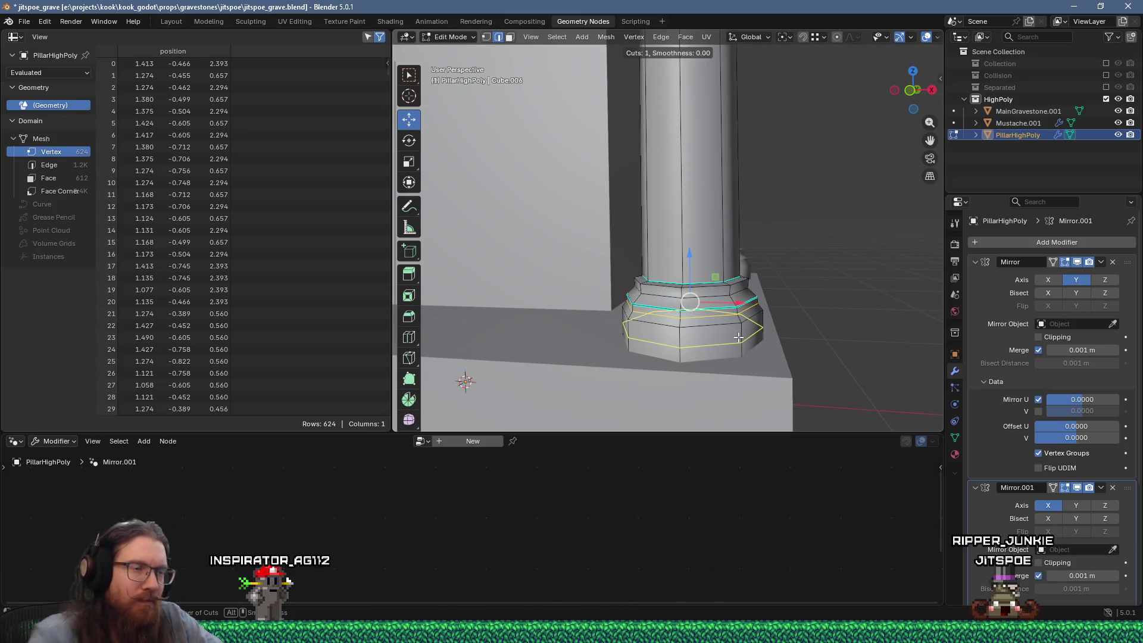
left_click(737, 329)
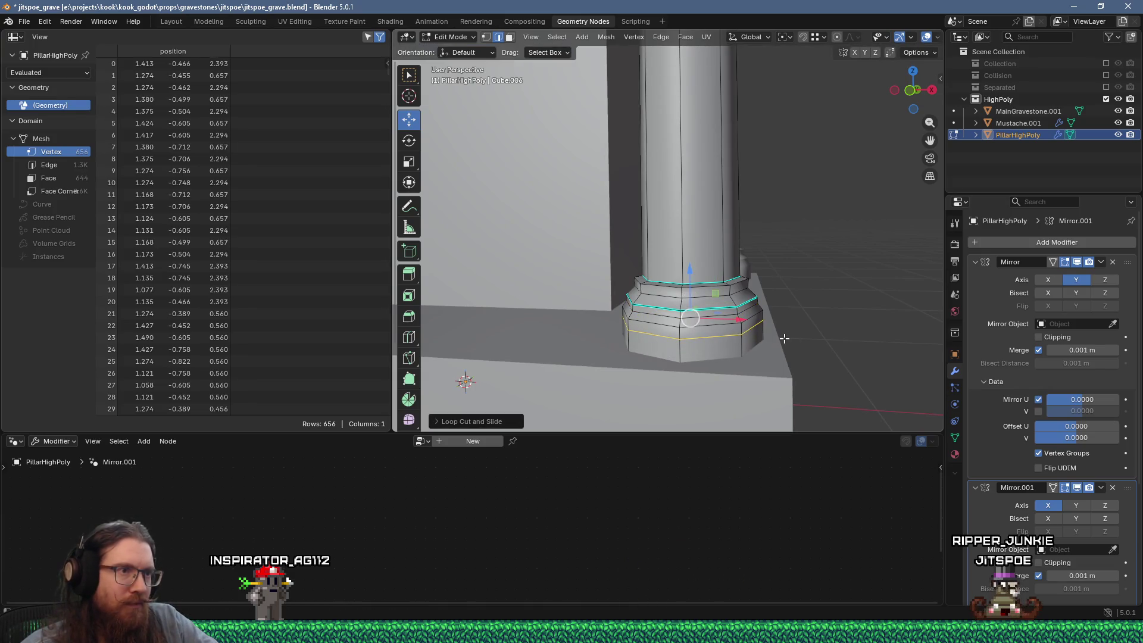
key("s")
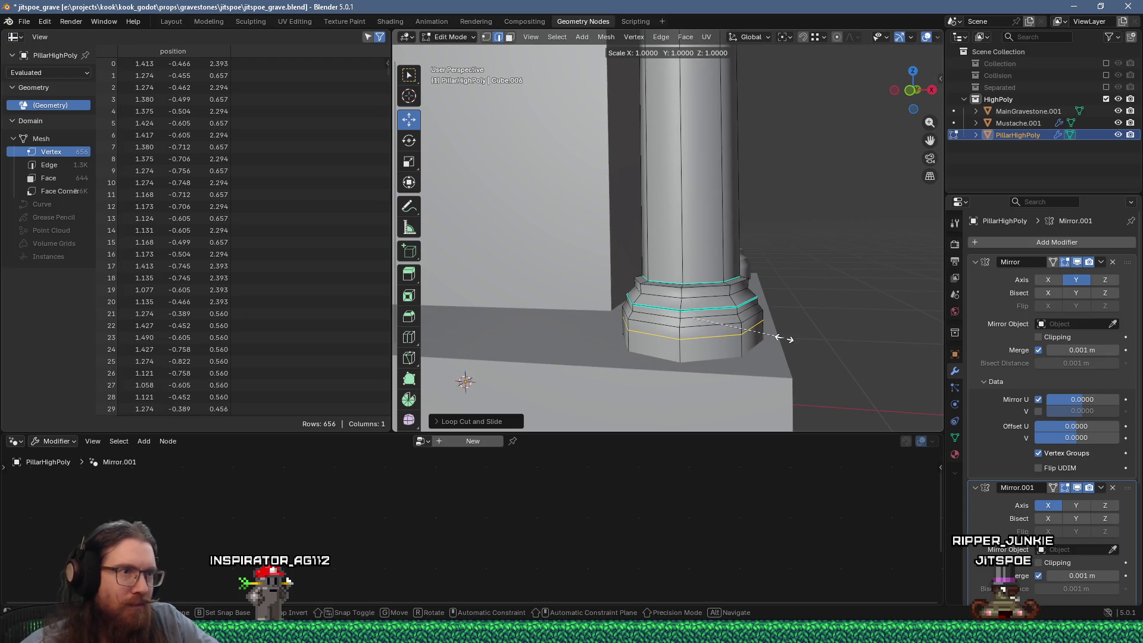
left_click(792, 336)
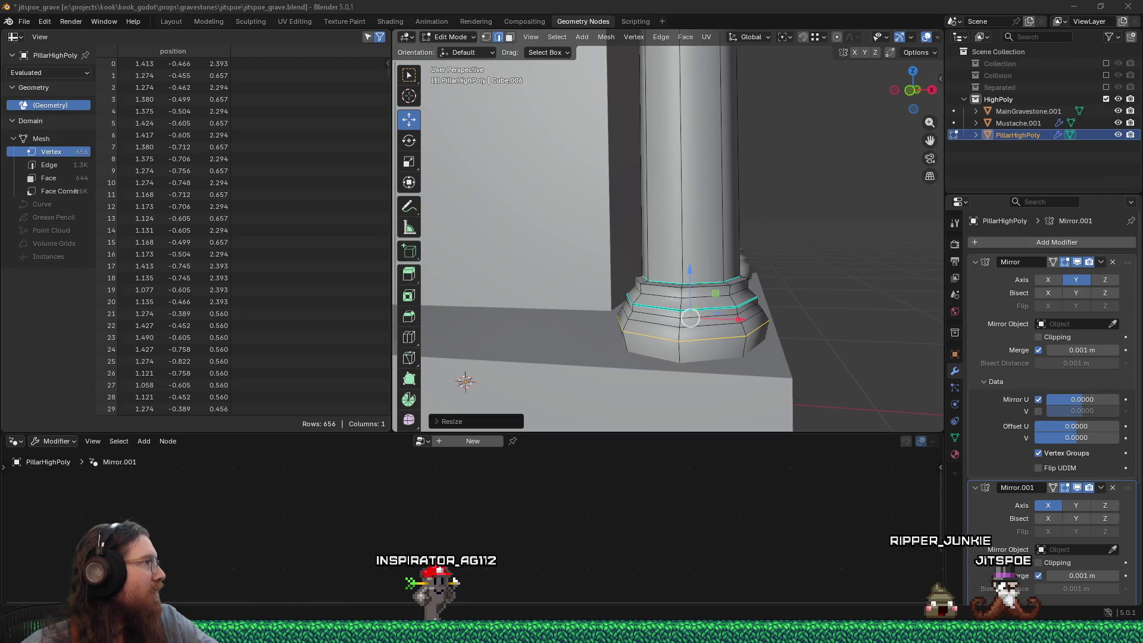
Add another loop near the base bottom, shrink it to about 0.96 and mark it sharp
middle_click_drag(626, 225, 752, 335)
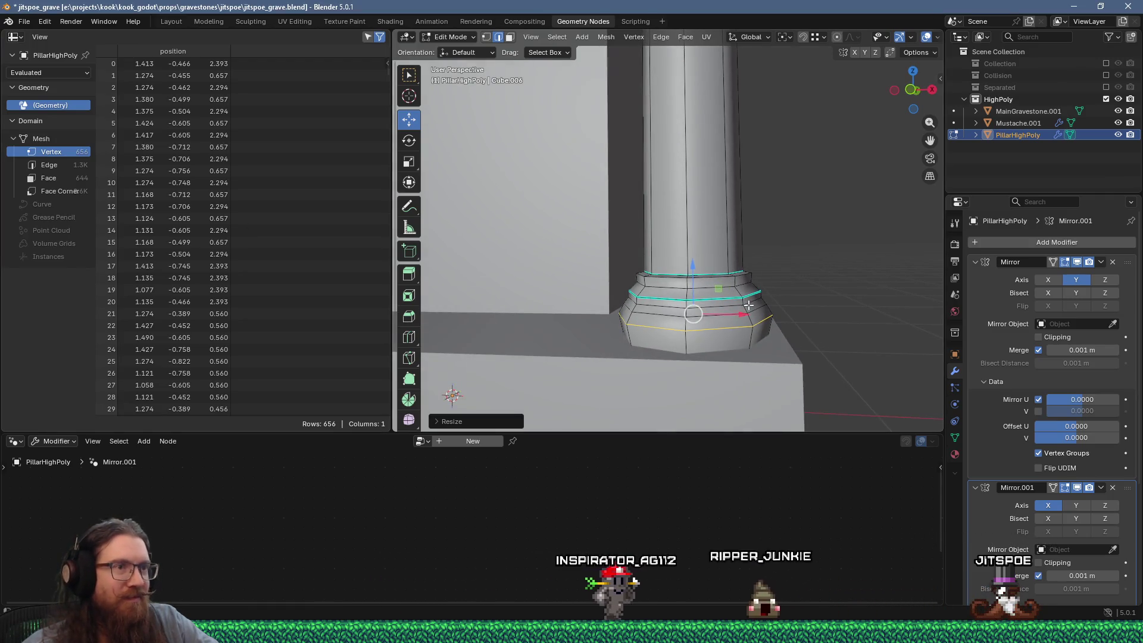
left_click(751, 335)
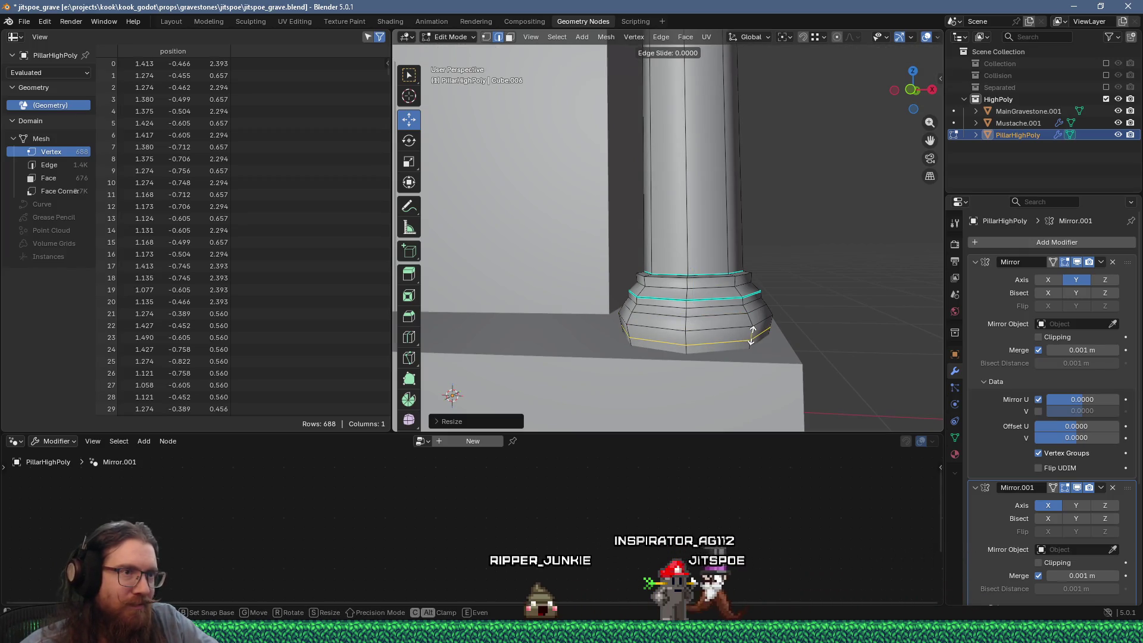
left_click(753, 335)
key("s")
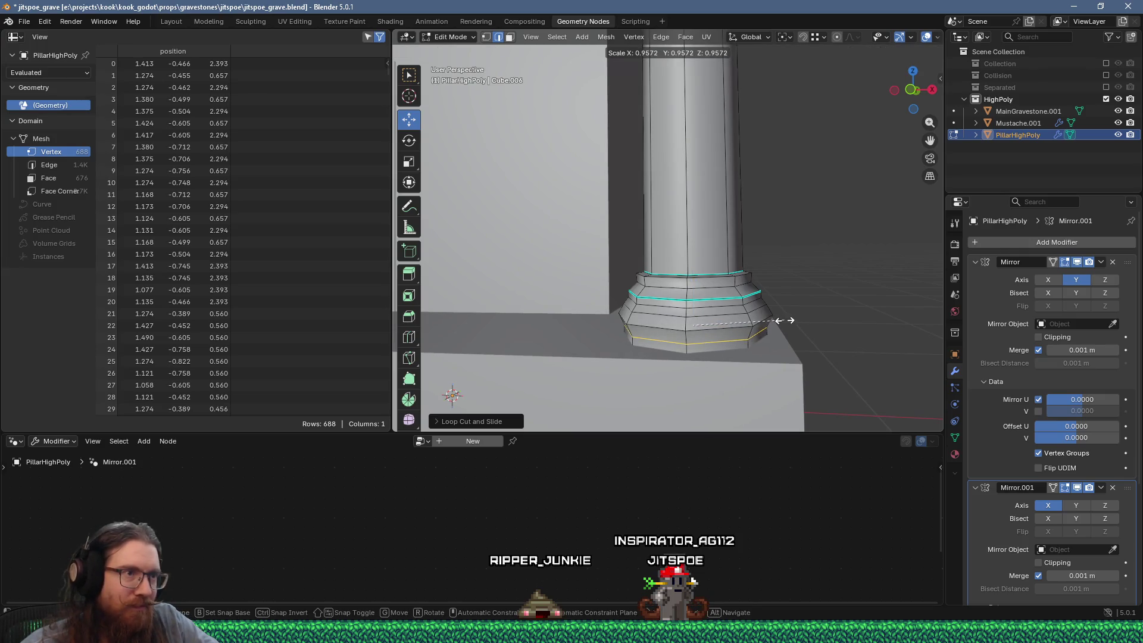
left_click(784, 319)
key("ctrl+e")
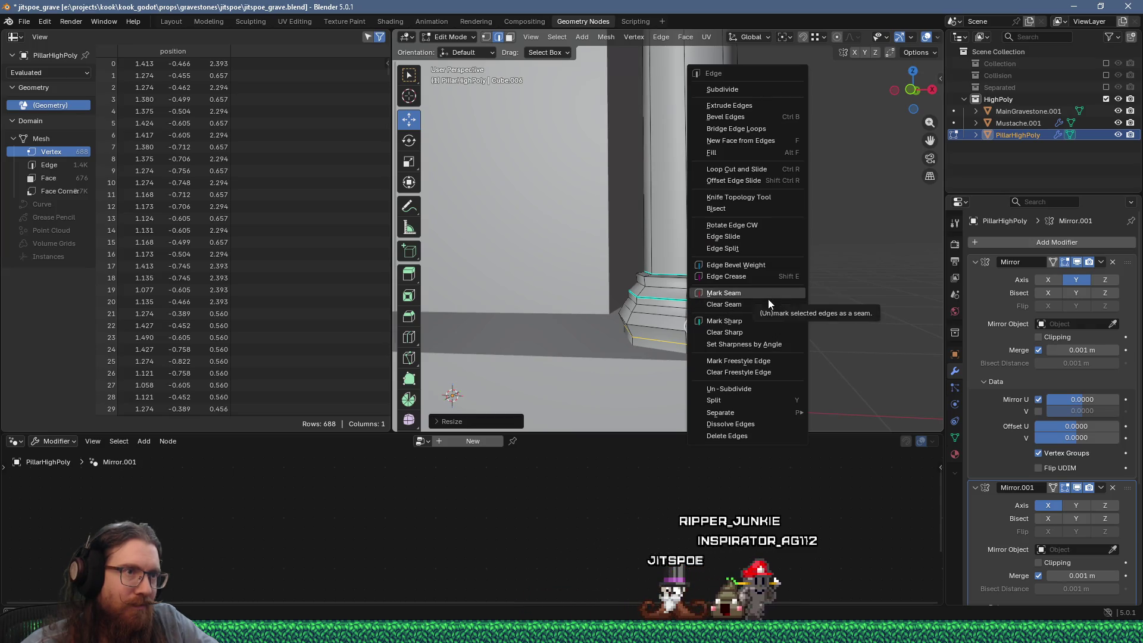
left_click(758, 322)
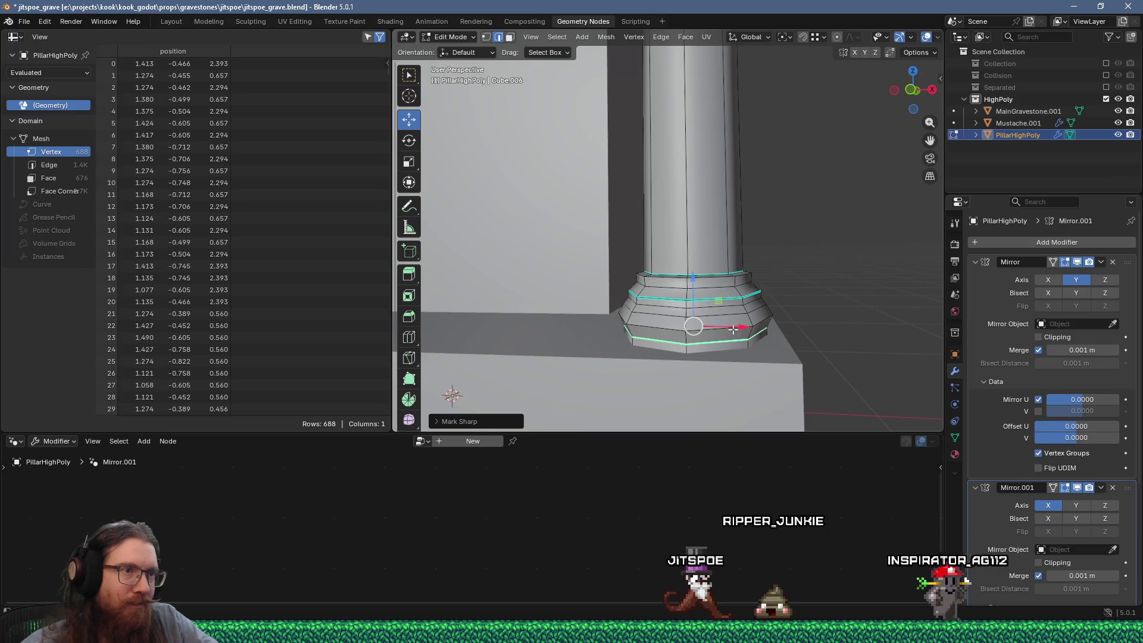
Bevel the sharp base loop into a band and return to Object Mode
key("ctrl+b")
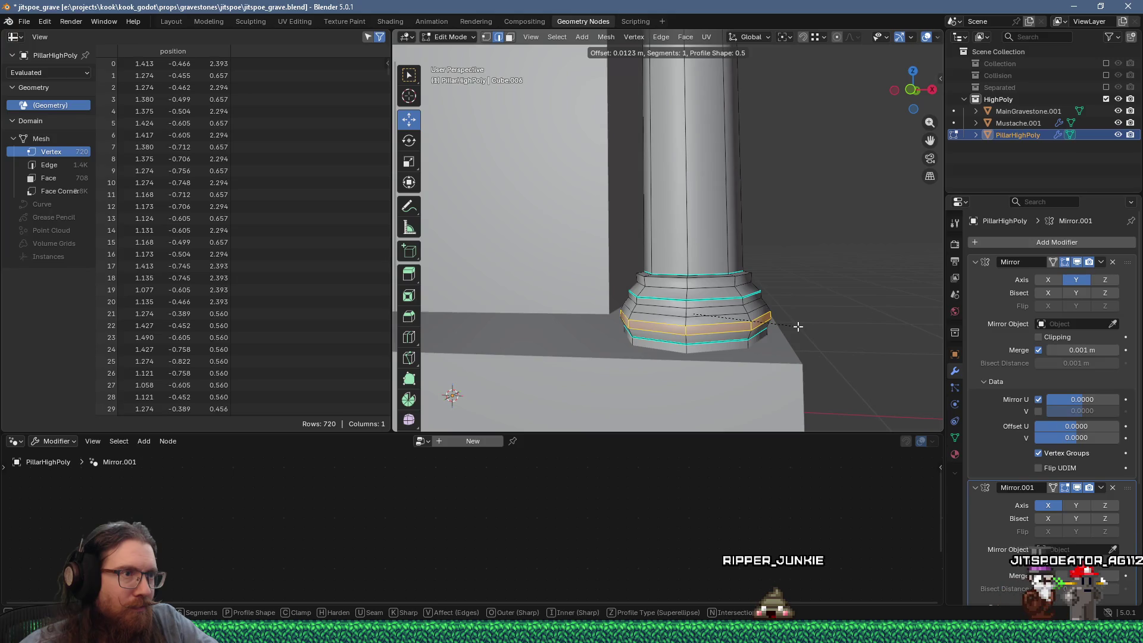
left_click(798, 325)
key("Tab")
scroll(787, 325, "down", 3)
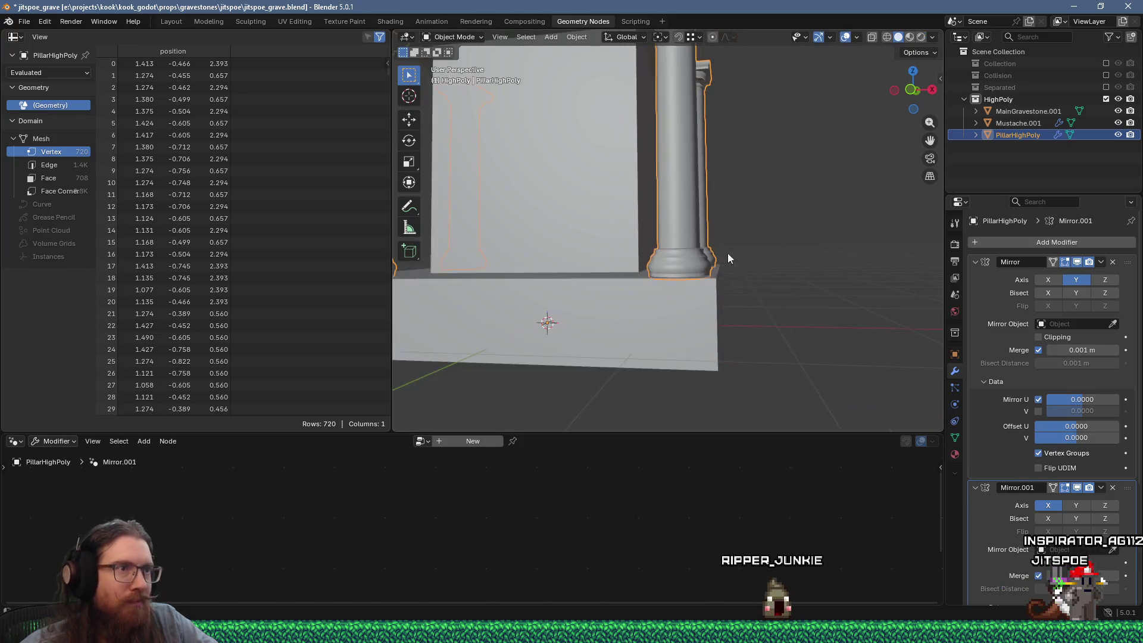
Orbit to a low view of the pillars, enter Edit Mode, then switch to the reference photo and browser
scroll(733, 202, "down", 4)
mouse_move(731, 217)
middle_mouse_down()
mouse_move(712, 262)
mouse_move(653, 251)
mouse_move(714, 255)
middle_mouse_up()
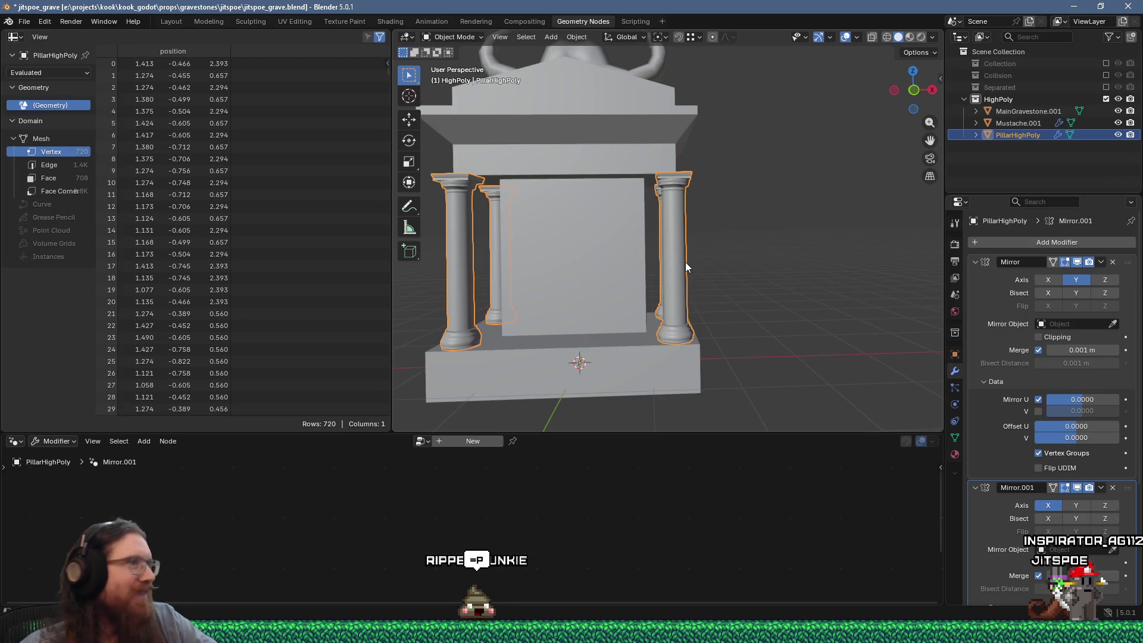
middle_click_drag(685, 266, 679, 255)
key("Tab")
scroll(691, 267, "up", 2)
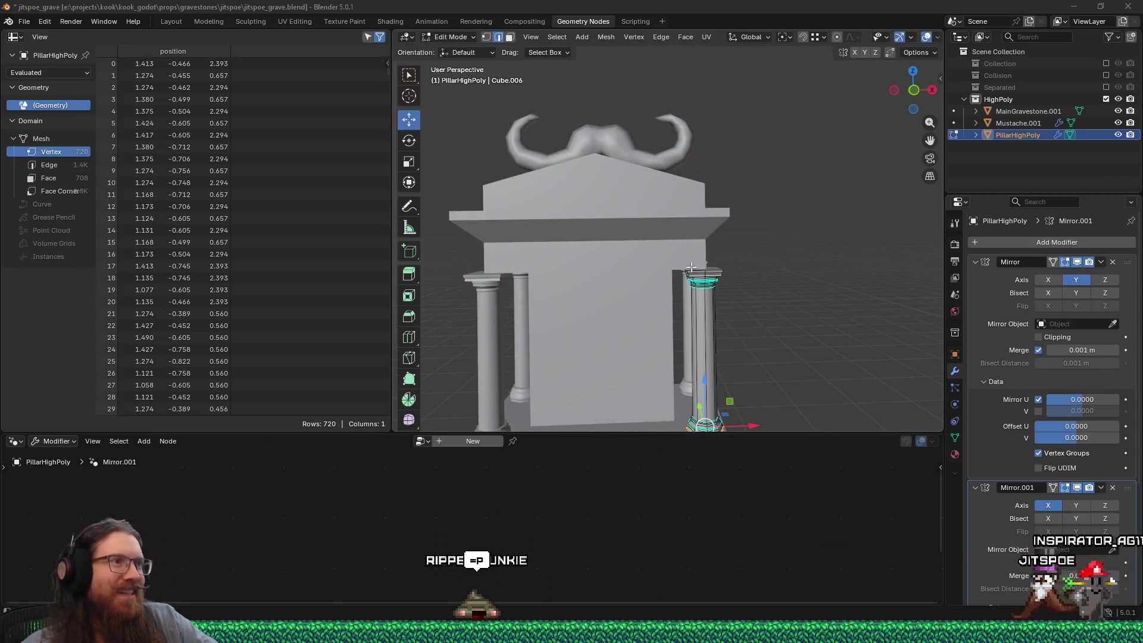
key("alt+Tab")
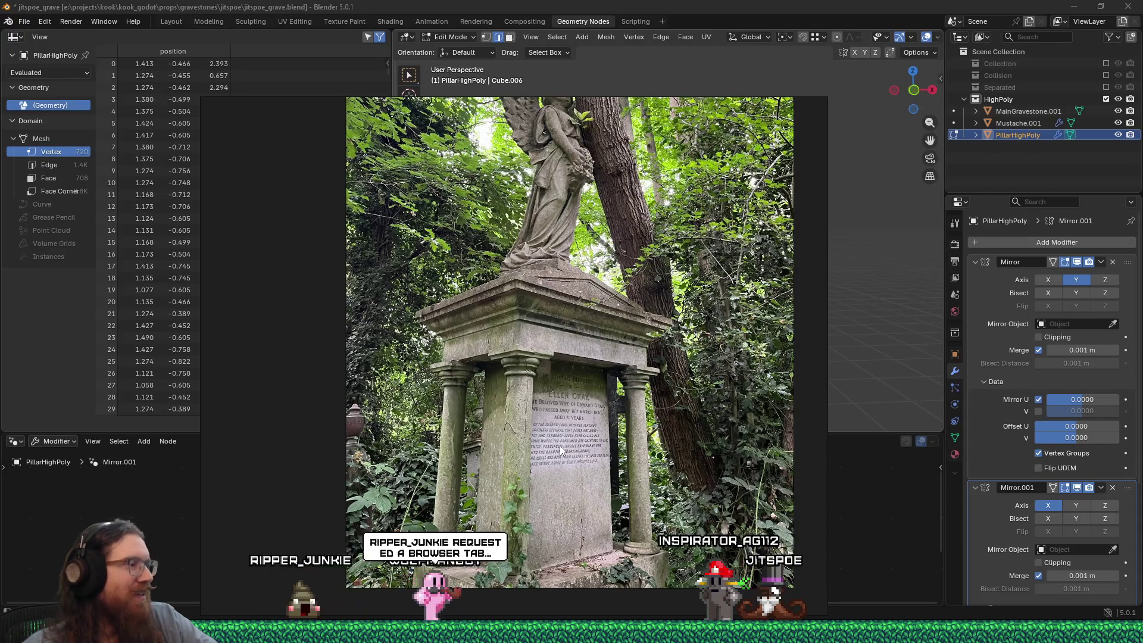
left_click(1004, 588)
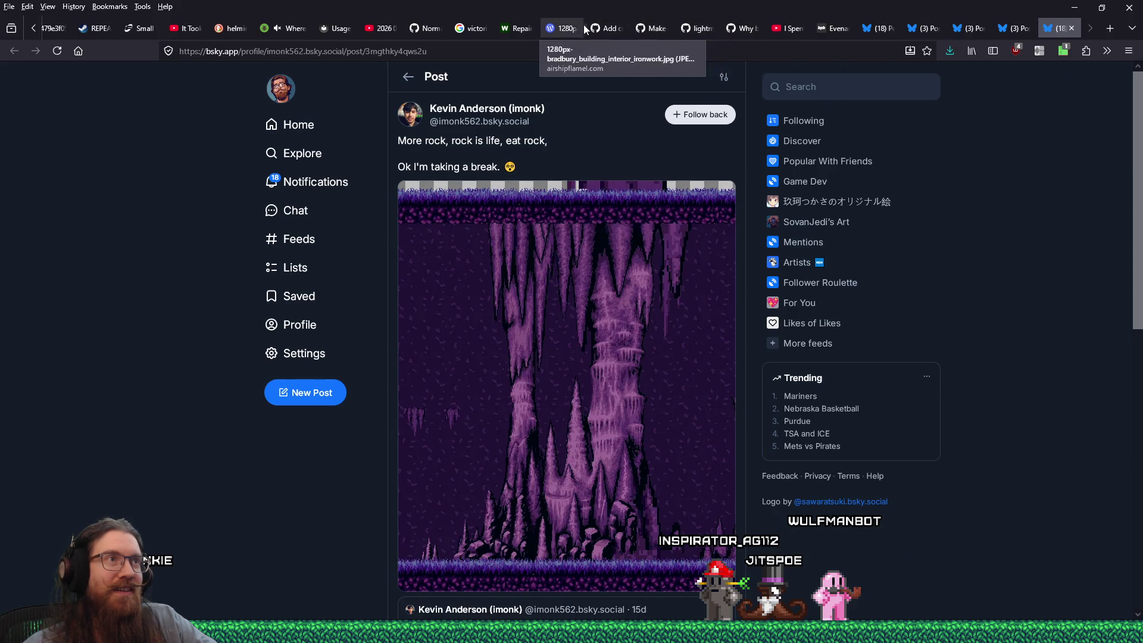
Scroll through PR #50's console.gd and console_plugin.gd diff and pick added line 120 in console.gd
left_click(598, 33)
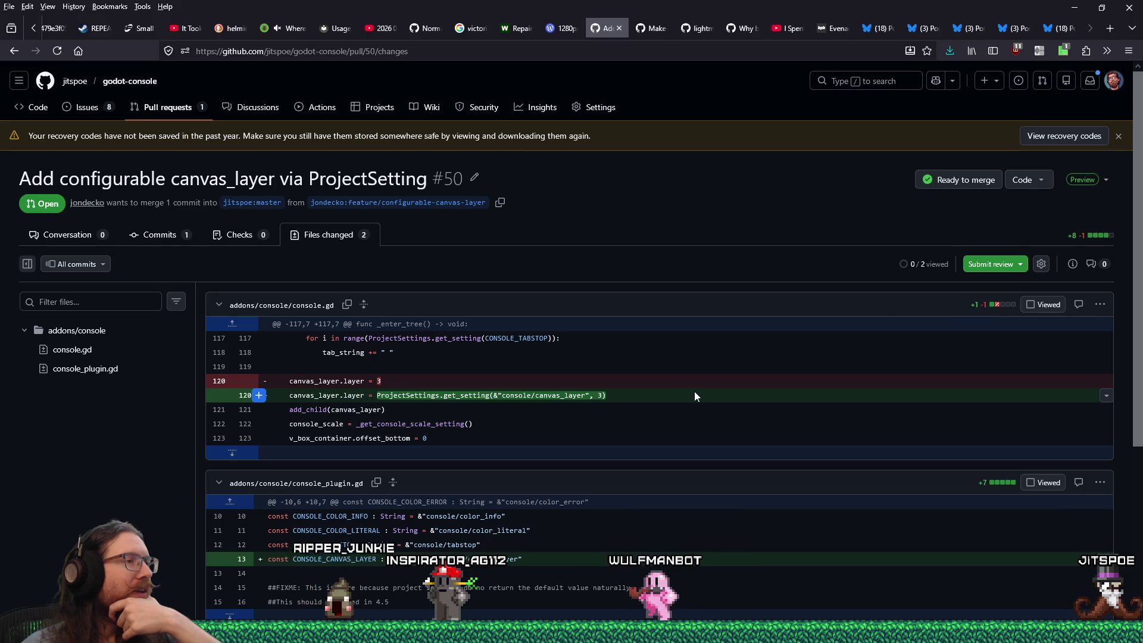
scroll(695, 397, "down", 2)
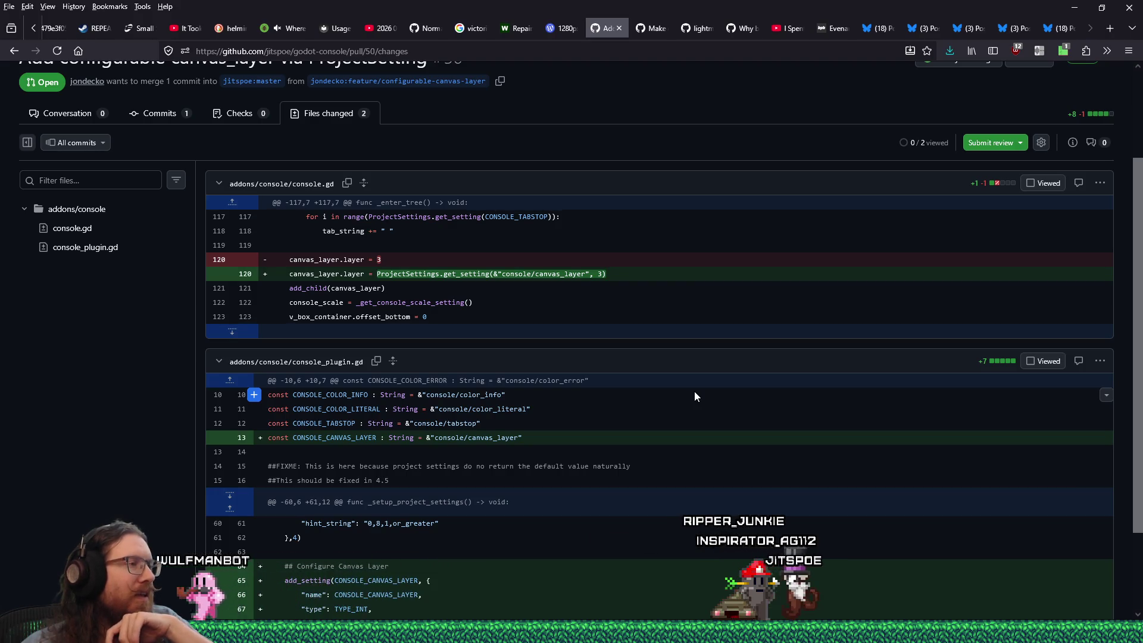
scroll(695, 393, "down", 2)
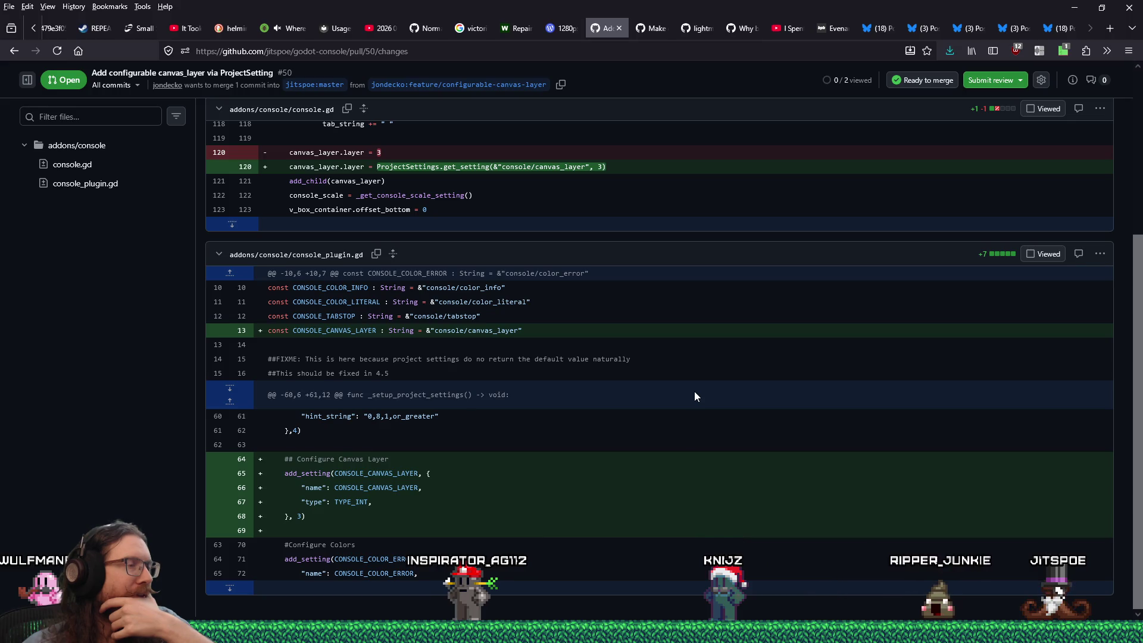
scroll(695, 393, "up", 2)
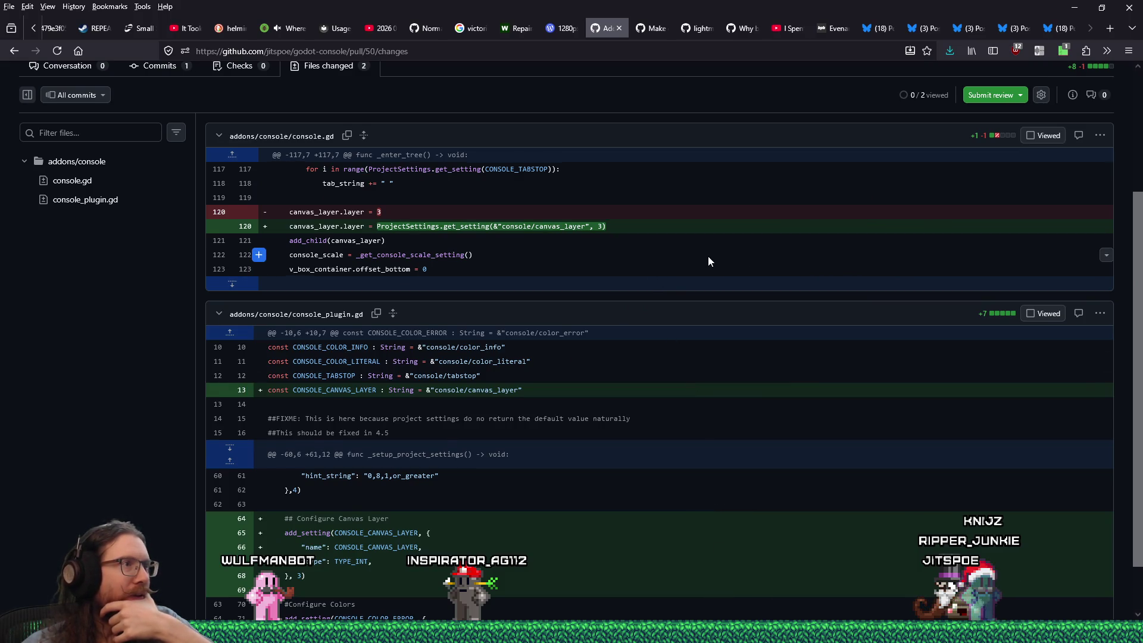
scroll(708, 257, "up", 2)
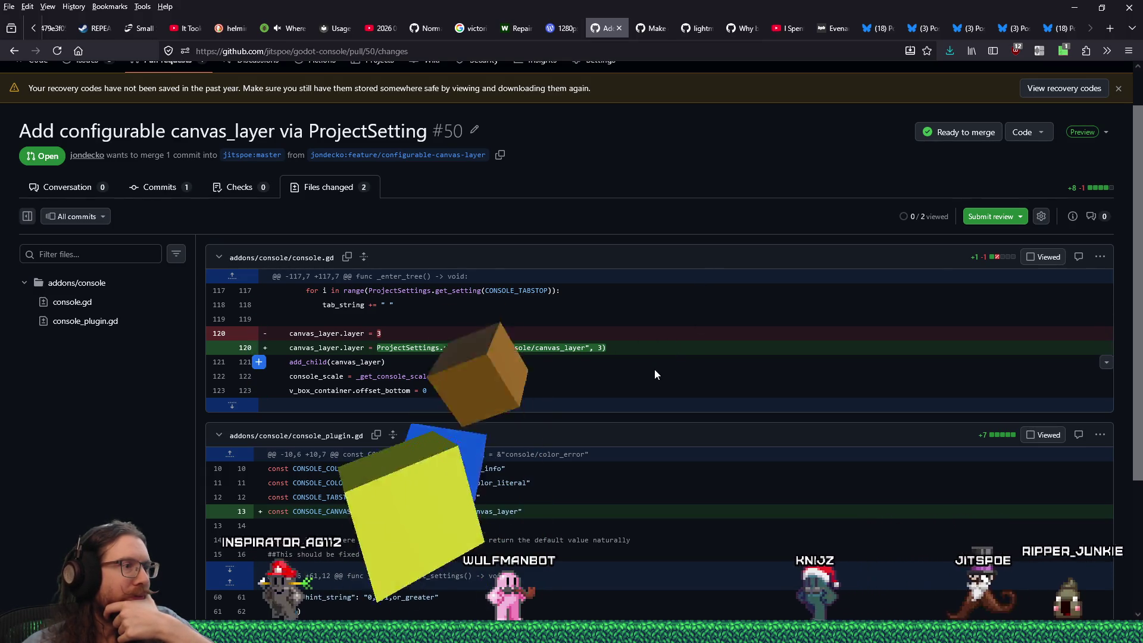
left_click(640, 348)
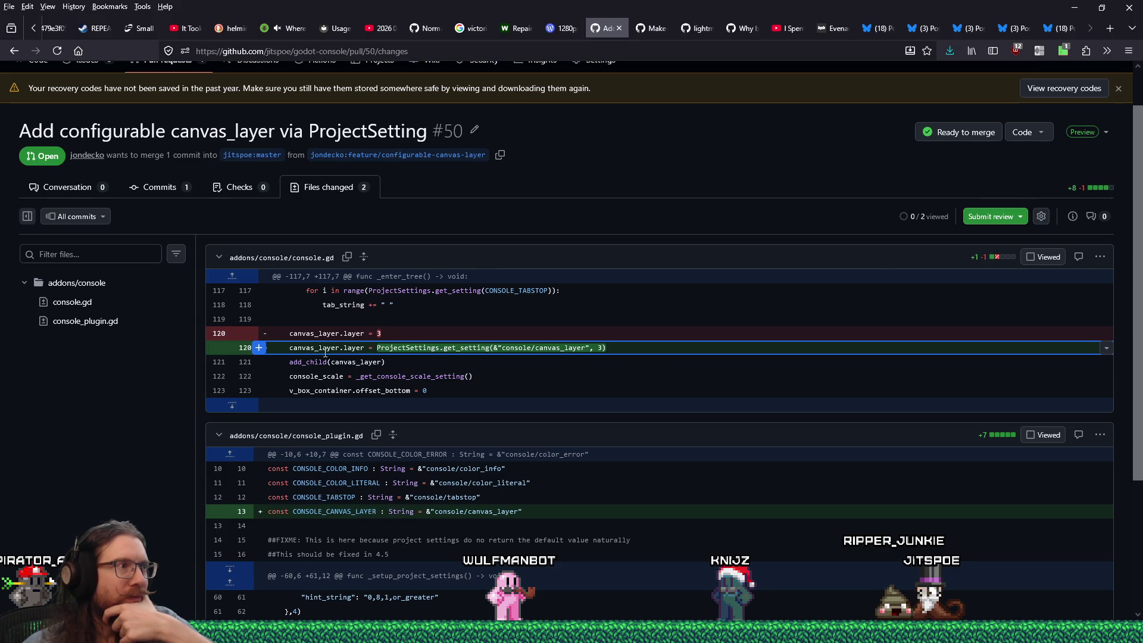
Post a review comment on console.gd line 120 suggesting the const be used there
left_click(260, 348)
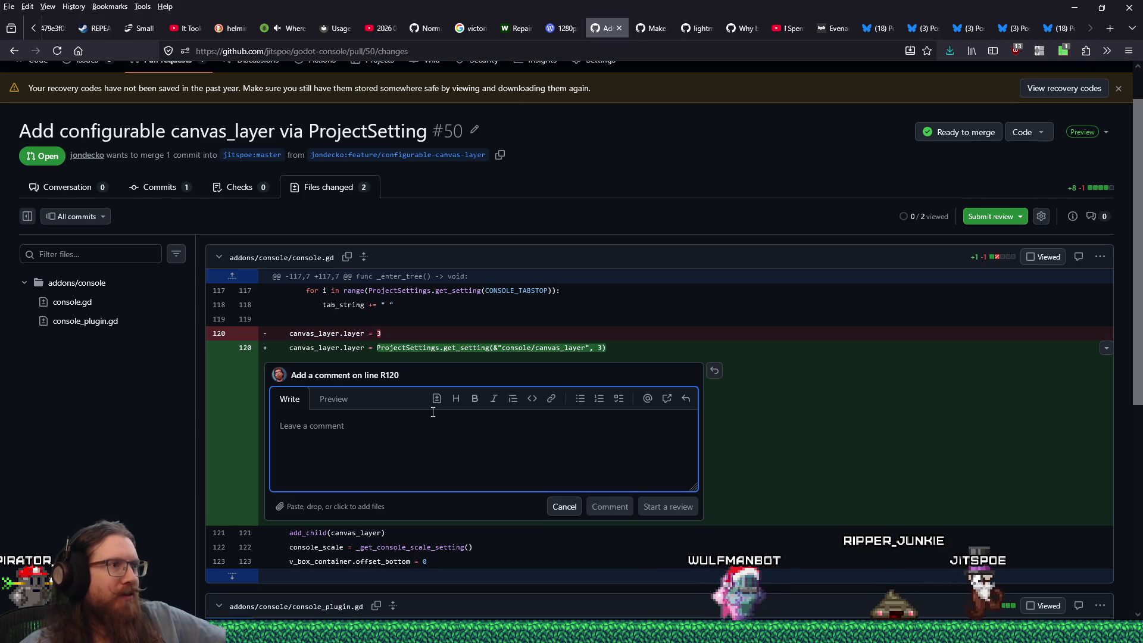
type("Would probably be go")
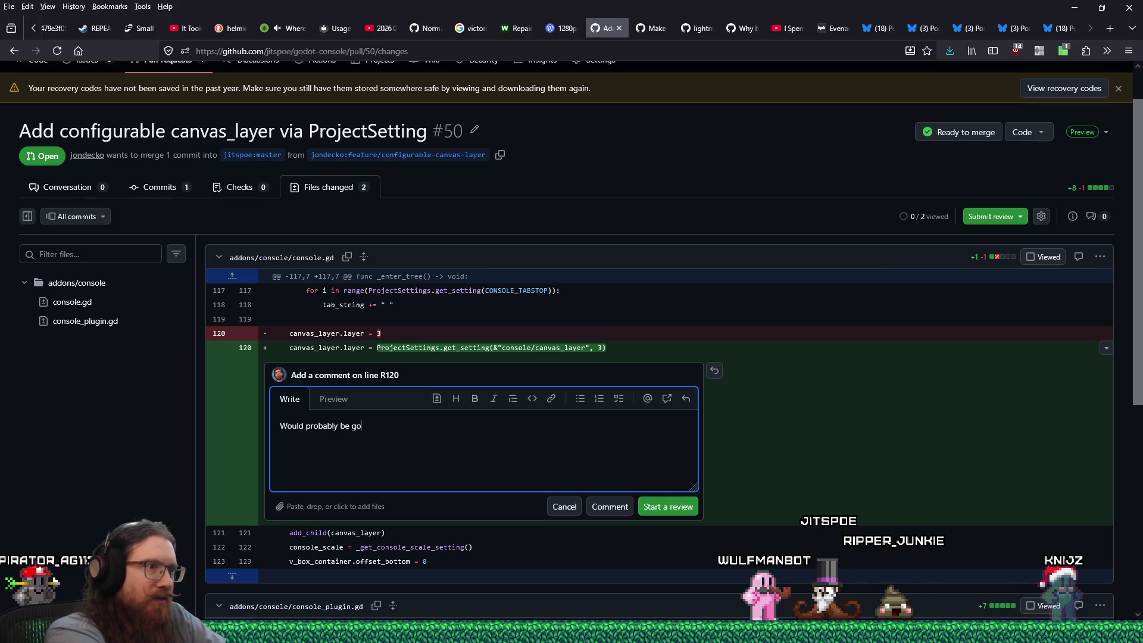
type("od to use the const here")
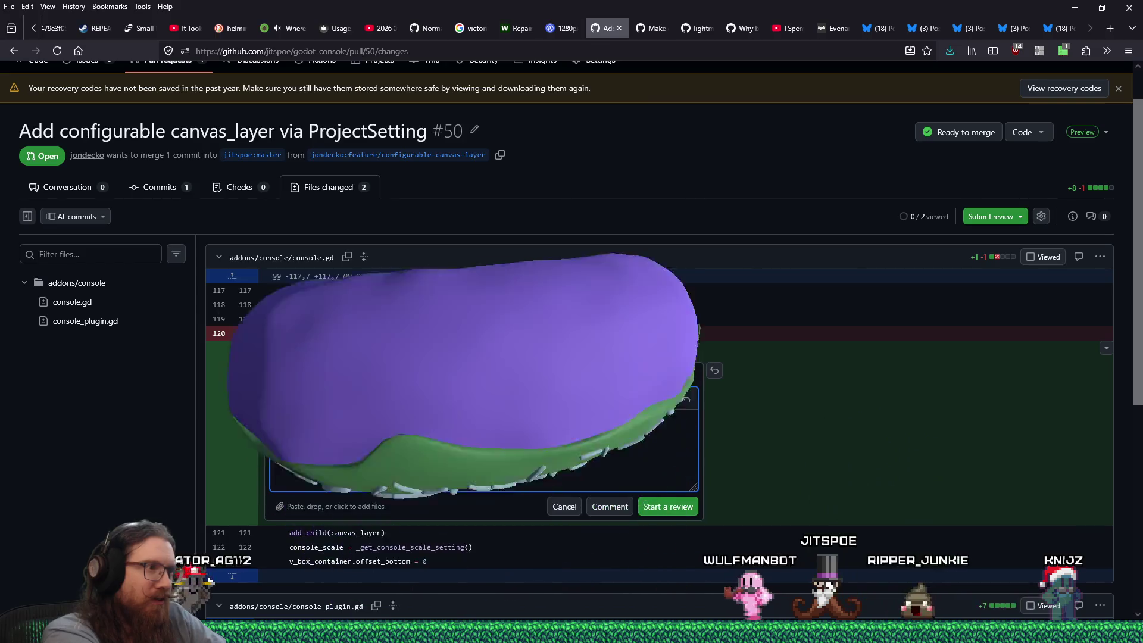
type(", but it's probably fine.")
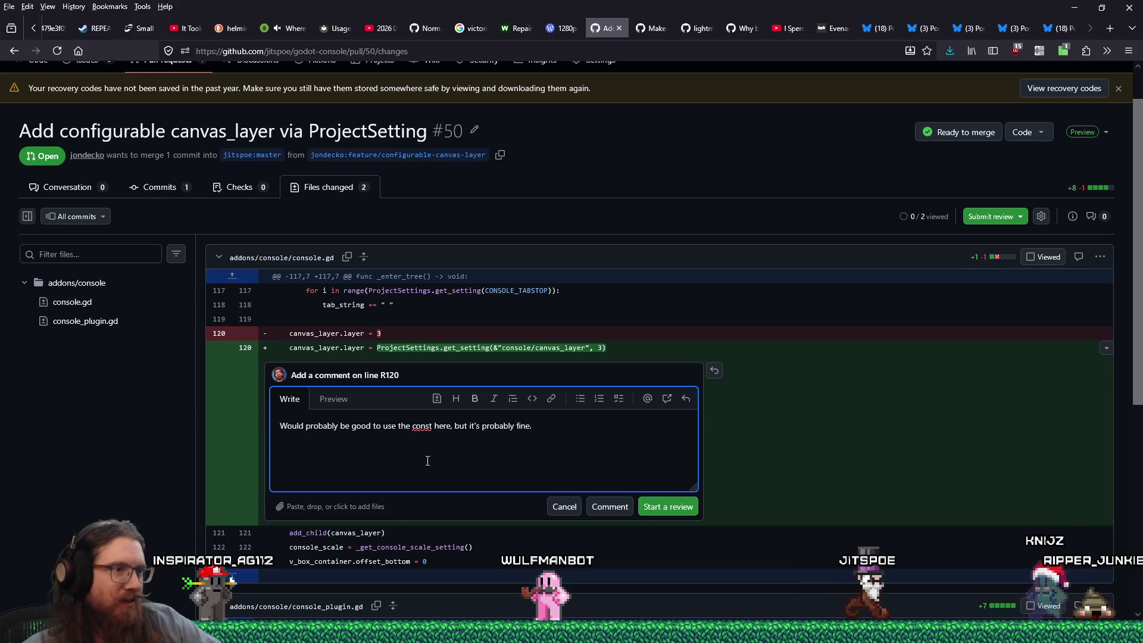
left_click(597, 506)
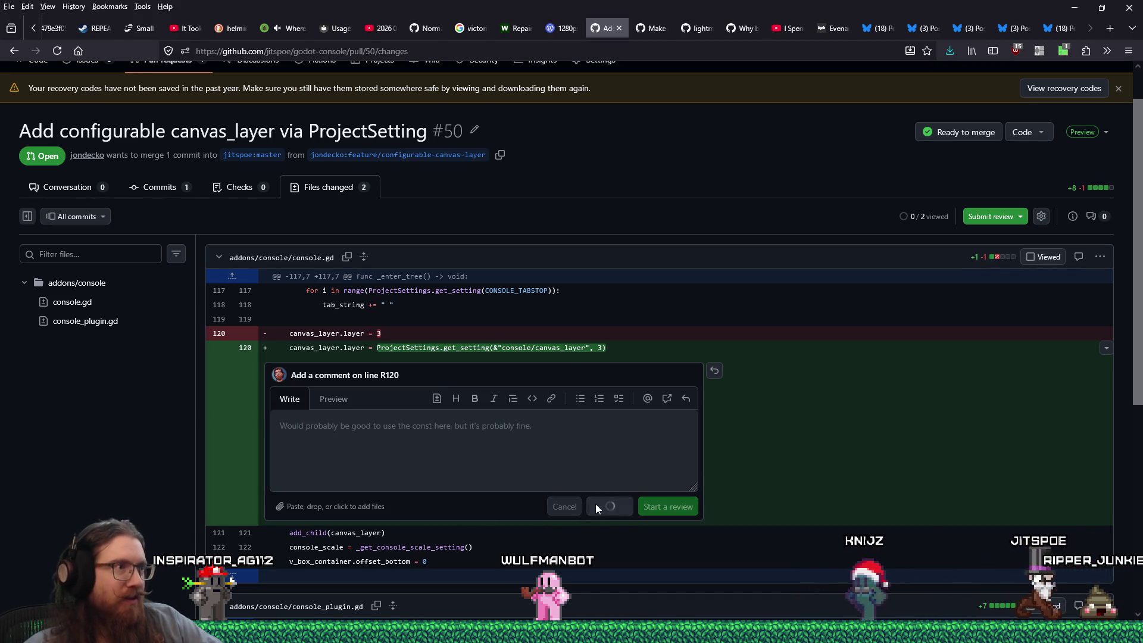
Scroll back up the pull request and bring up its commit list
scroll(527, 391, "down", 6)
scroll(533, 388, "up", 4)
scroll(429, 351, "up", 1)
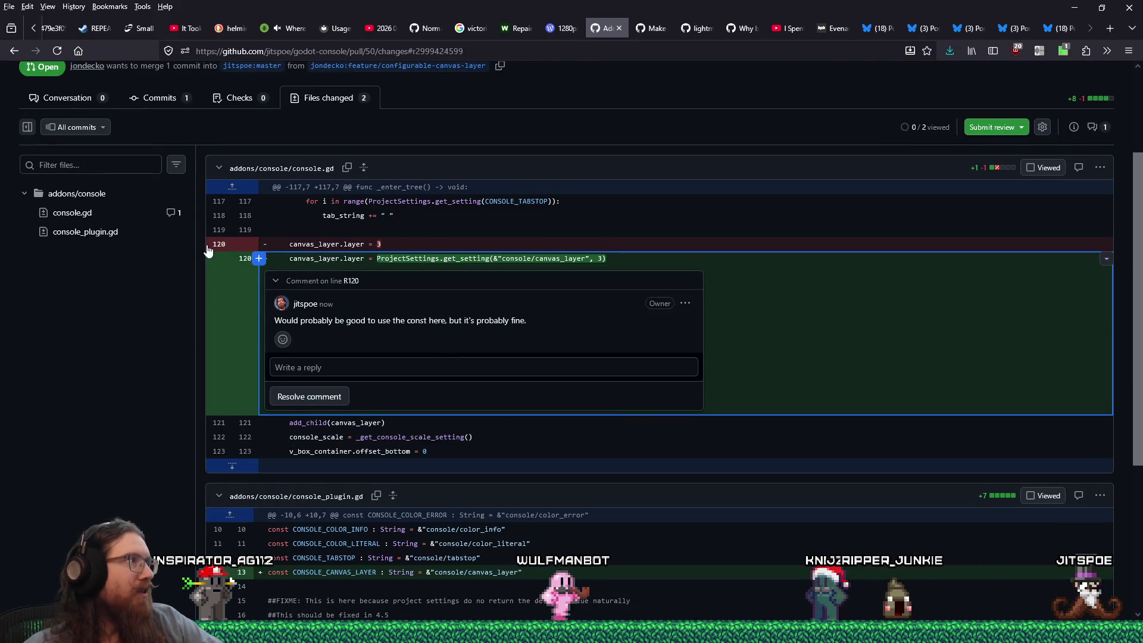
scroll(203, 238, "up", 2)
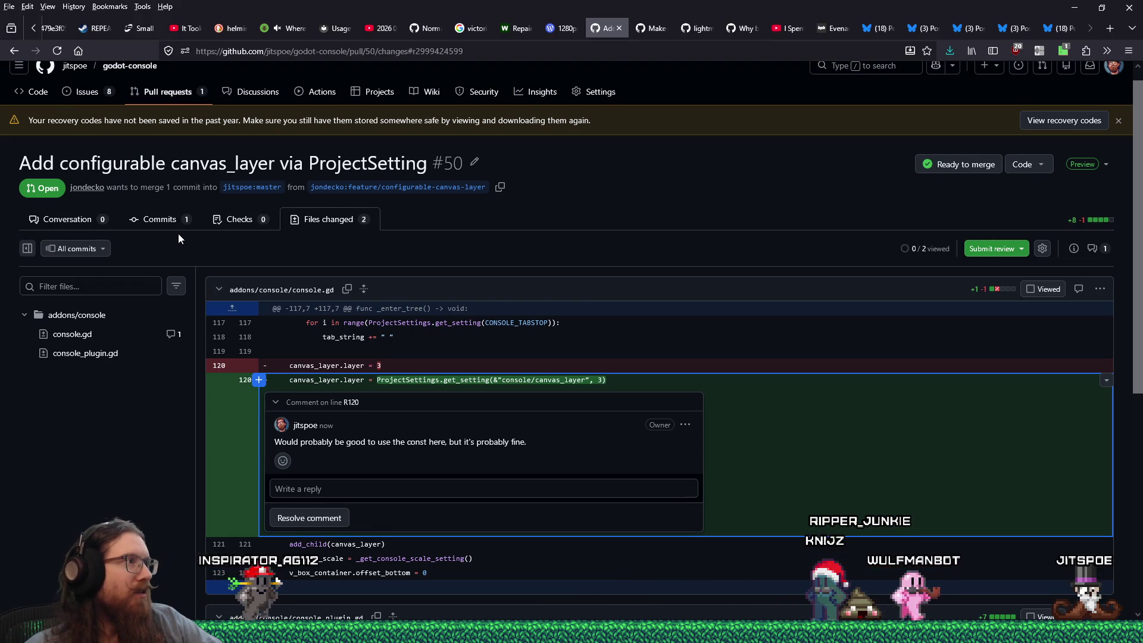
left_click(160, 219)
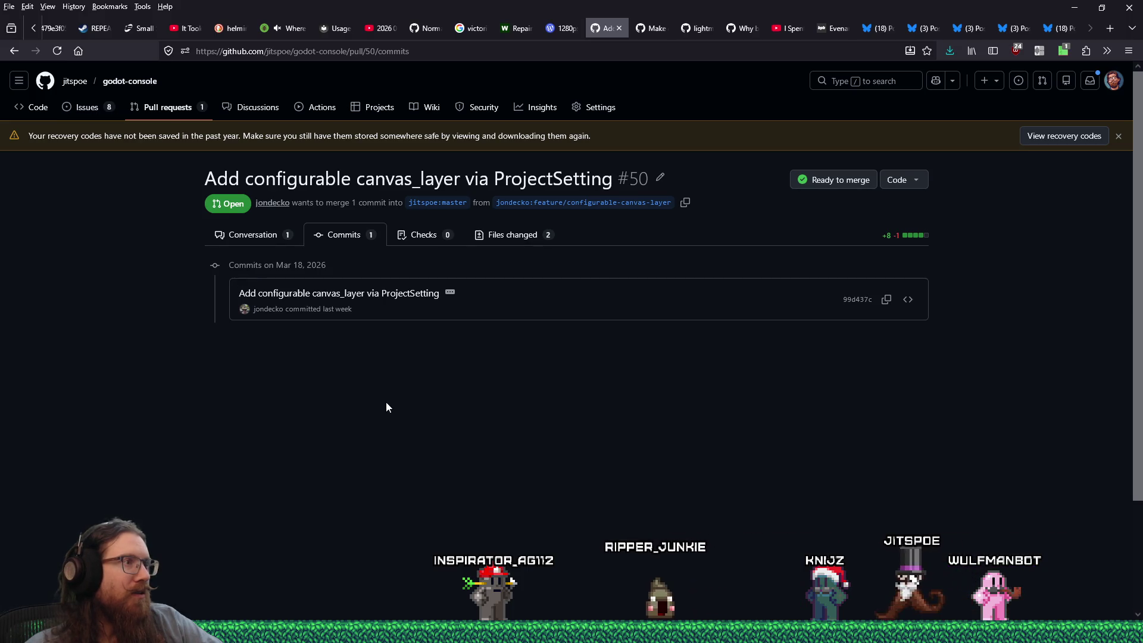
Choose Squash and merge for PR #50, confirm it, and go back to the Pull requests list
scroll(386, 400, "down", 2)
scroll(387, 396, "up", 2)
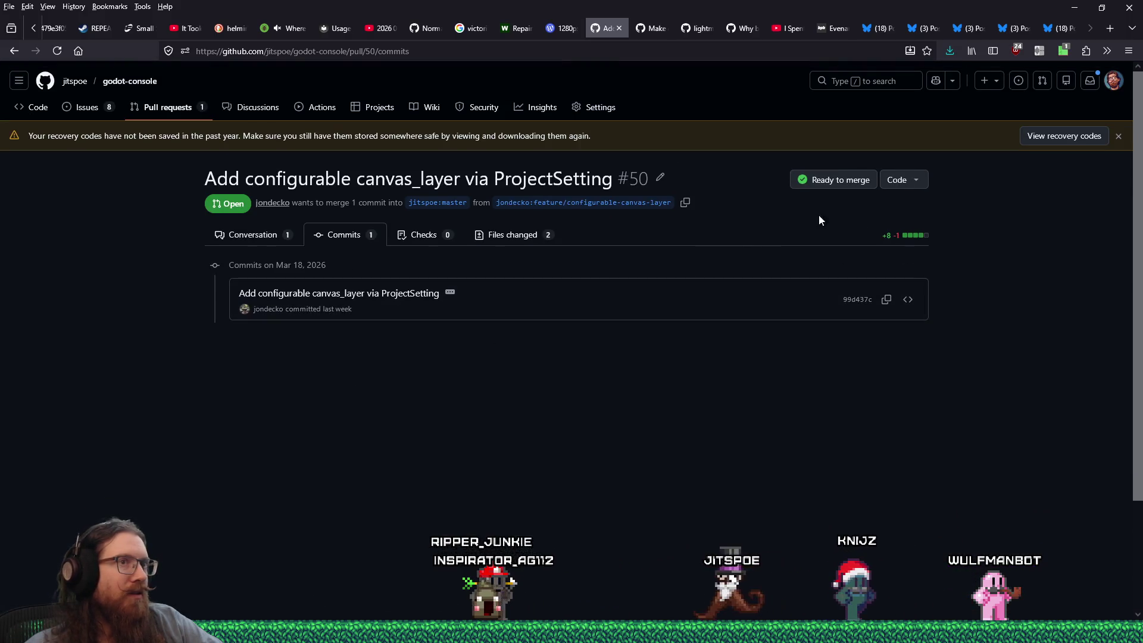
left_click(847, 181)
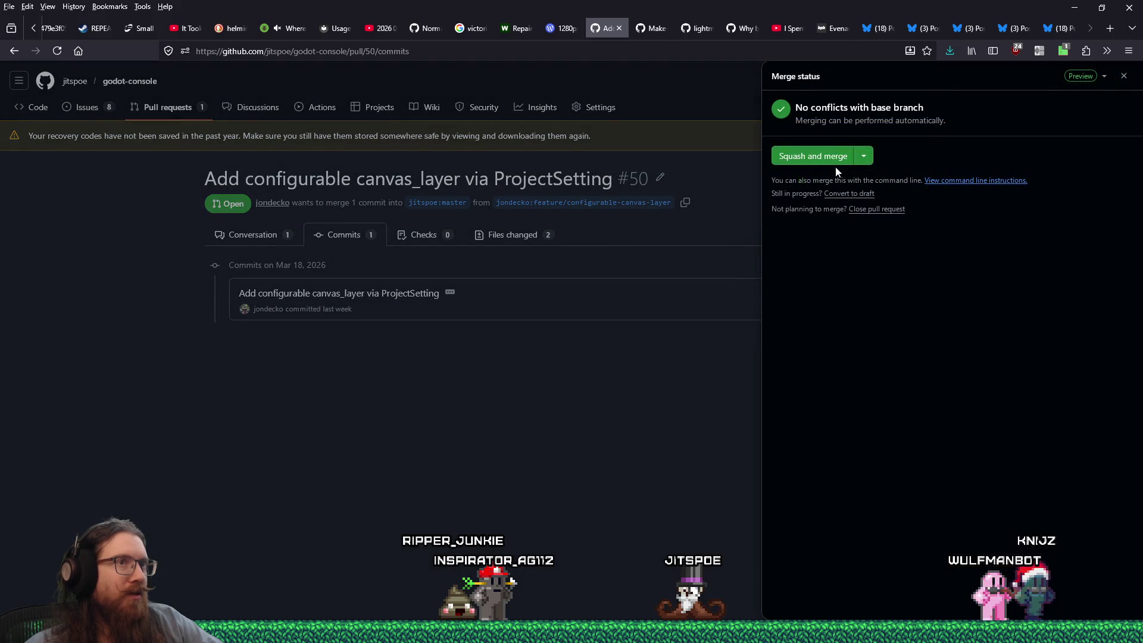
left_click(864, 159)
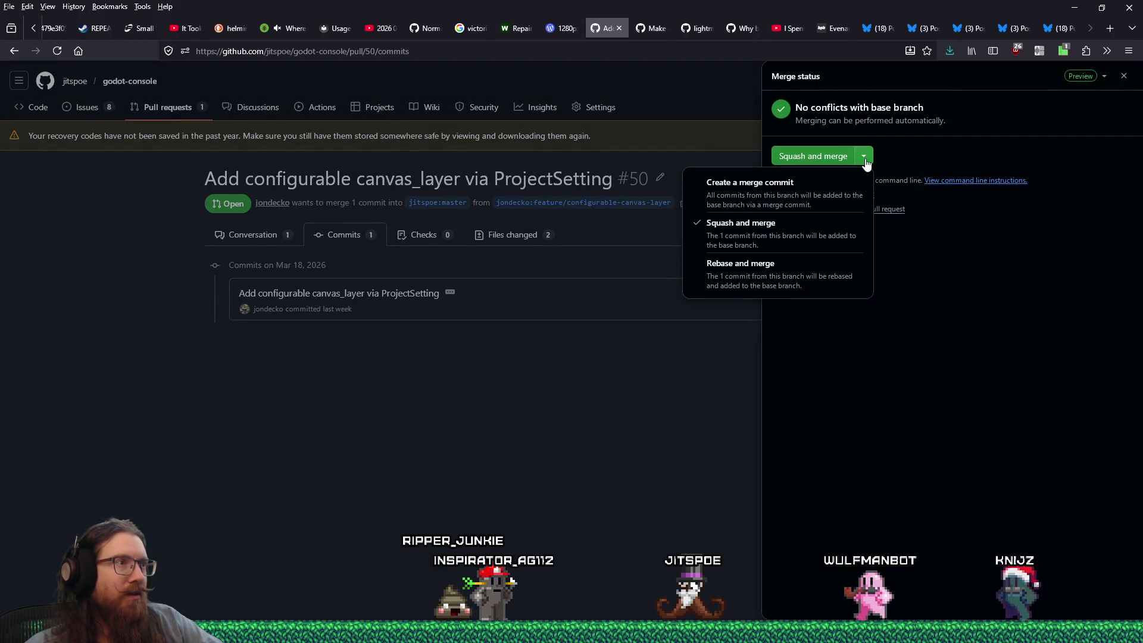
left_click(865, 160)
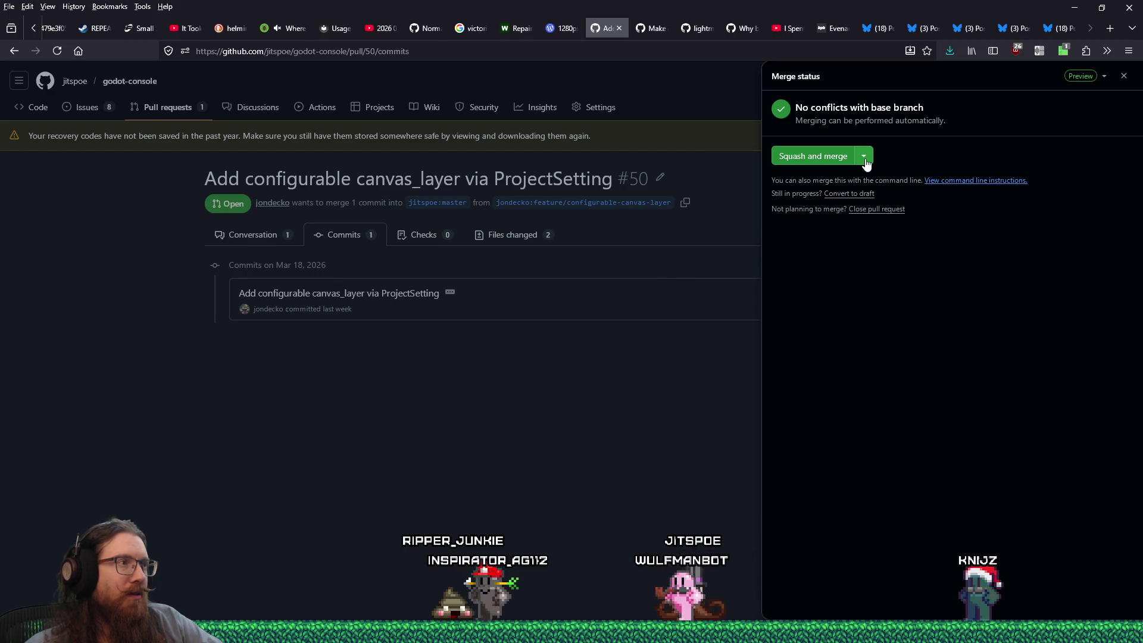
left_click(839, 157)
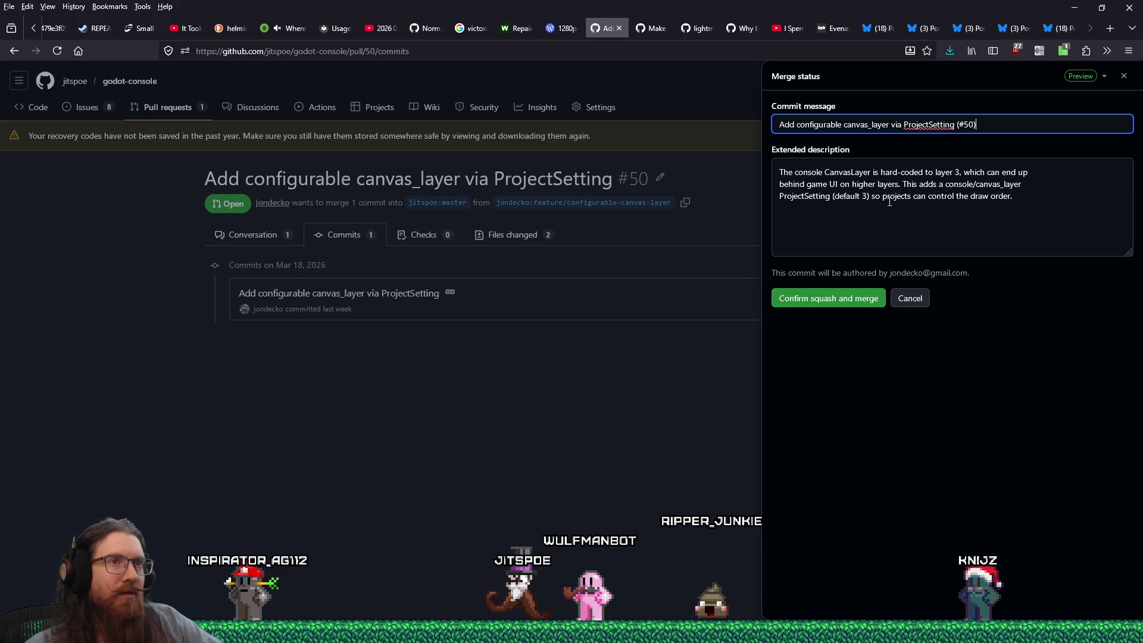
left_click(858, 306)
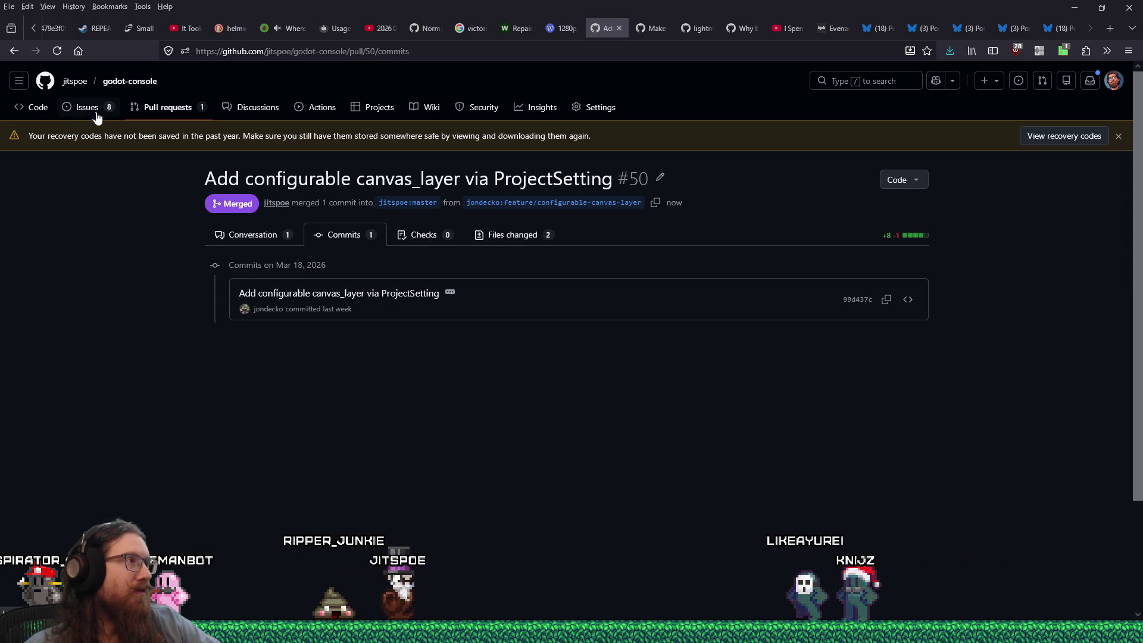
left_click(149, 114)
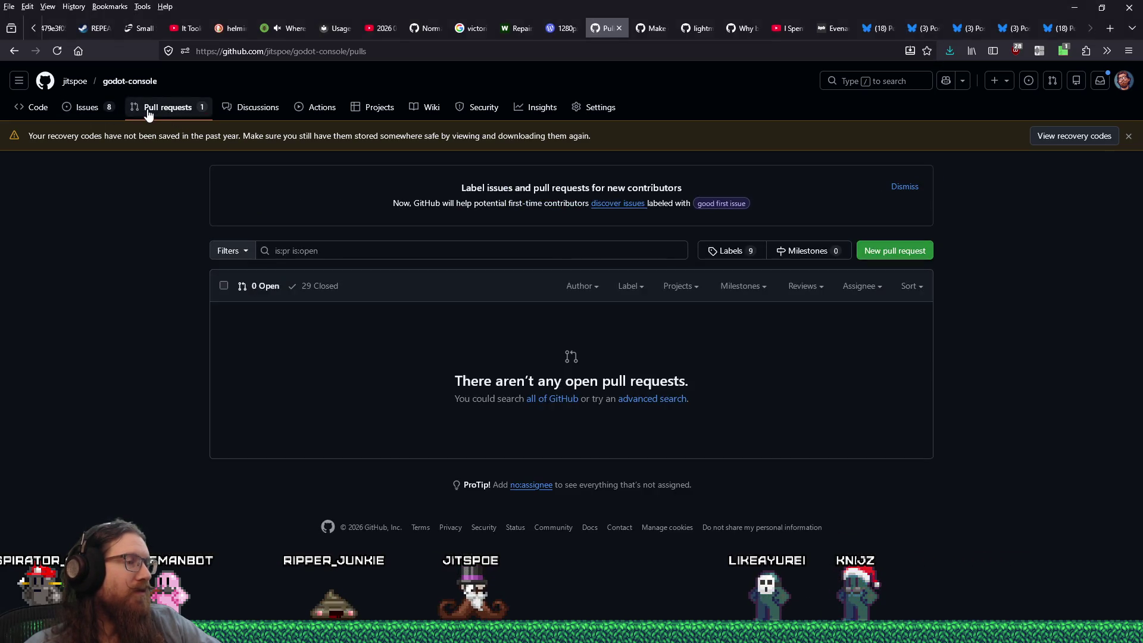
Open the merged PR #50 from the closed list and post a 'Thanks!' comment
left_click(321, 288)
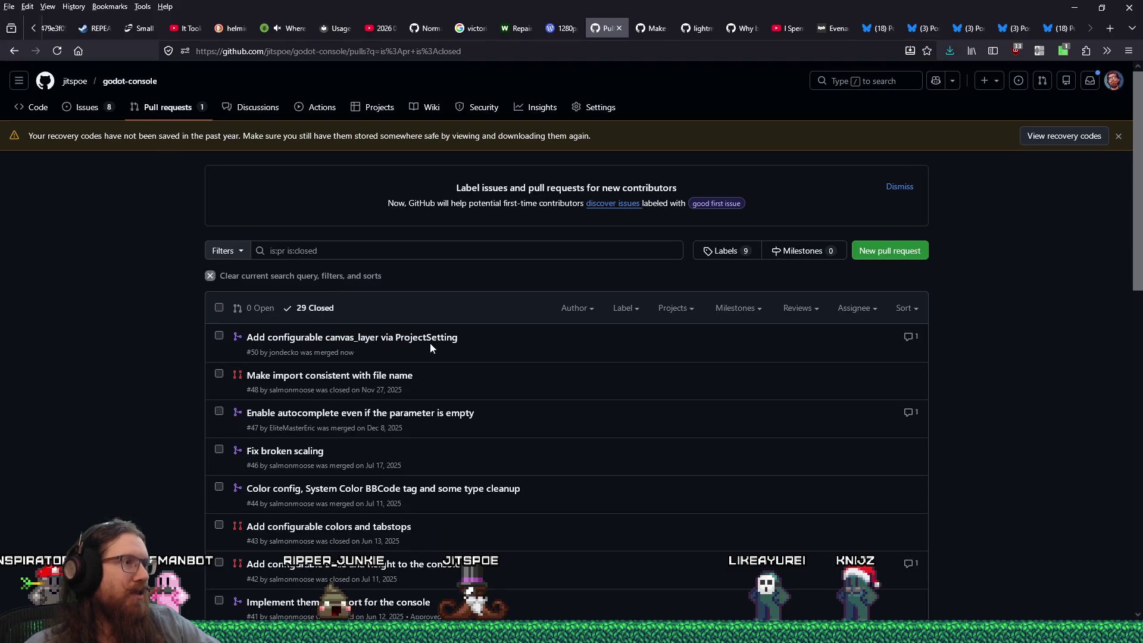
left_click(431, 344)
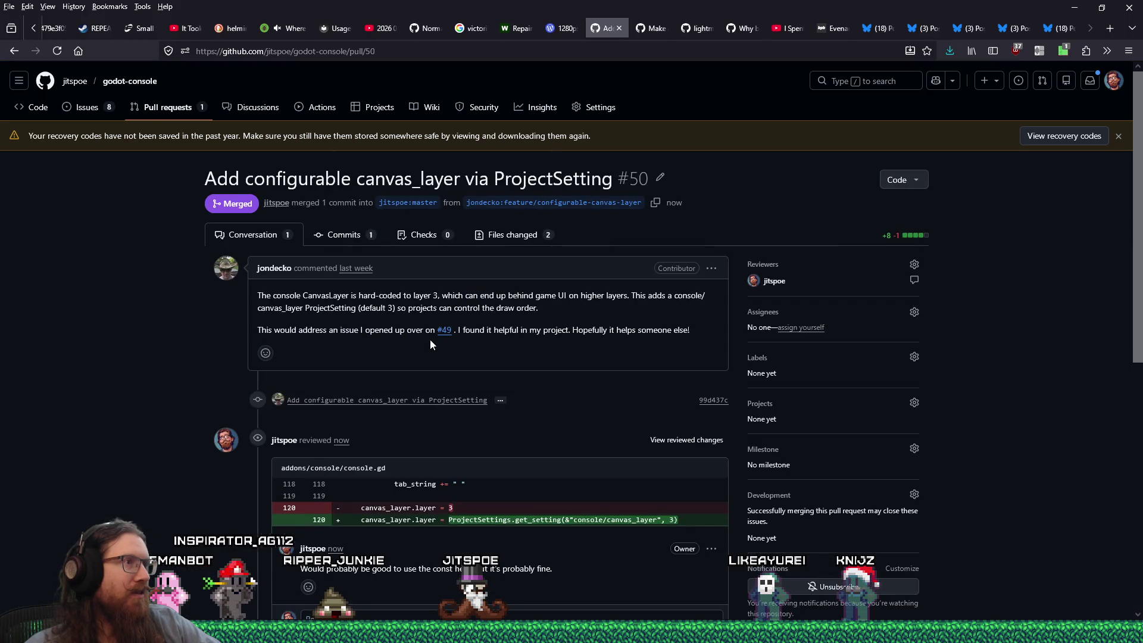
scroll(430, 344, "down", 8)
left_click(414, 415)
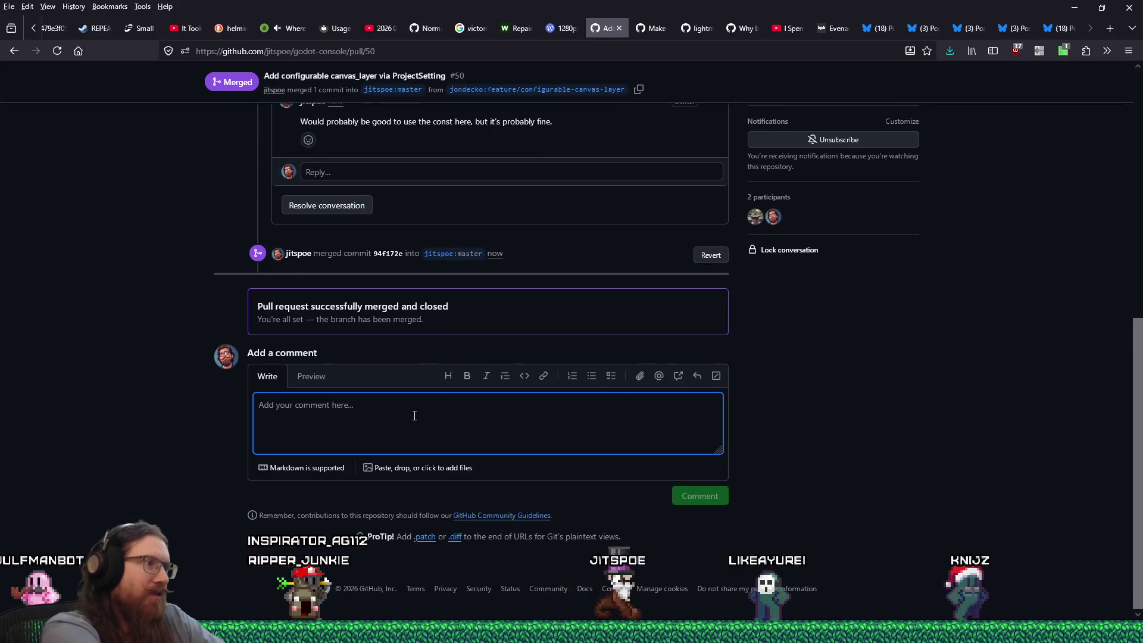
type("Thanks!")
left_click(711, 499)
Read through issue #49 about the configurable CanvasLayer, then switch to SourceTree
scroll(315, 415, "up", 5)
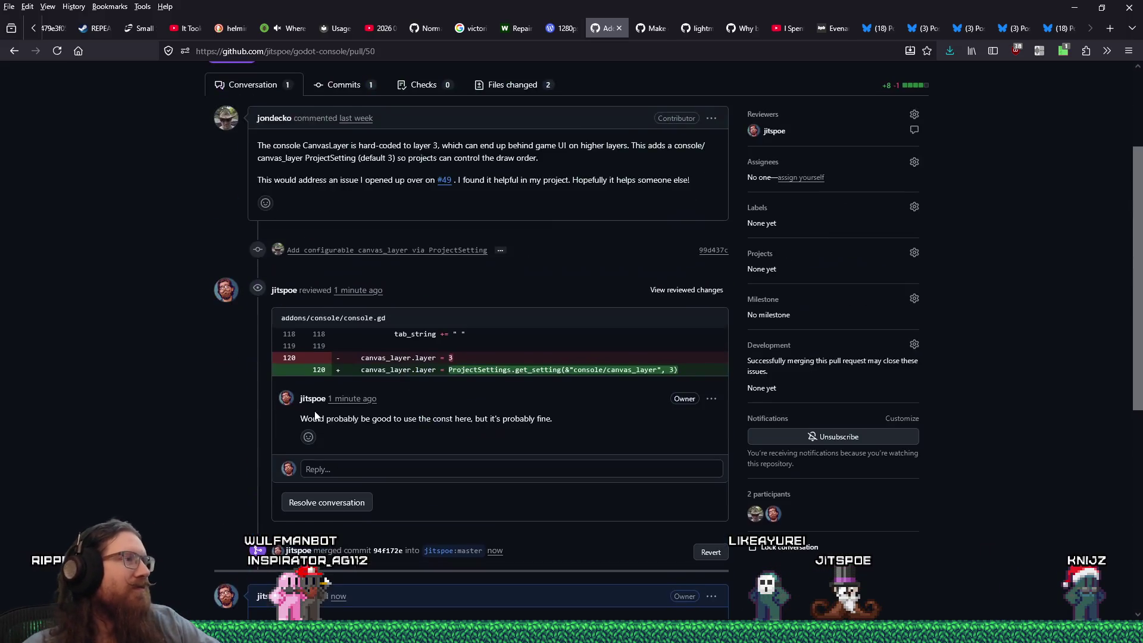
scroll(305, 406, "down", 4)
scroll(136, 362, "up", 4)
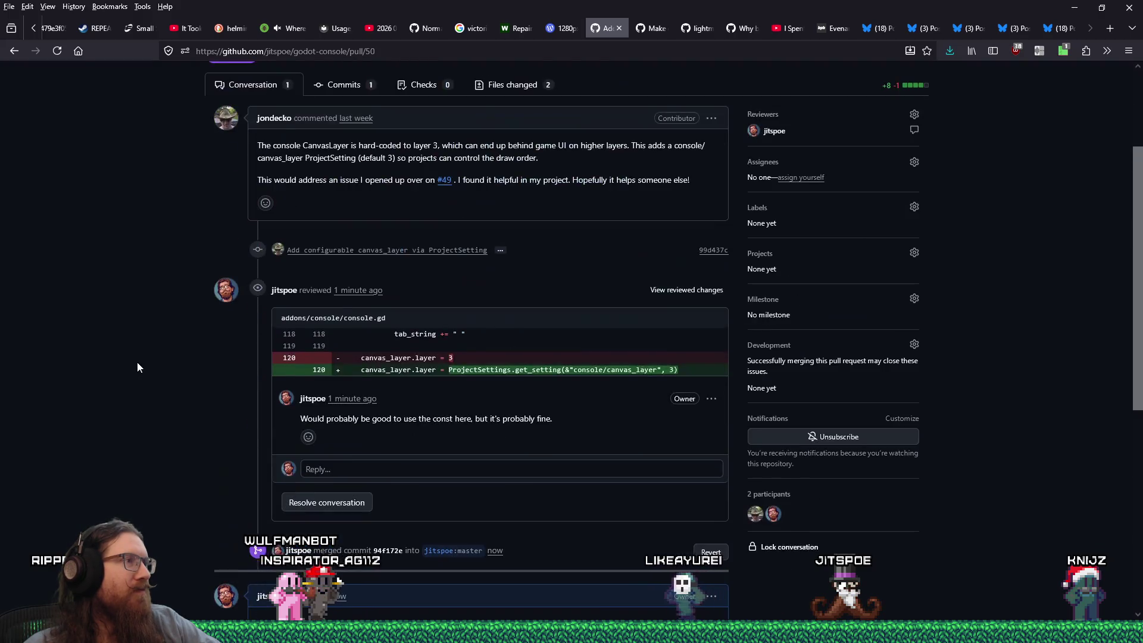
scroll(137, 362, "up", 3)
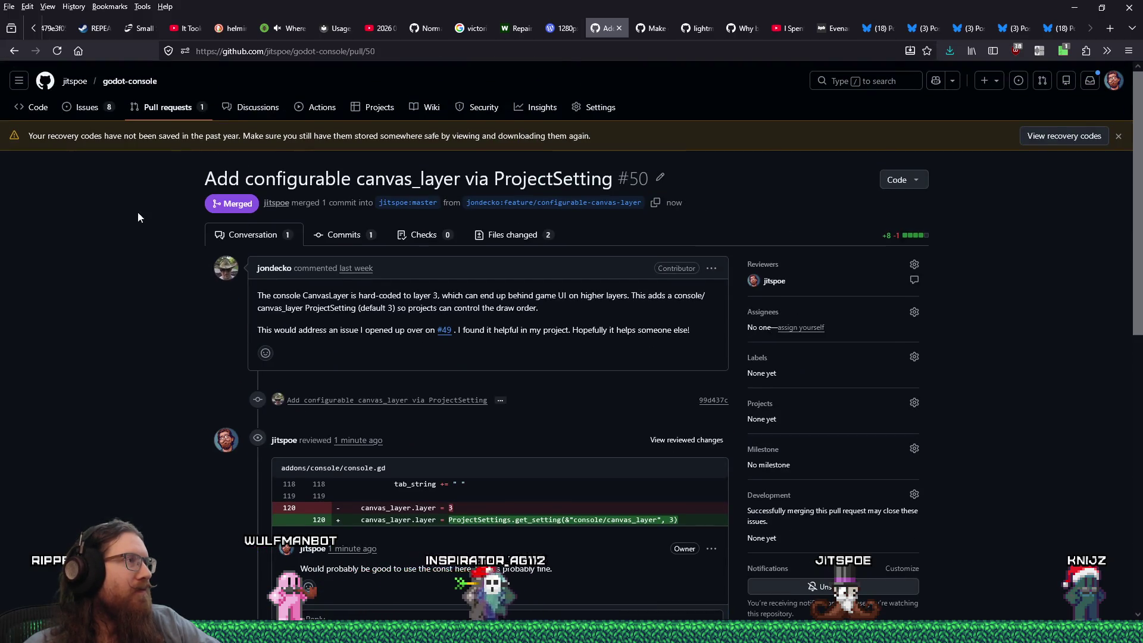
left_click(87, 107)
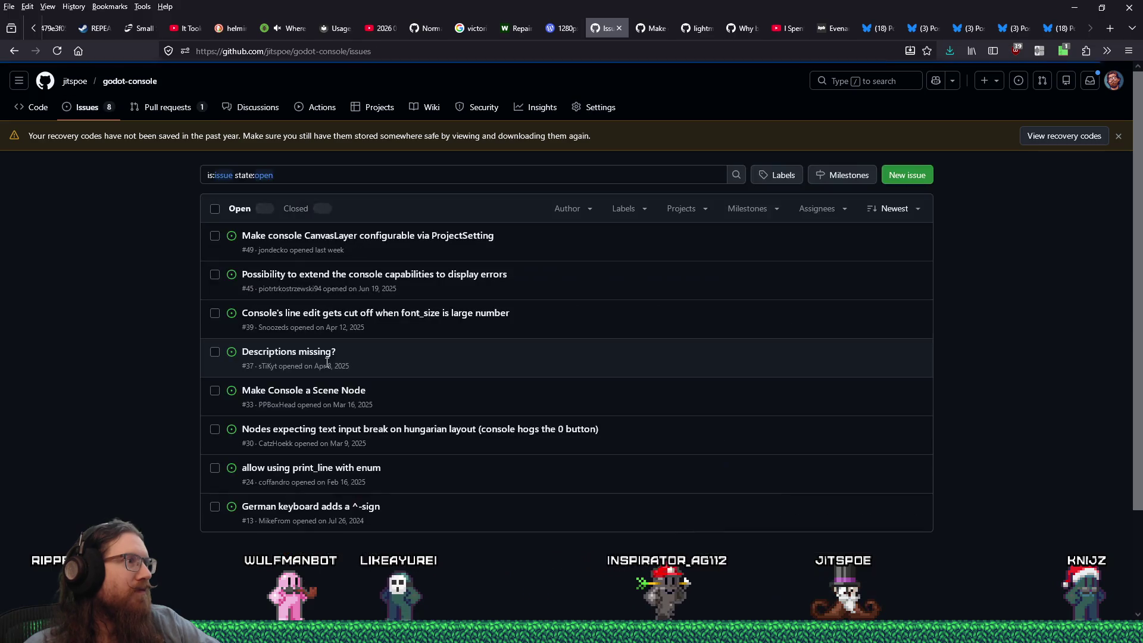
left_click(417, 238)
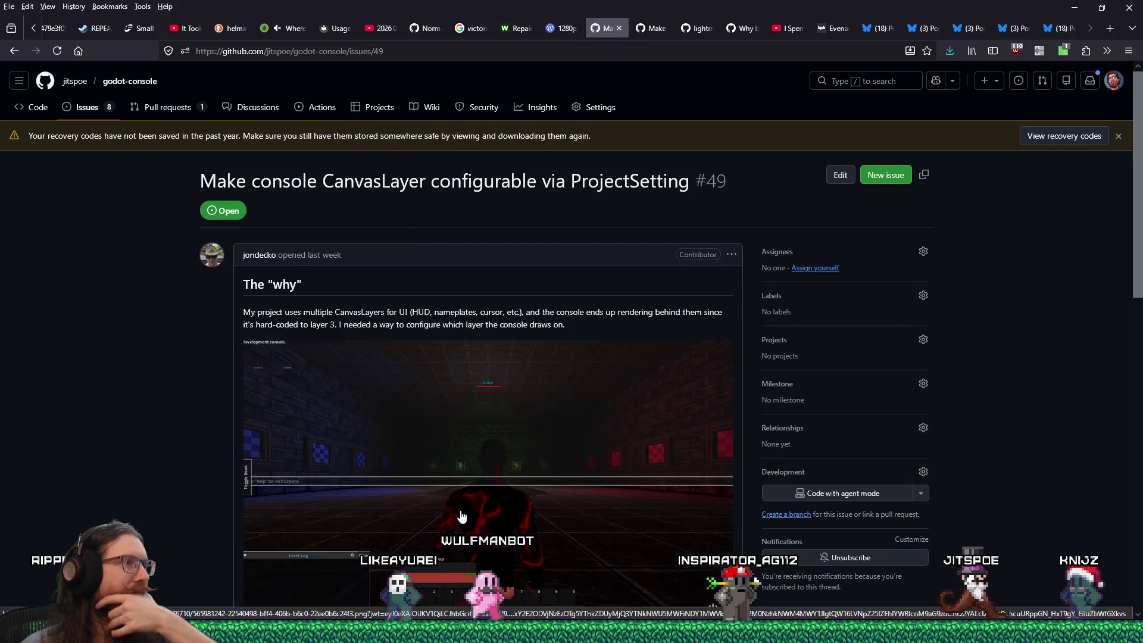
scroll(461, 518, "down", 8)
scroll(459, 503, "up", 4)
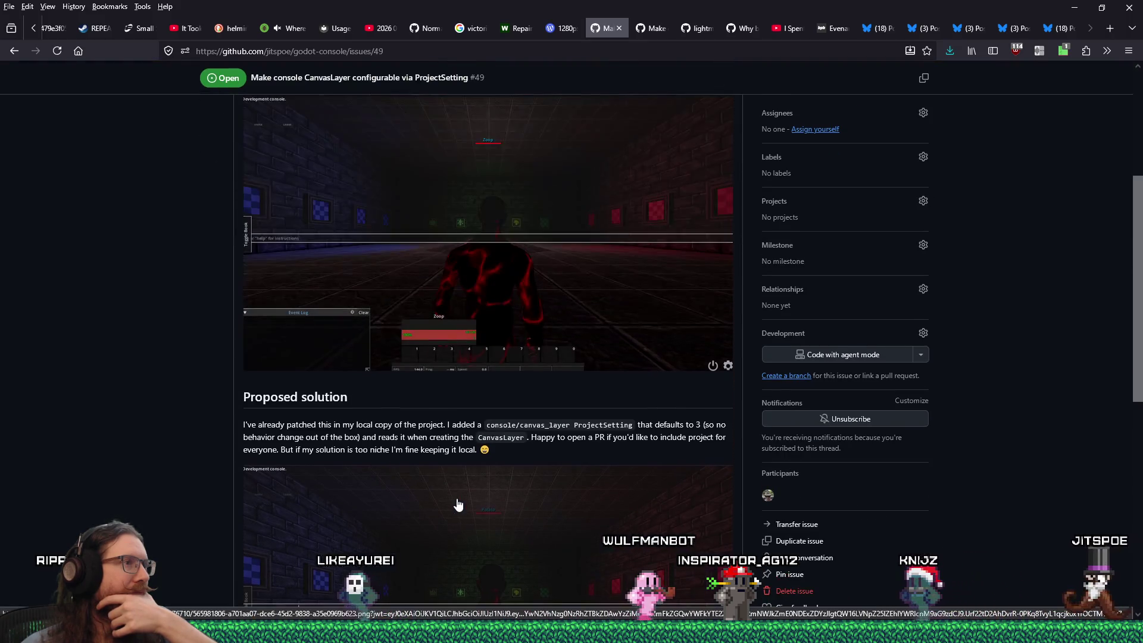
scroll(458, 504, "down", 4)
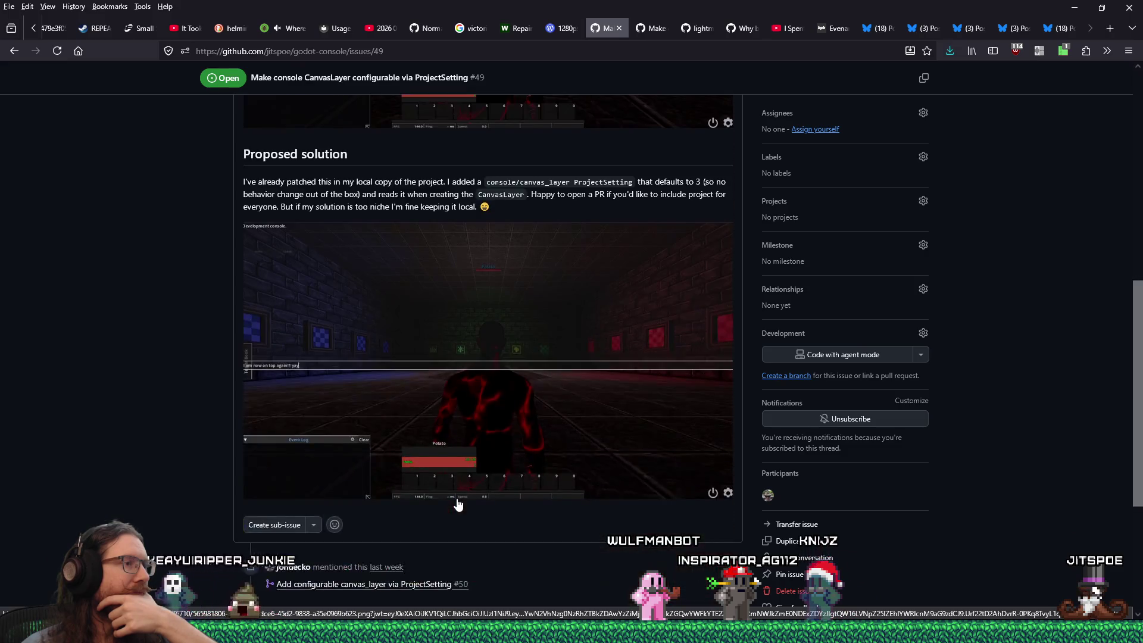
scroll(458, 505, "down", 3)
scroll(457, 505, "up", 7)
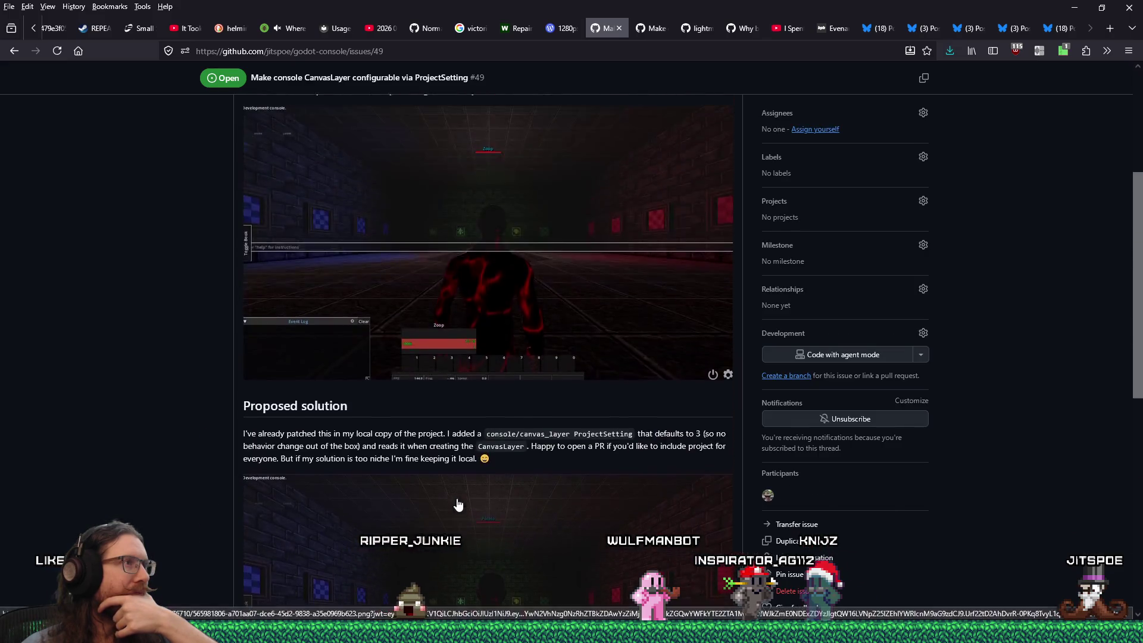
scroll(458, 505, "up", 3)
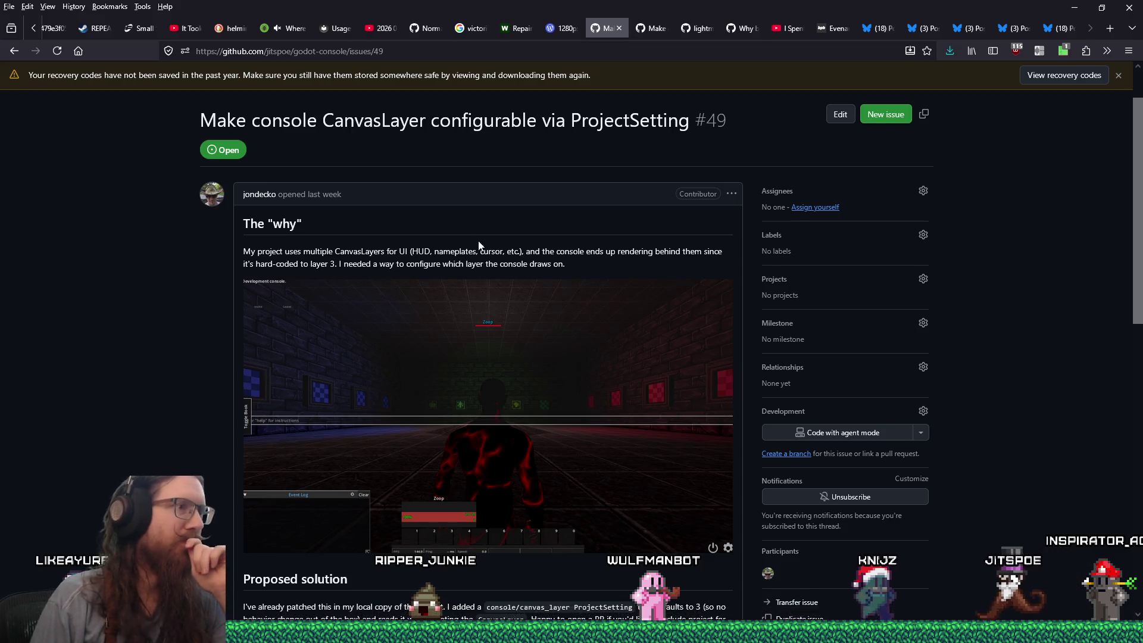
scroll(536, 334, "down", 5)
scroll(506, 309, "down", 2)
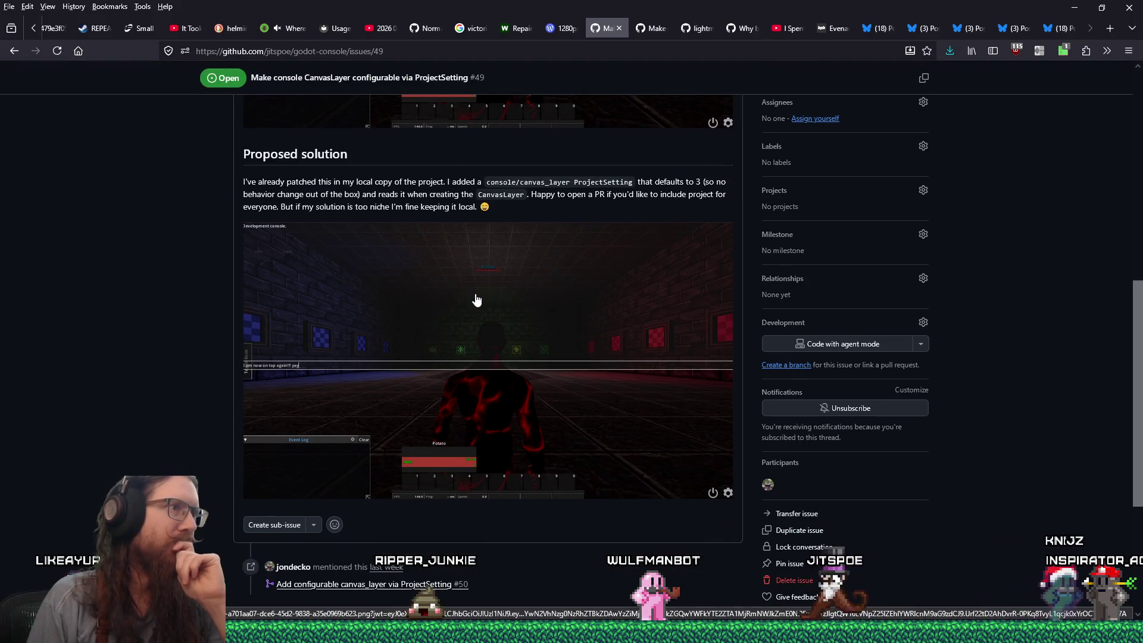
scroll(473, 292, "down", 4)
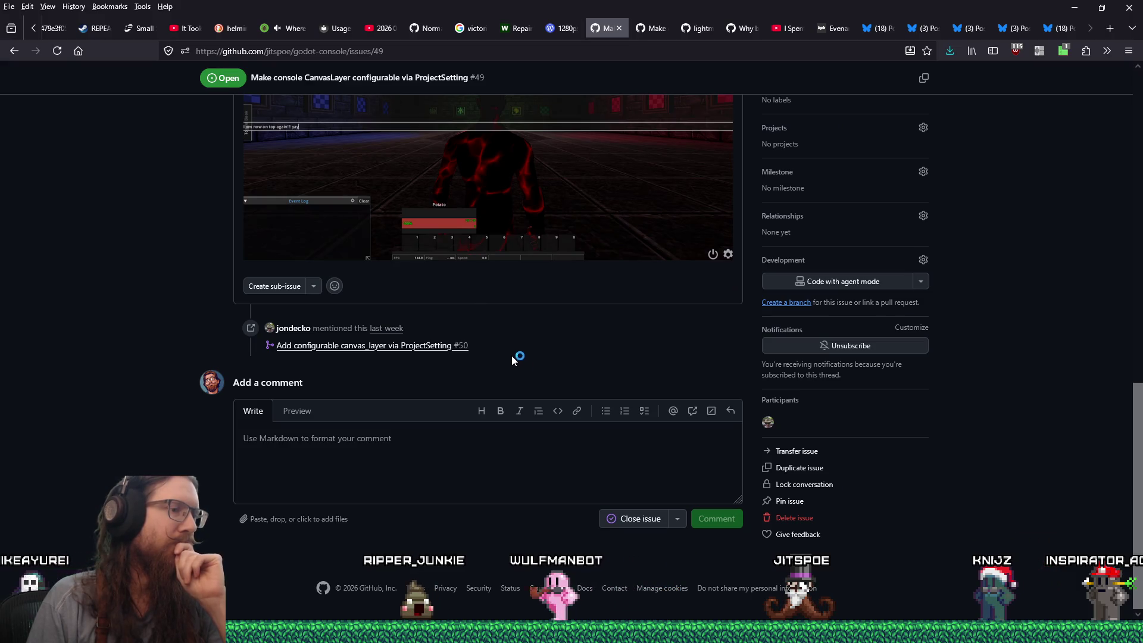
left_click(973, 632)
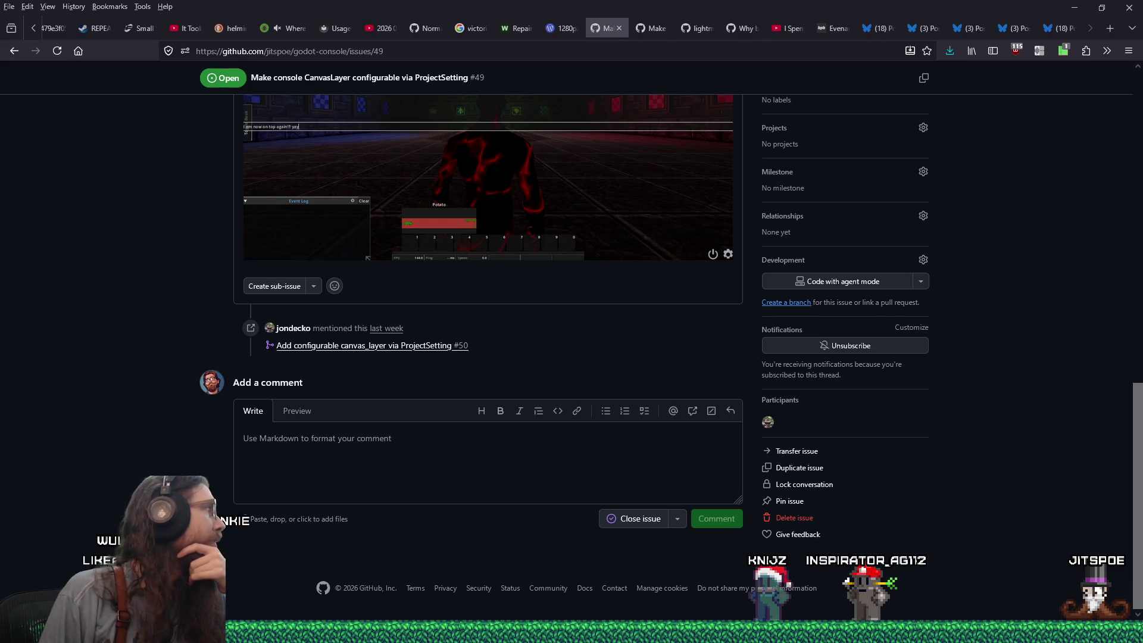
key("alt+Tab")
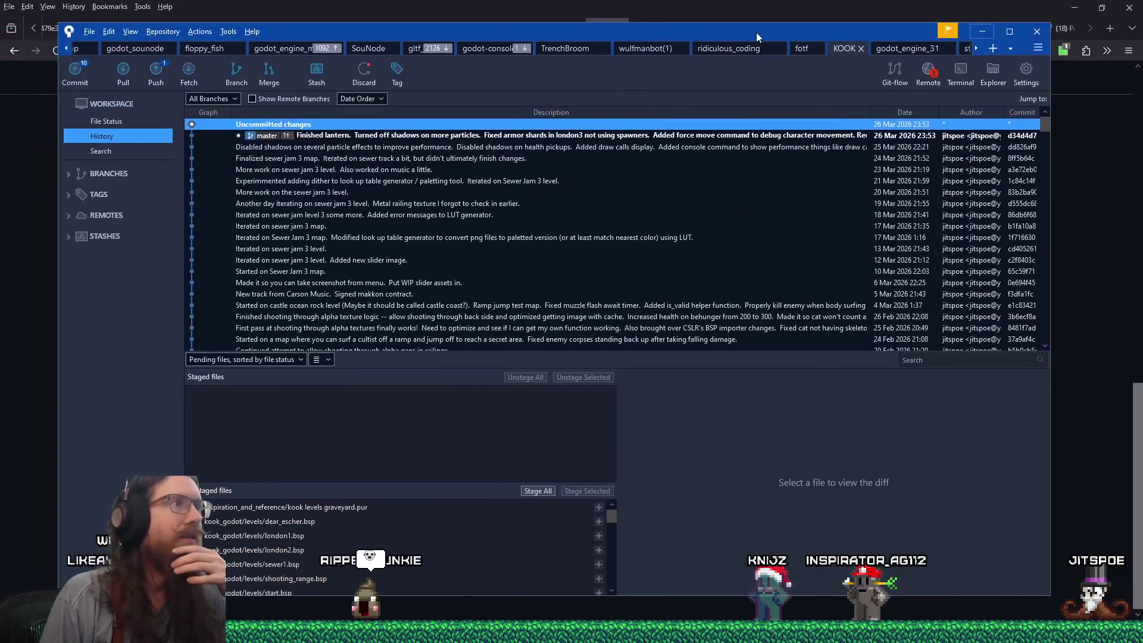
Pull origin/master into the godot-console repository
left_click(497, 54)
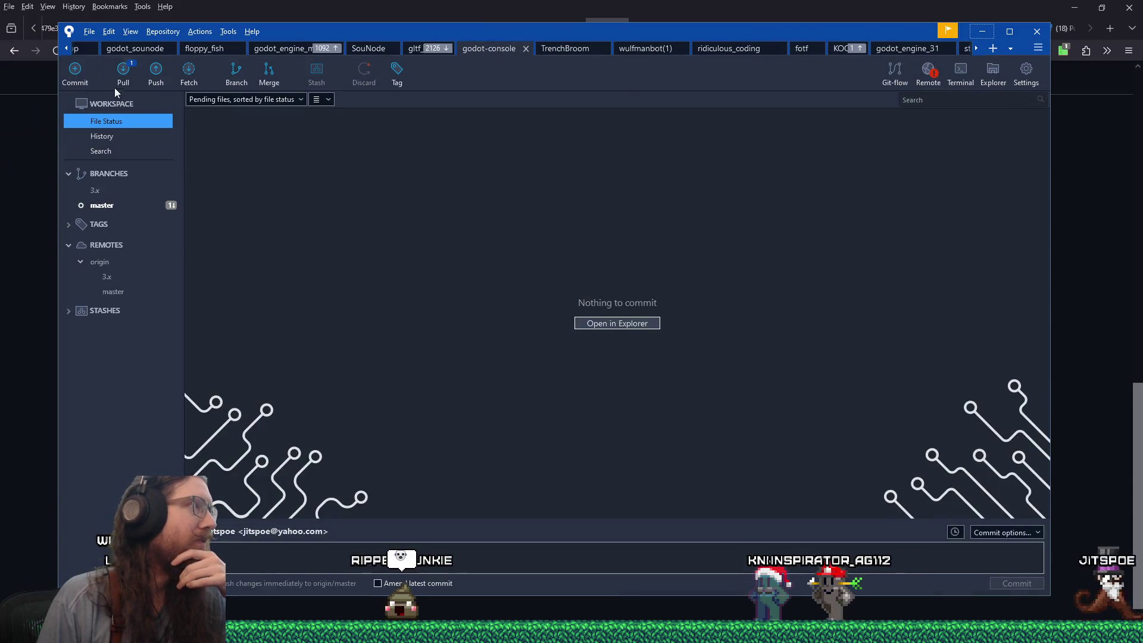
left_click(123, 72)
left_click(691, 252)
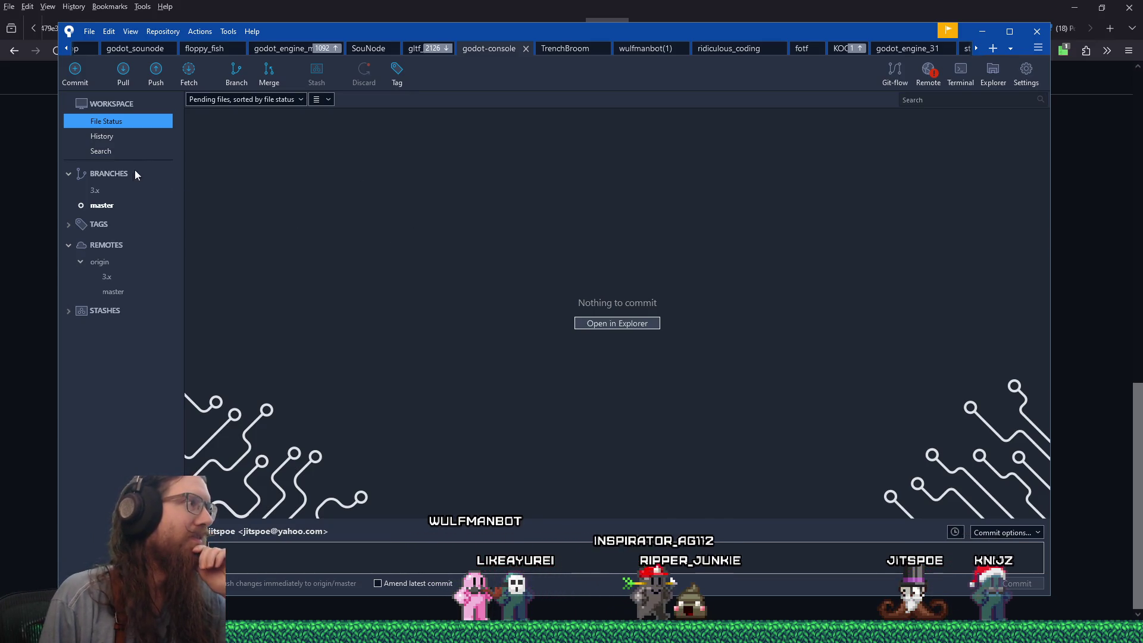
left_click(137, 137)
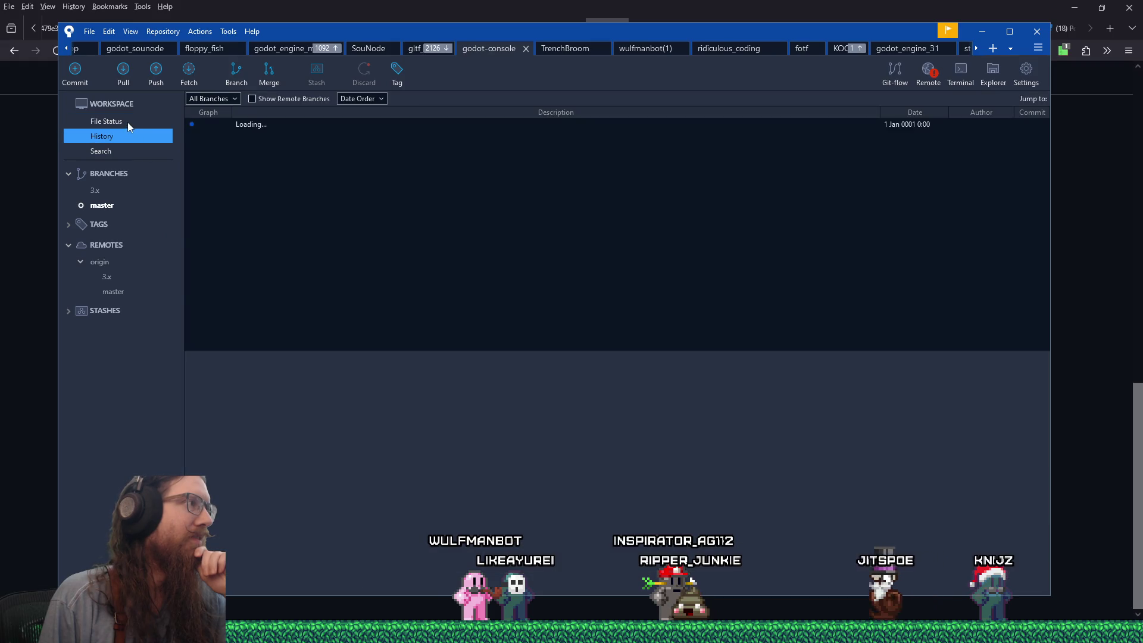
left_click(127, 123)
left_click(122, 82)
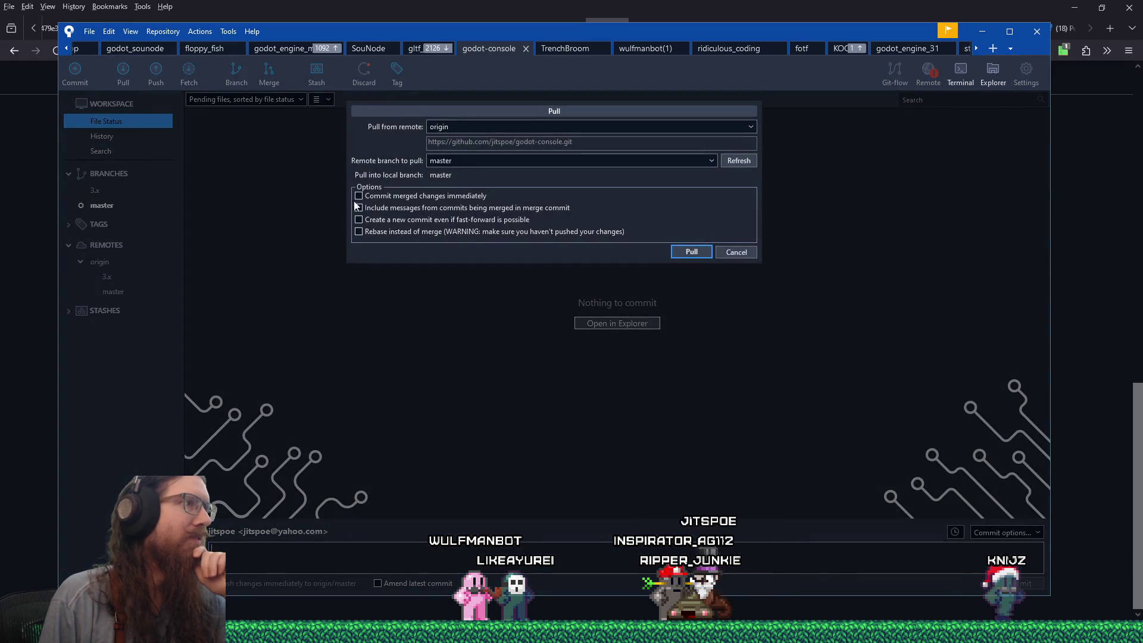
left_click(679, 253)
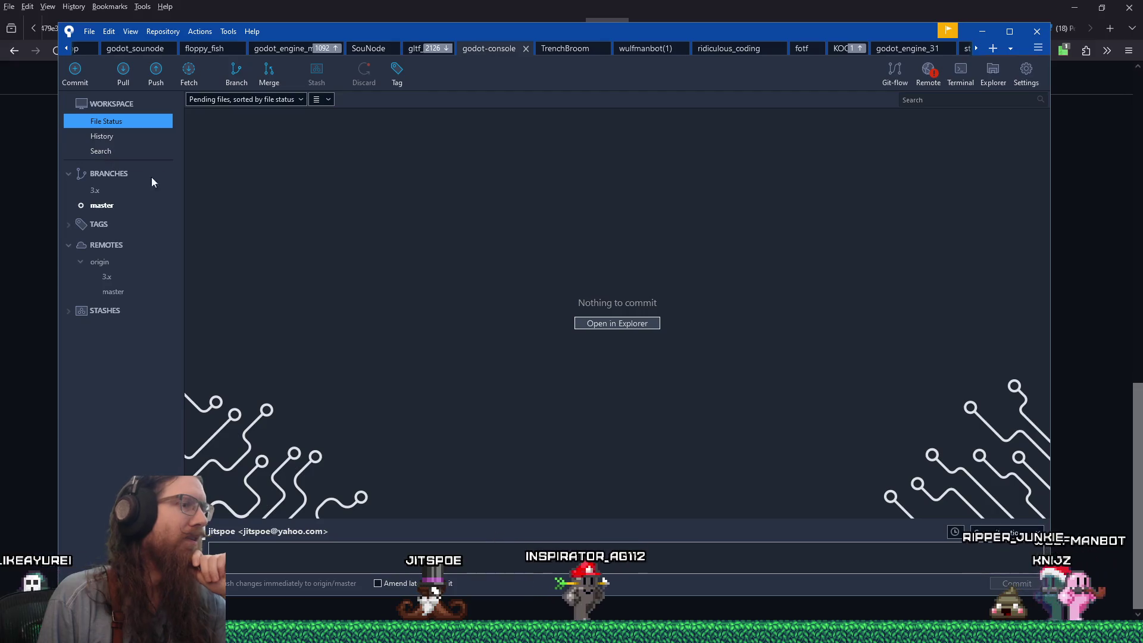
Switch to the KOOK repository from the repository dropdown
left_click(1011, 53)
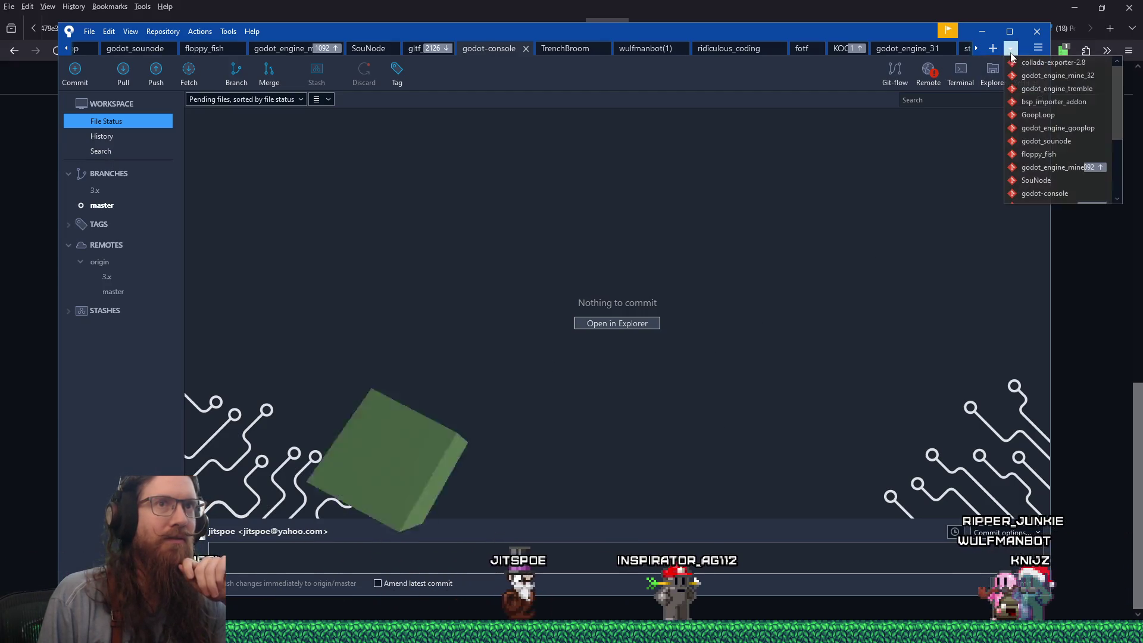
scroll(1066, 192, "down", 3)
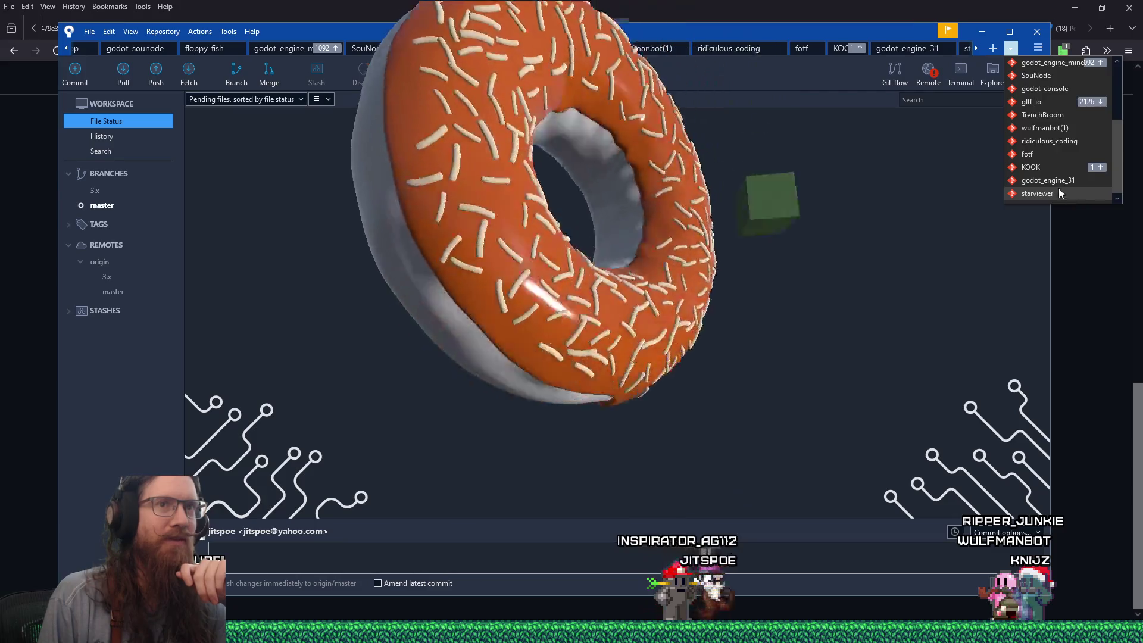
scroll(1039, 179, "up", 3)
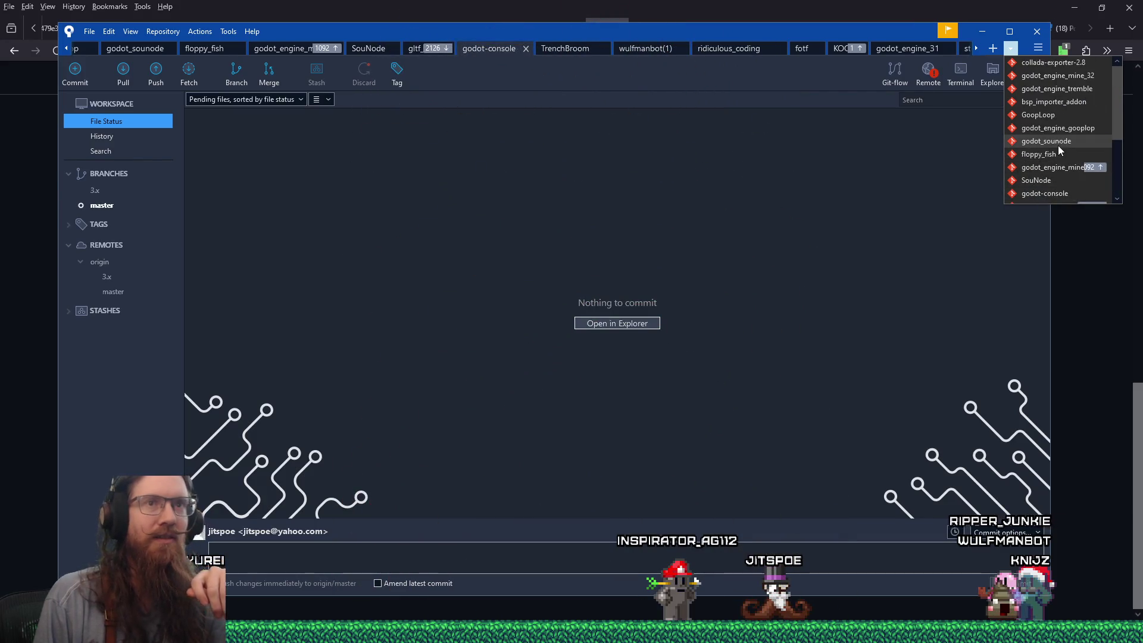
scroll(1059, 144, "down", 2)
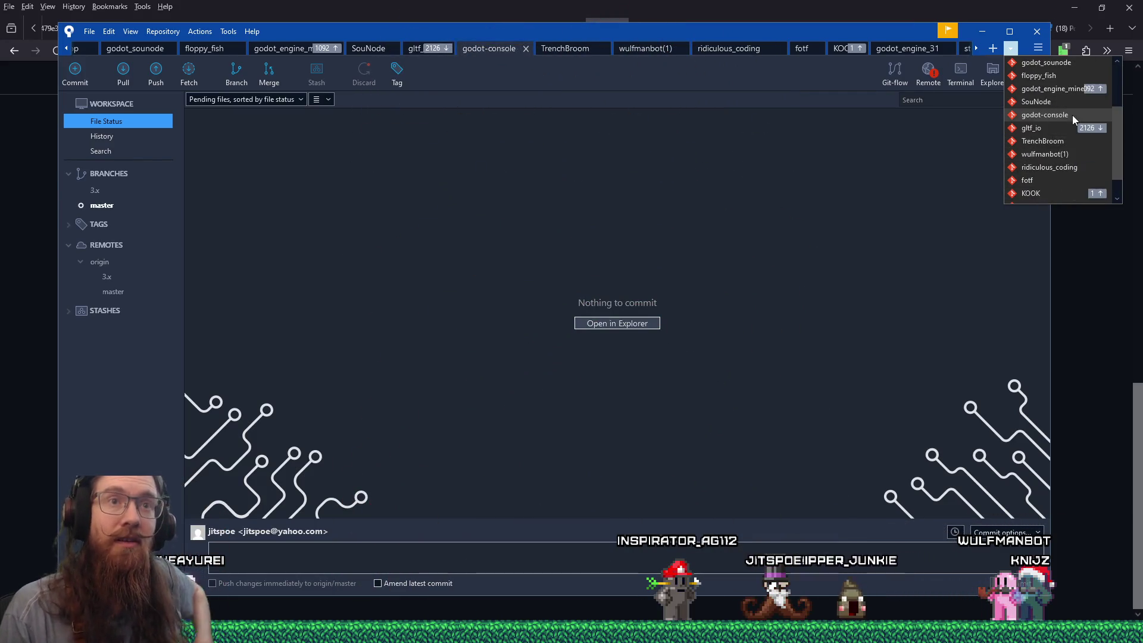
left_click(1043, 163)
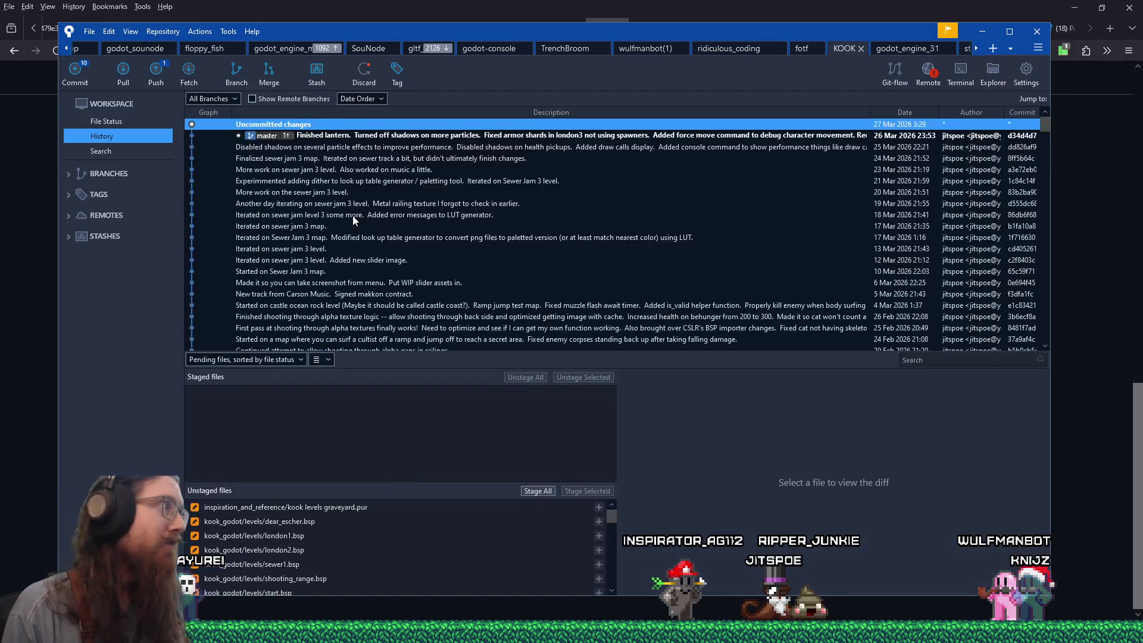
Scroll KOOK's unstaged gravestone files, then confirm godot-console's file status is clean
left_click(119, 121)
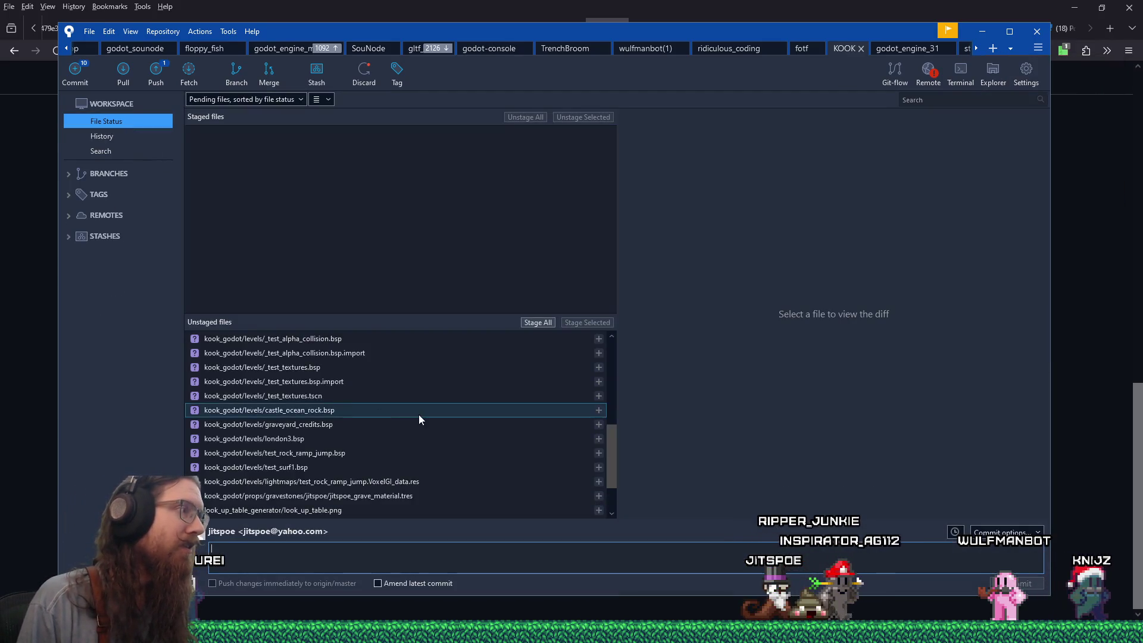
scroll(418, 417, "up", 5)
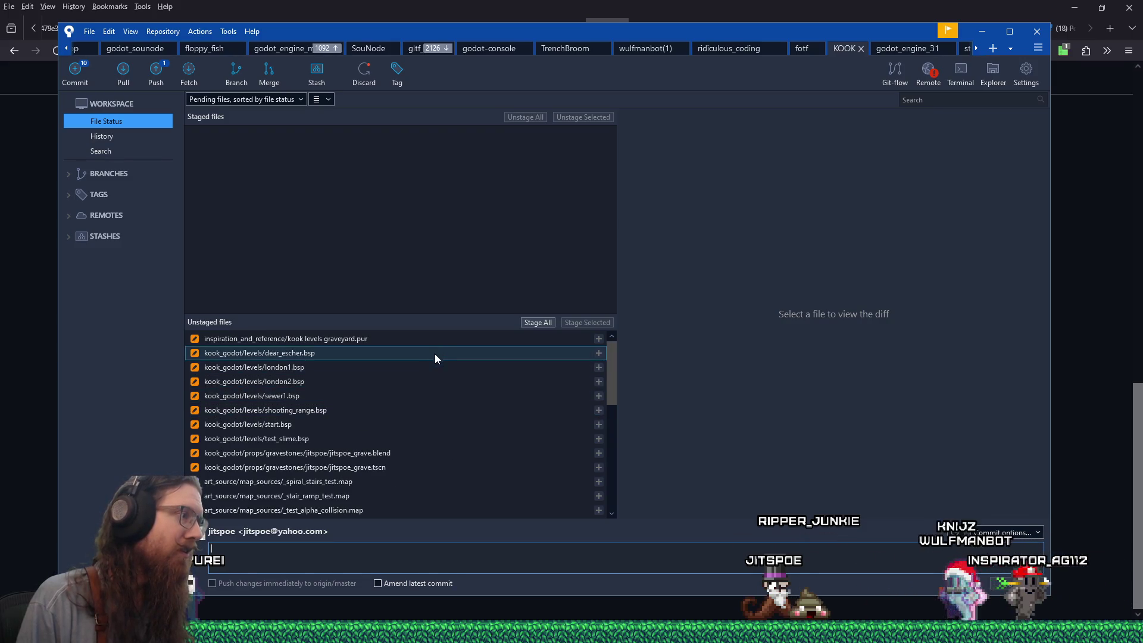
scroll(406, 420, "down", 2)
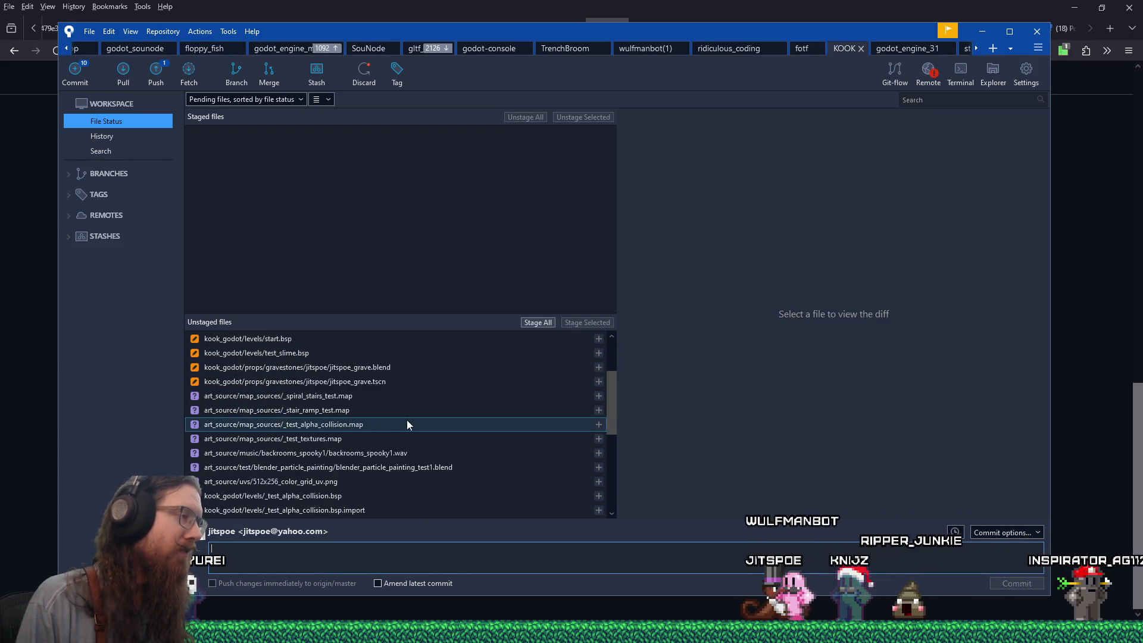
scroll(406, 420, "down", 2)
scroll(405, 419, "up", 4)
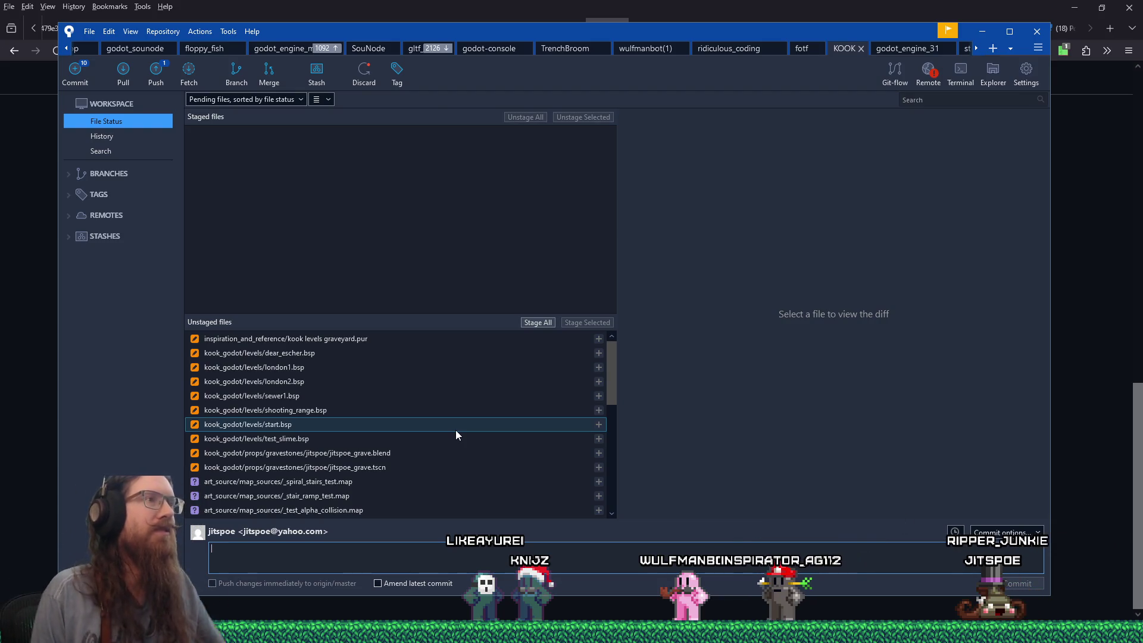
left_click(495, 53)
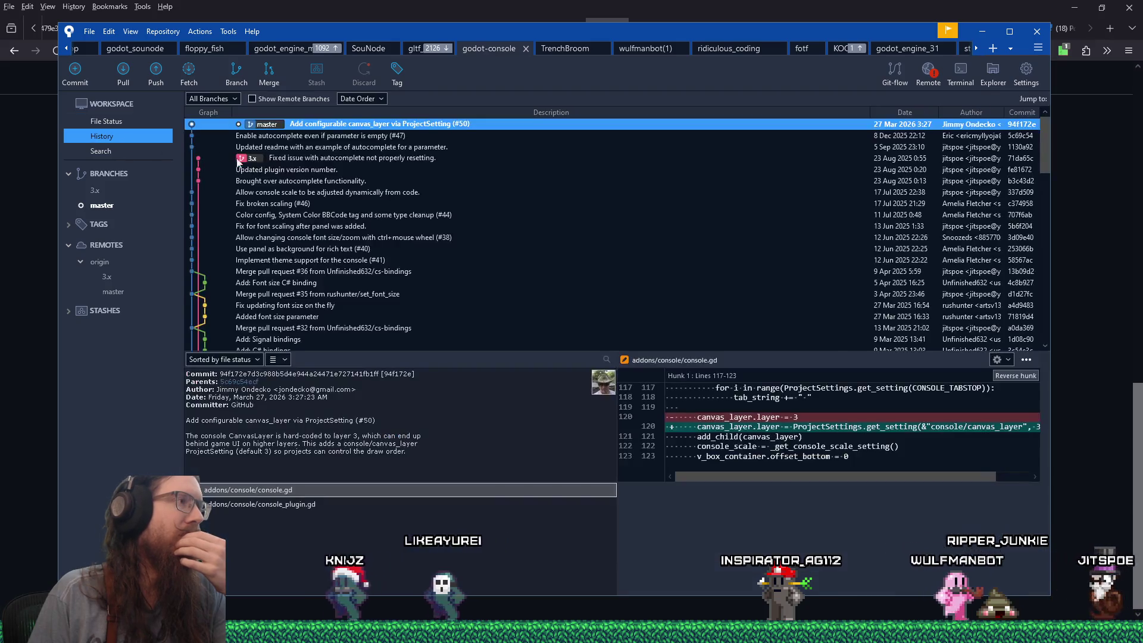
left_click(122, 122)
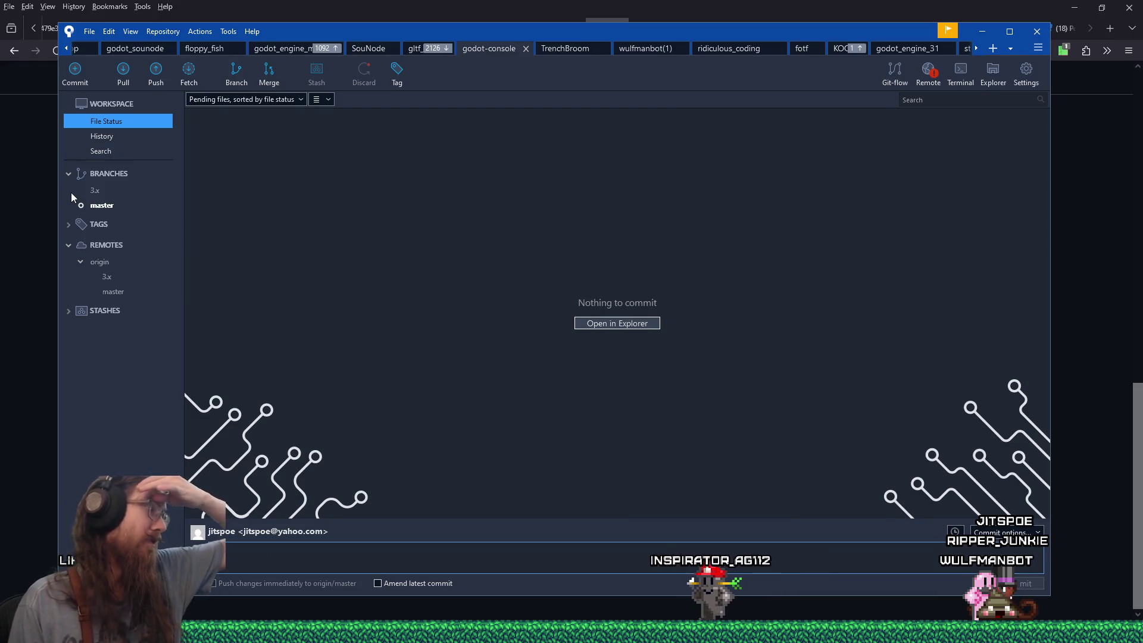
Open the kook_godot addons folder via the Run prompt and select the console folder
mouse_move(674, 31)
left_mouse_down()
mouse_move(733, 92)
mouse_move(670, 32)
left_mouse_up()
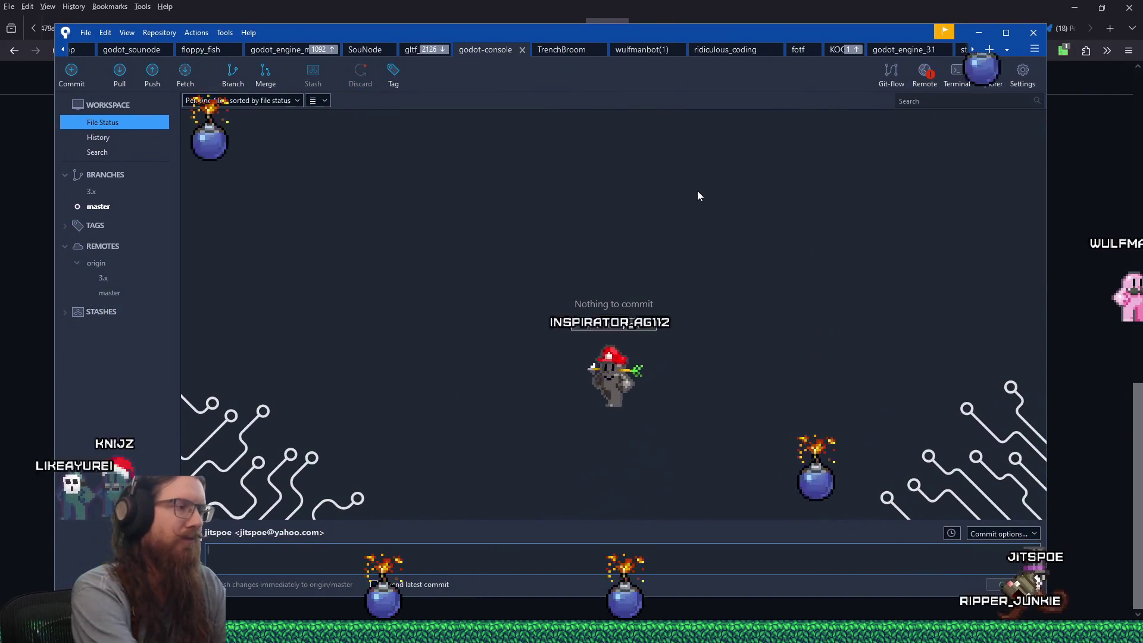
key("super+r")
type("e:\\projec")
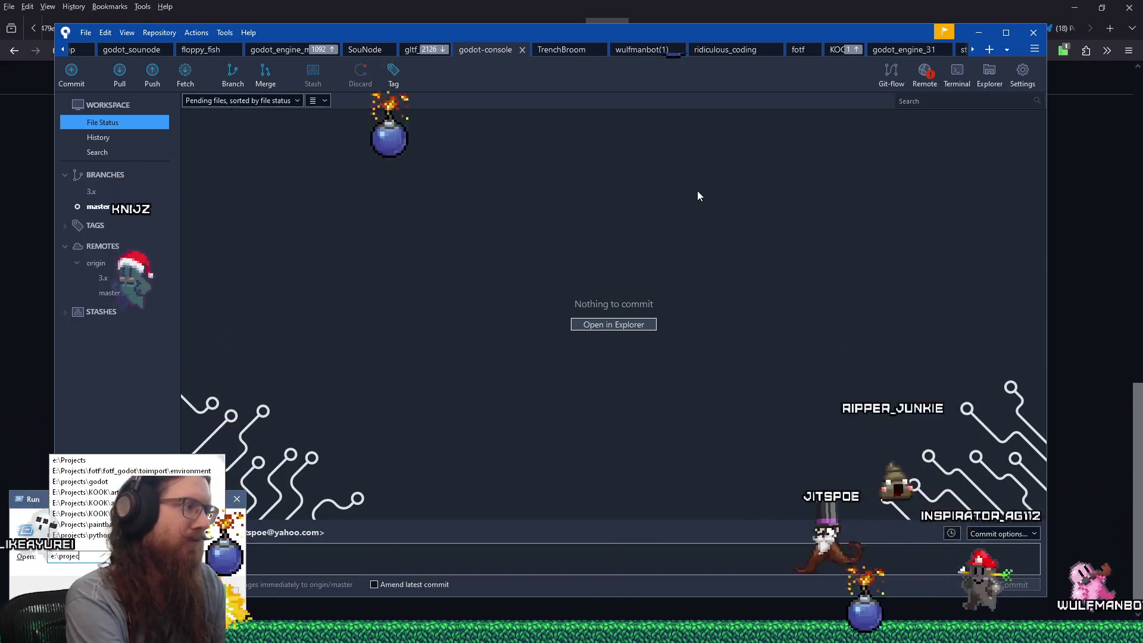
type("ts\\kook\\")
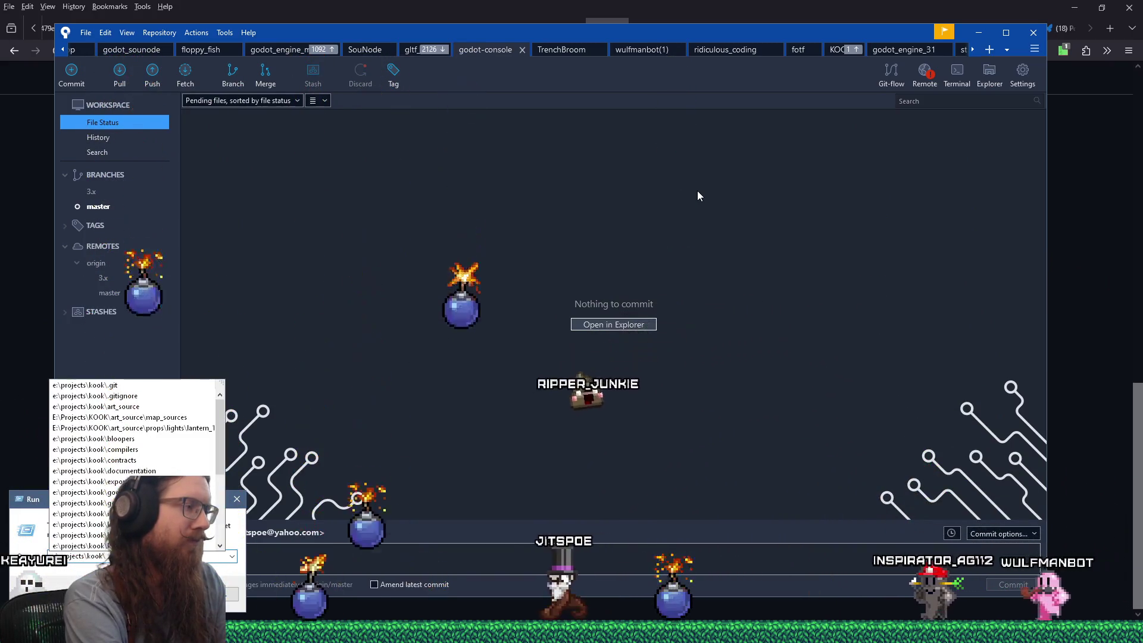
type("ko")
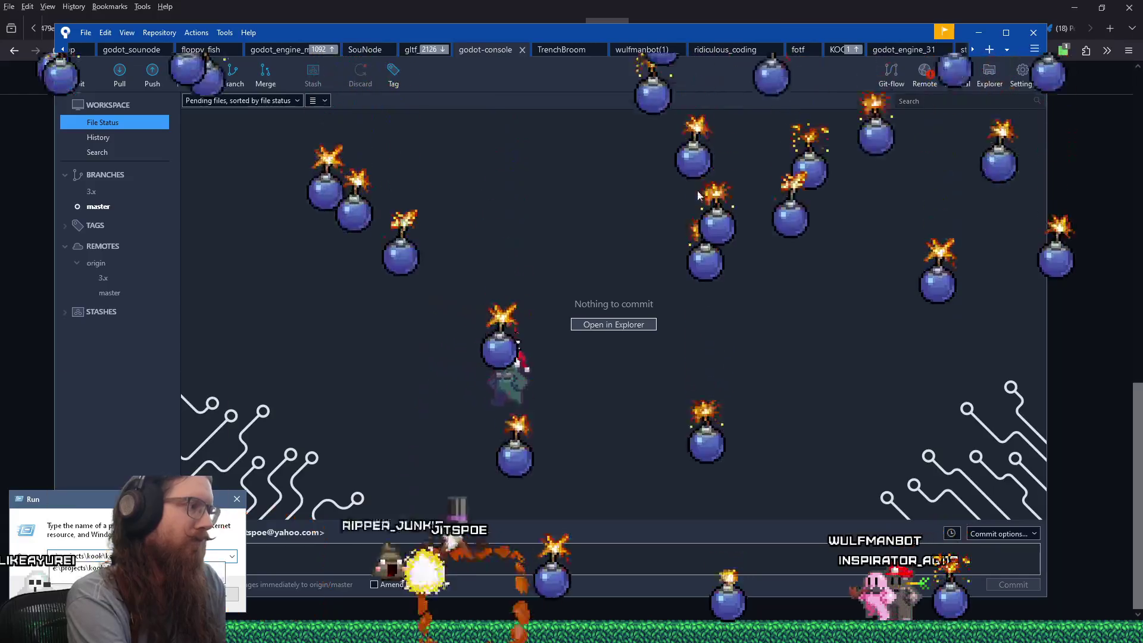
type("k_godot\\addons")
key("Return")
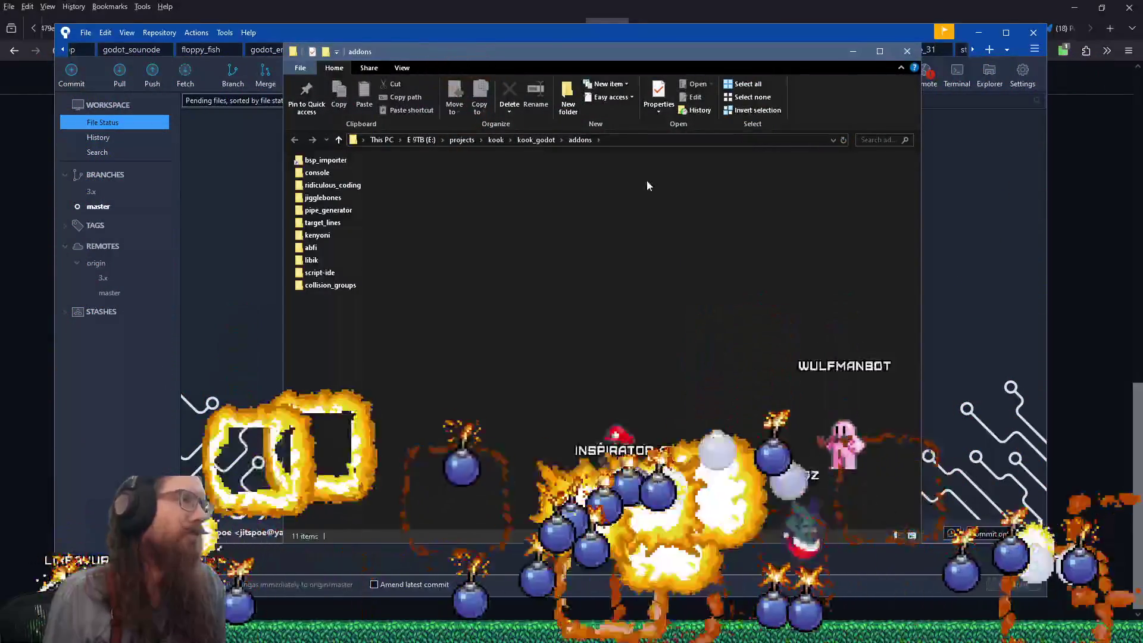
left_click(327, 160)
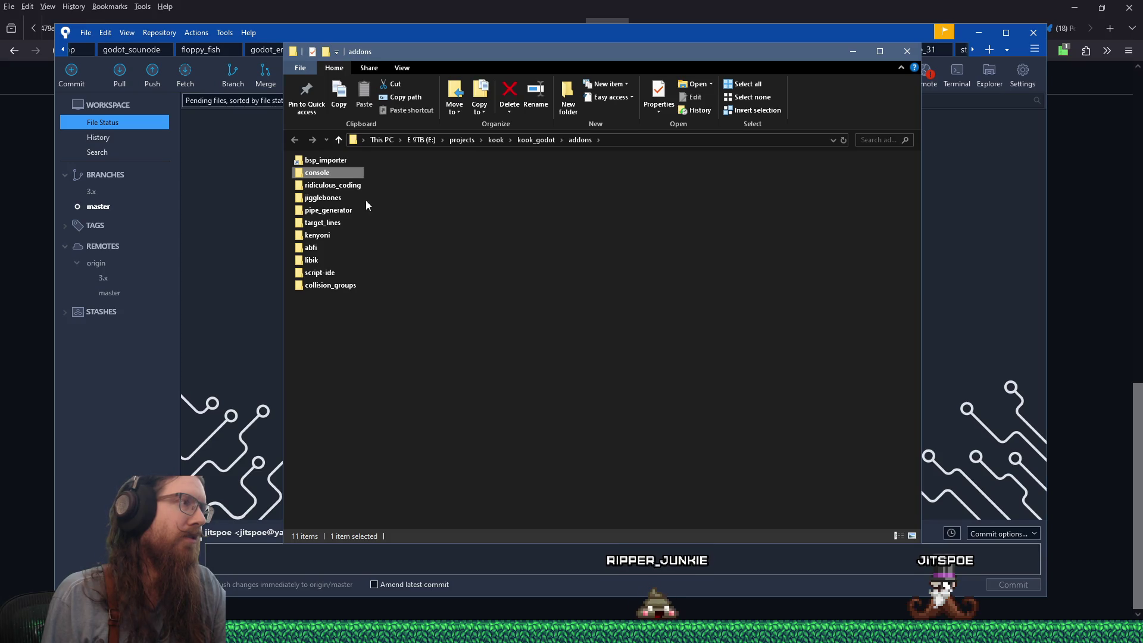
Launch WinMerge from the Run prompt
mouse_move(333, 172)
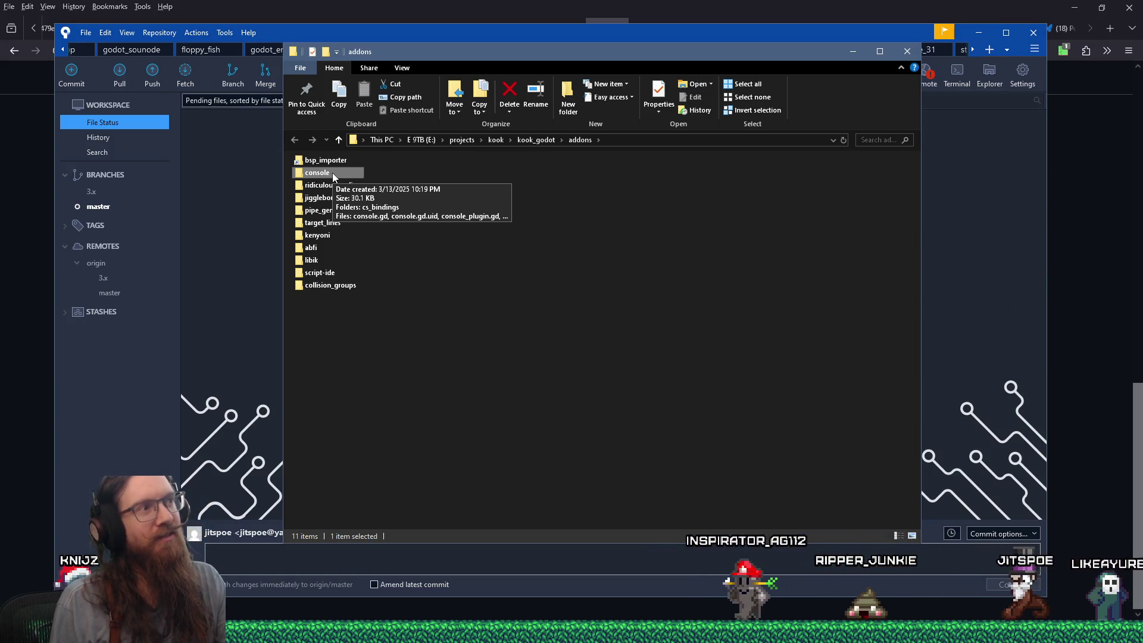
key("super+r")
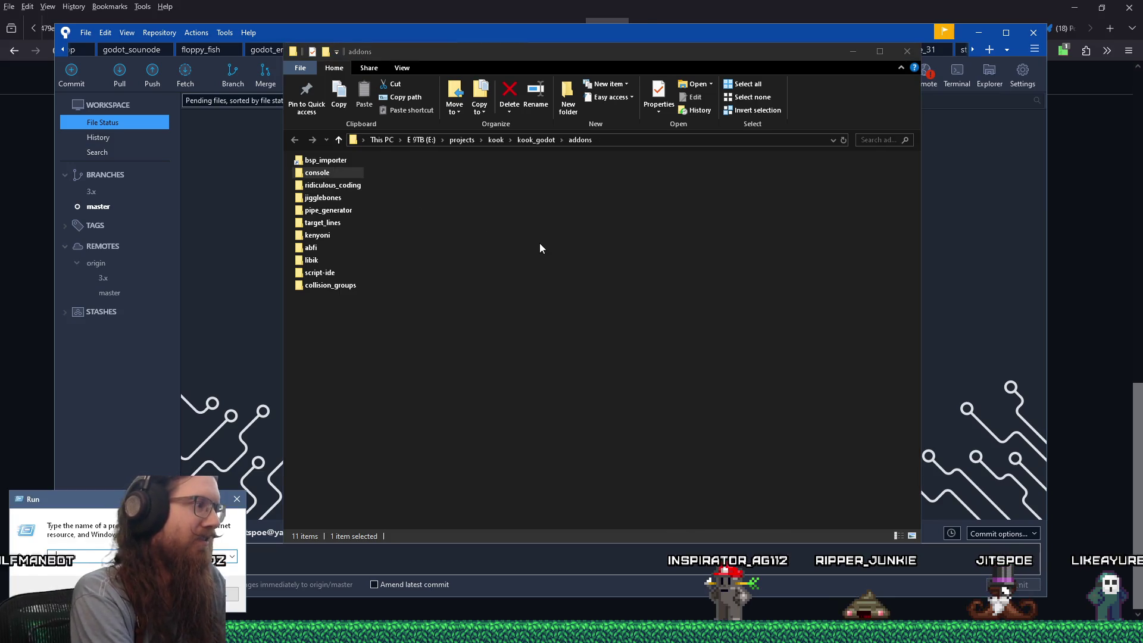
key("Return")
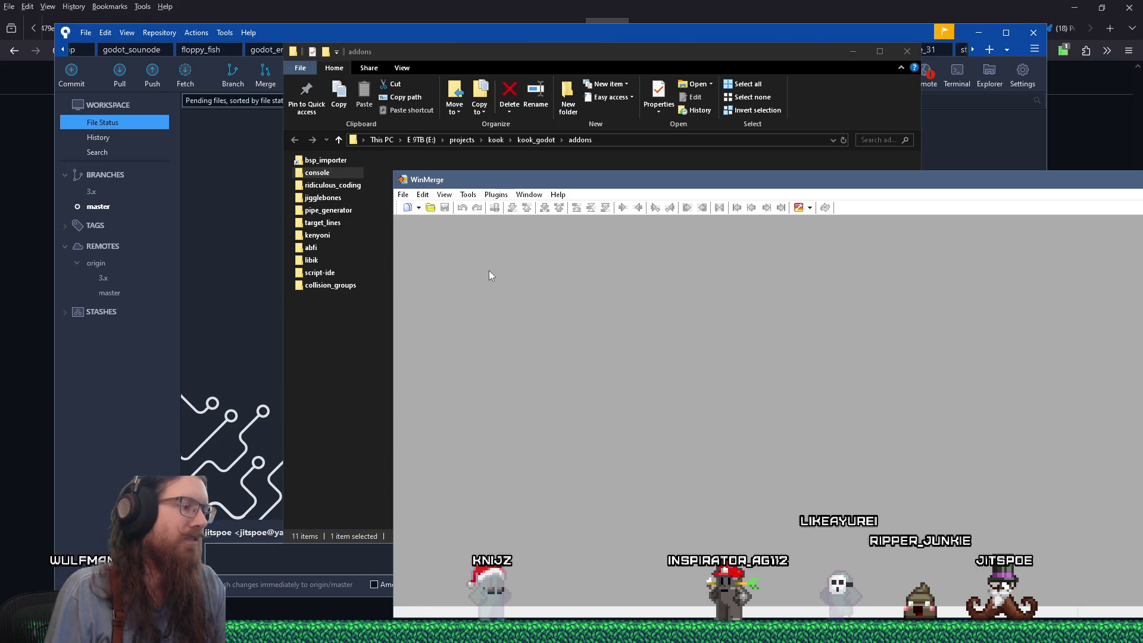
Start a folder comparison with E:\projects\kook\kook_godot\addons\console as the first folder
key("super+r")
type("e:\\project")
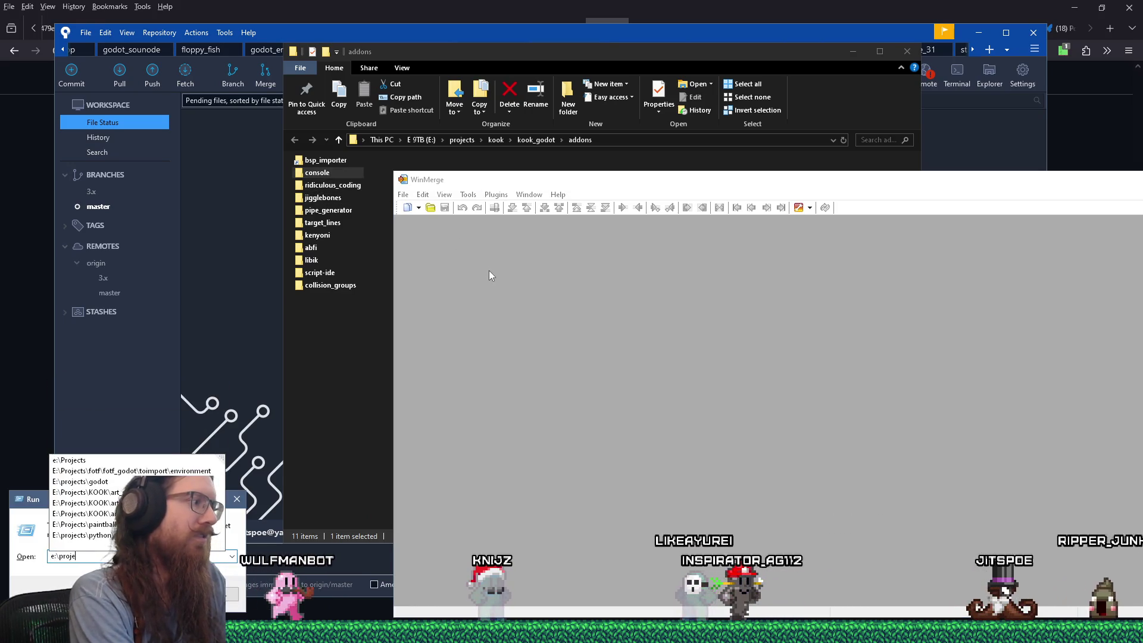
left_click(431, 208)
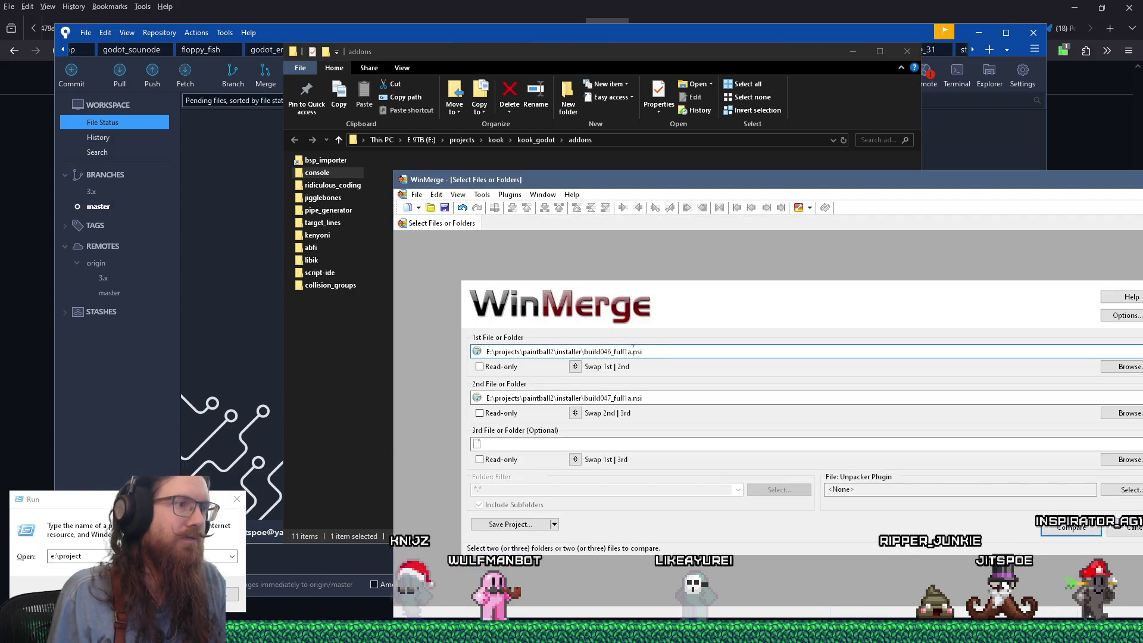
type("E:\\projects")
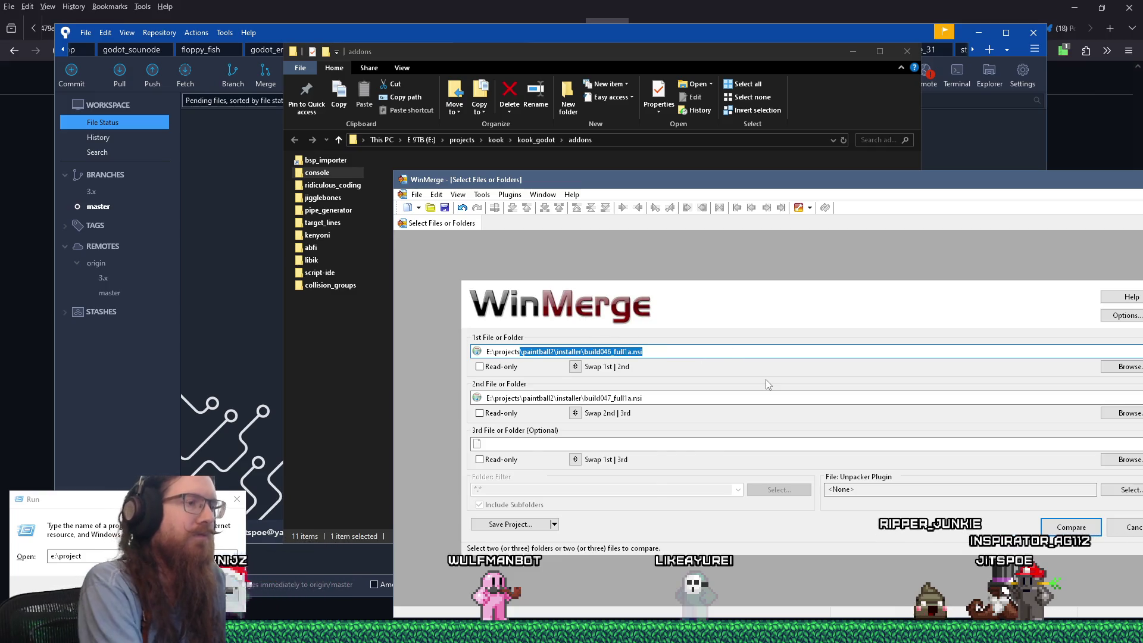
type("\\kook\\k")
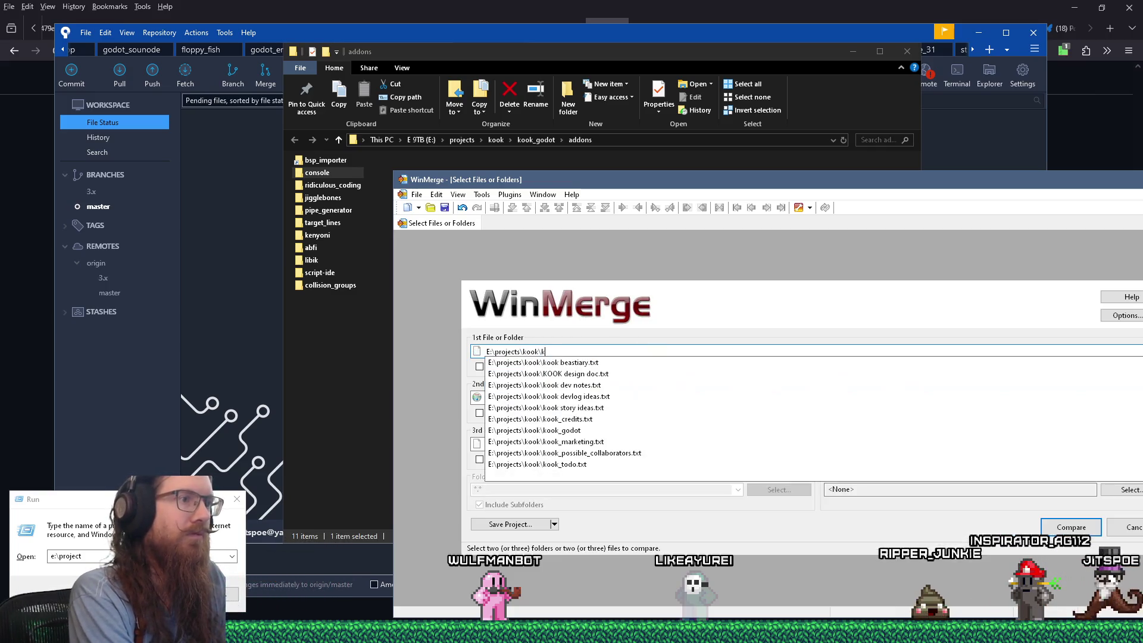
type("ook_godot\\addons\\console")
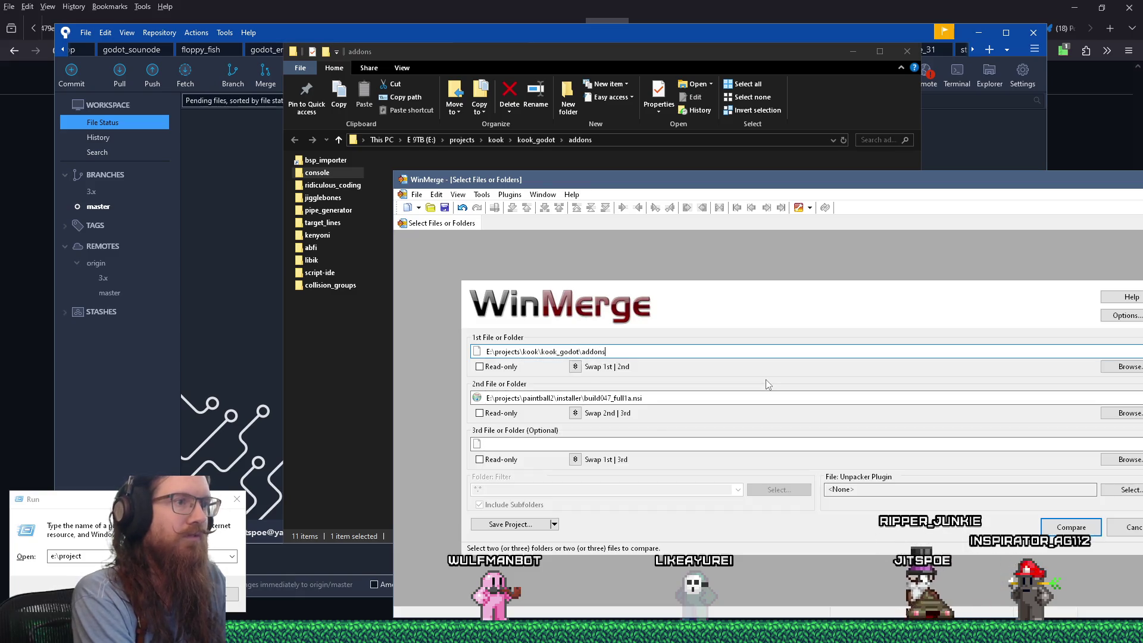
key("Tab")
key("Tab")
key("Tab")
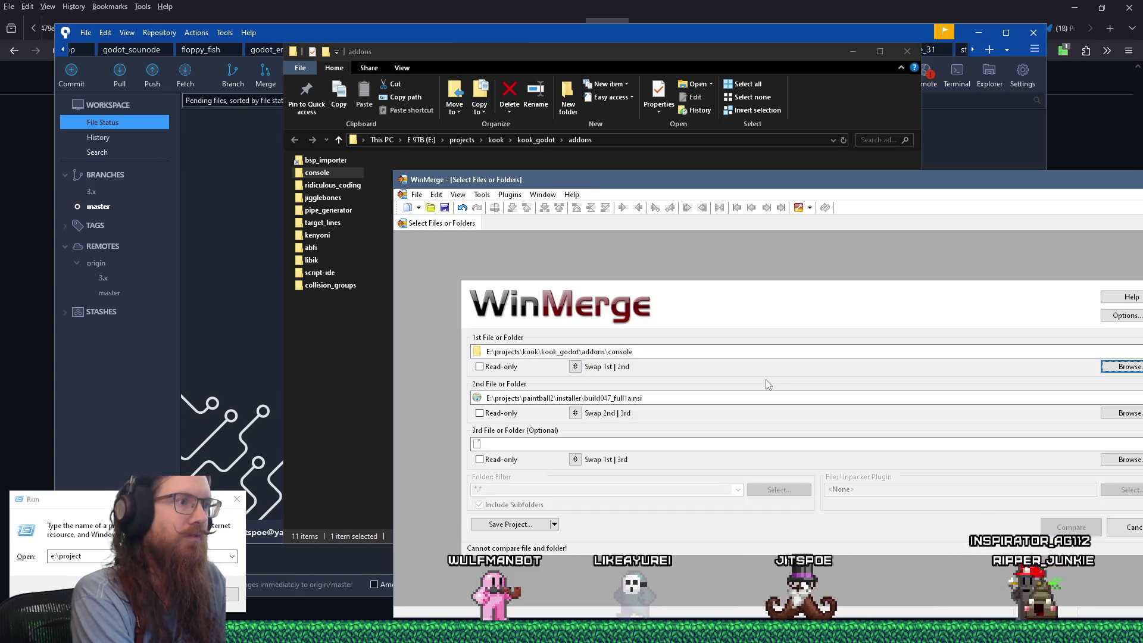
Set e:\projects\godot\godot-console\addons\console as the second folder and run the comparison
key("shift+Tab")
type("e:\\")
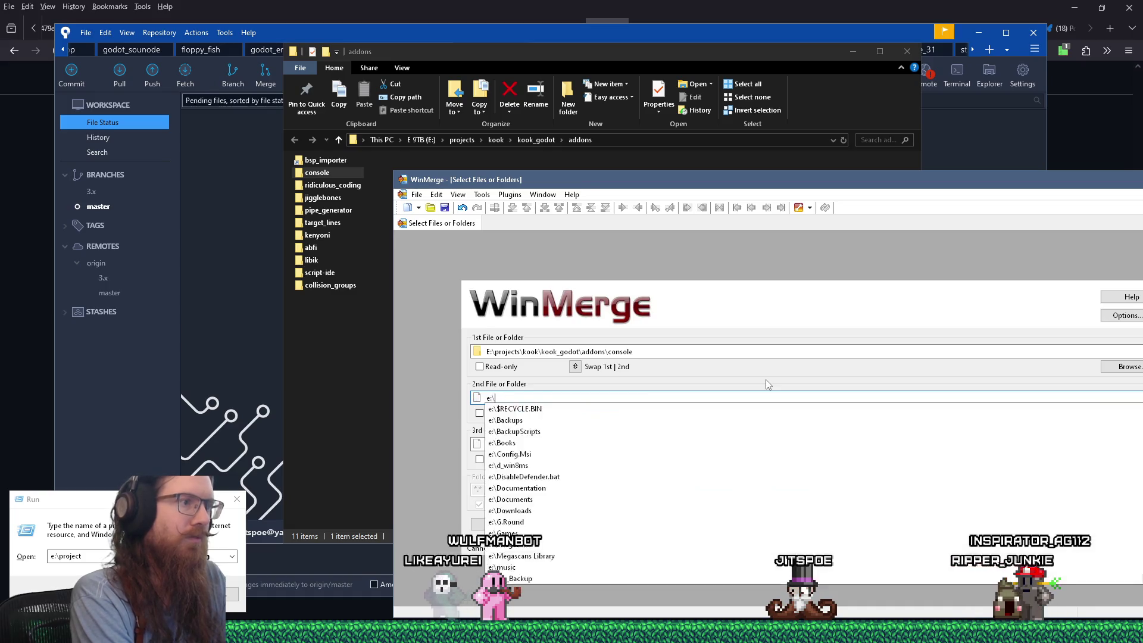
type("projects\\godot\\co")
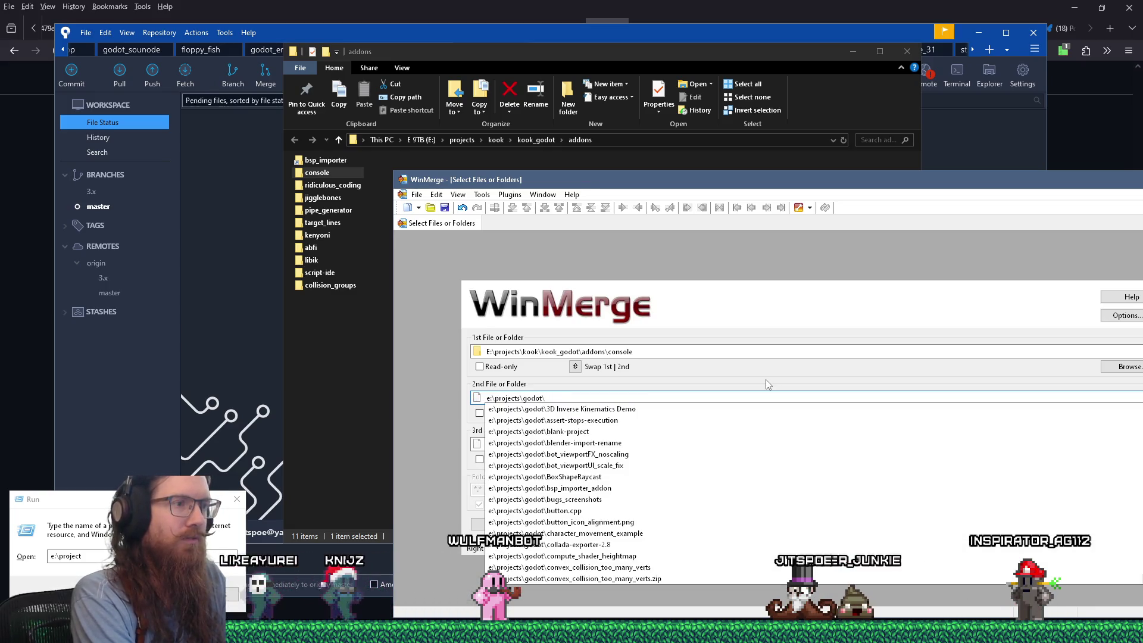
key("BackSpace")
key("BackSpace")
type("godo")
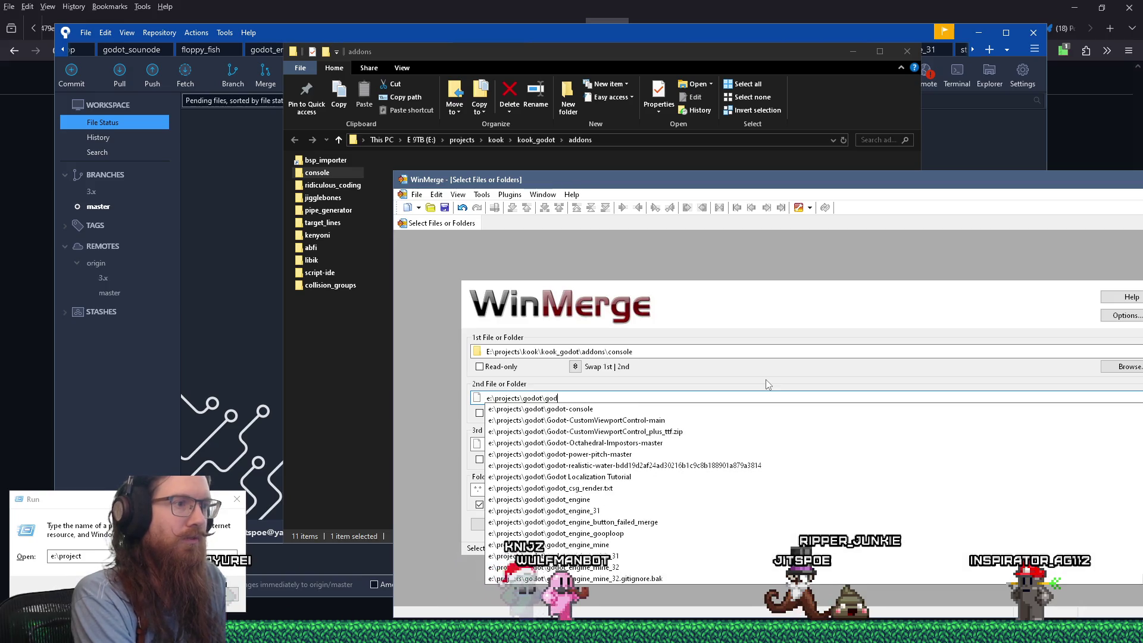
key("Down")
key("Return")
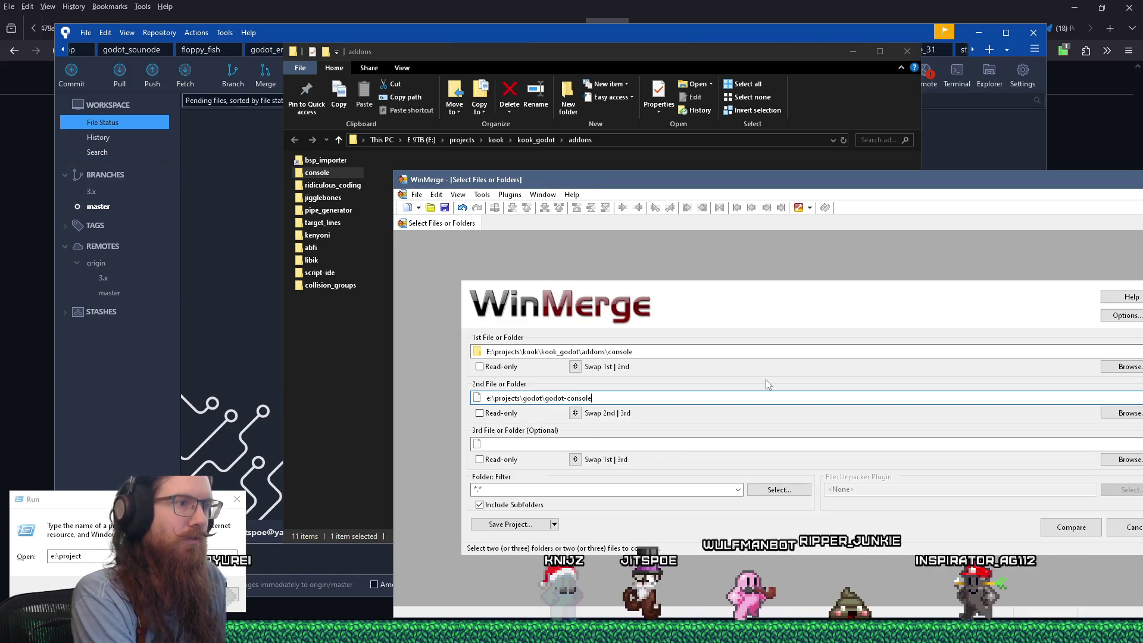
type("\\")
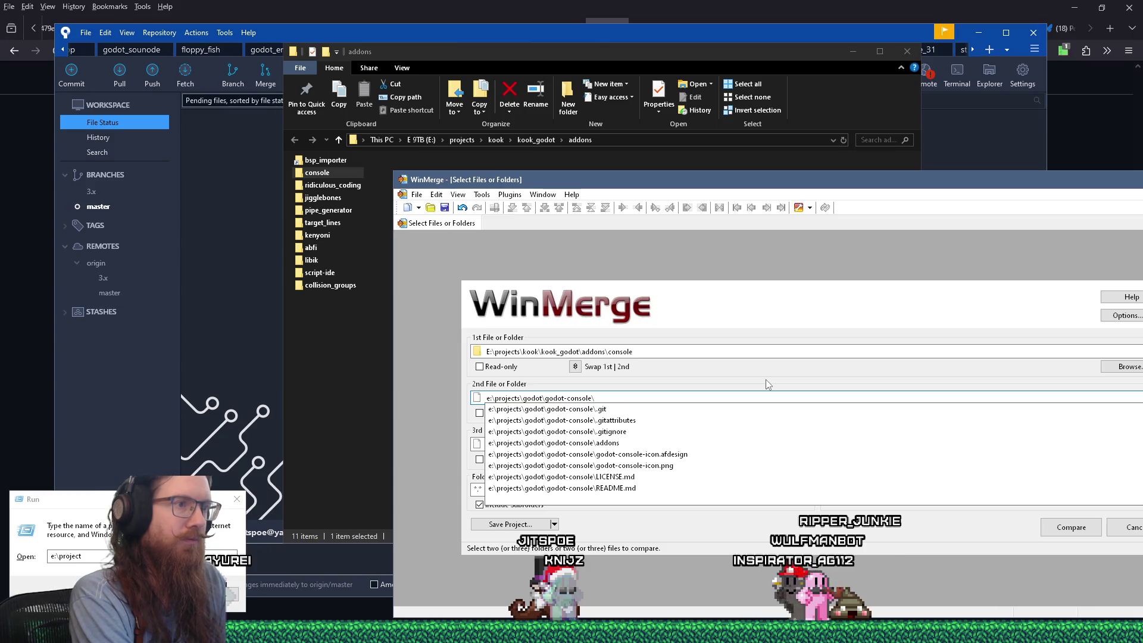
type("ad")
key("Down")
key("Return")
type("\\co")
key("Down")
key("Return")
key("Return")
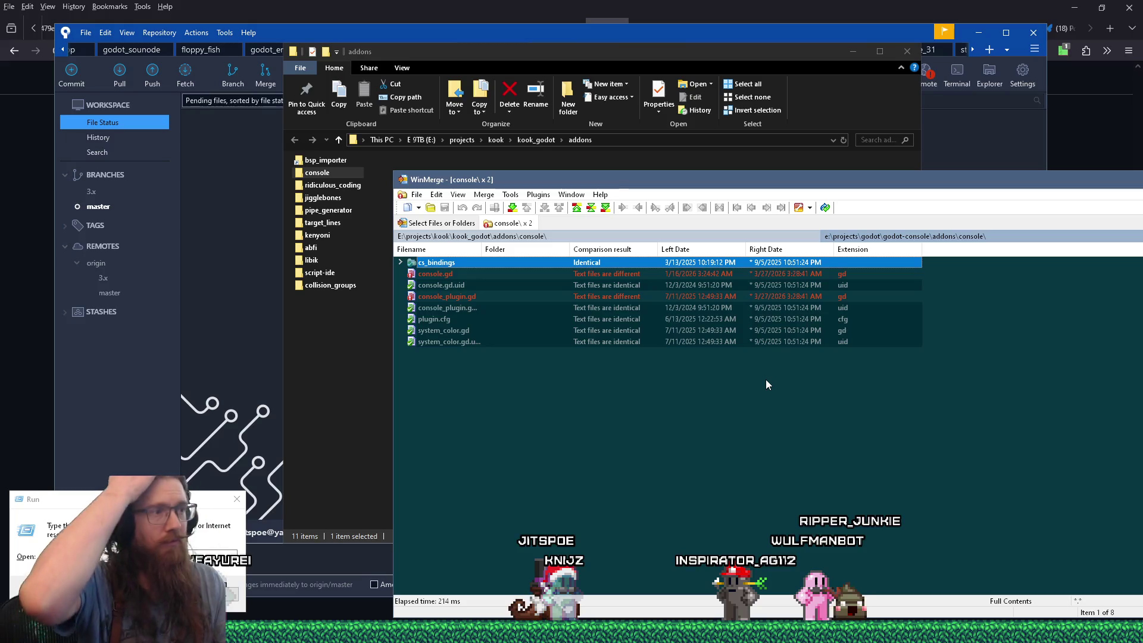
Inspect the console.gd line differences around line 110 in WinMerge, then close that diff
double_click(444, 273)
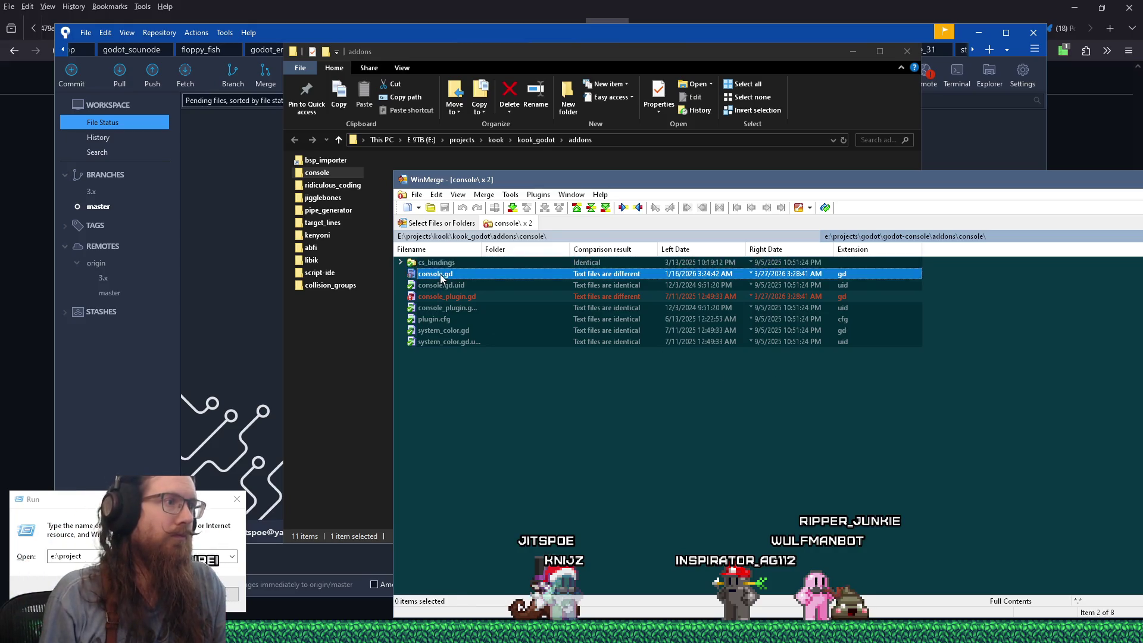
mouse_move(805, 185)
left_mouse_down()
mouse_move(471, 71)
mouse_move(586, 110)
left_mouse_up()
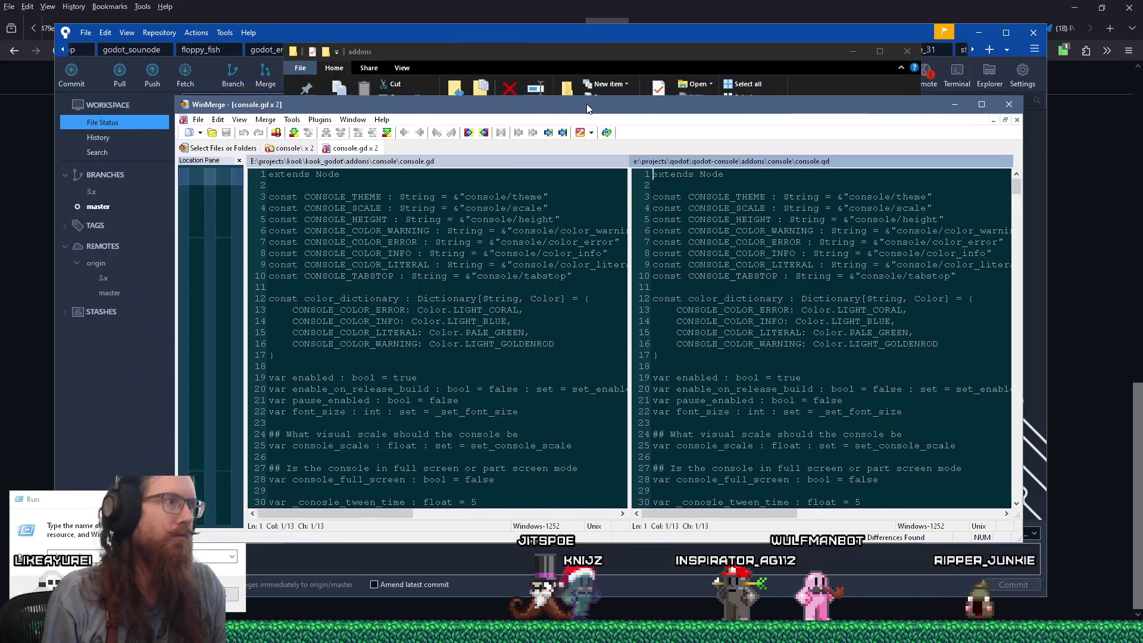
left_click(212, 234)
left_click_drag(212, 234, 203, 472)
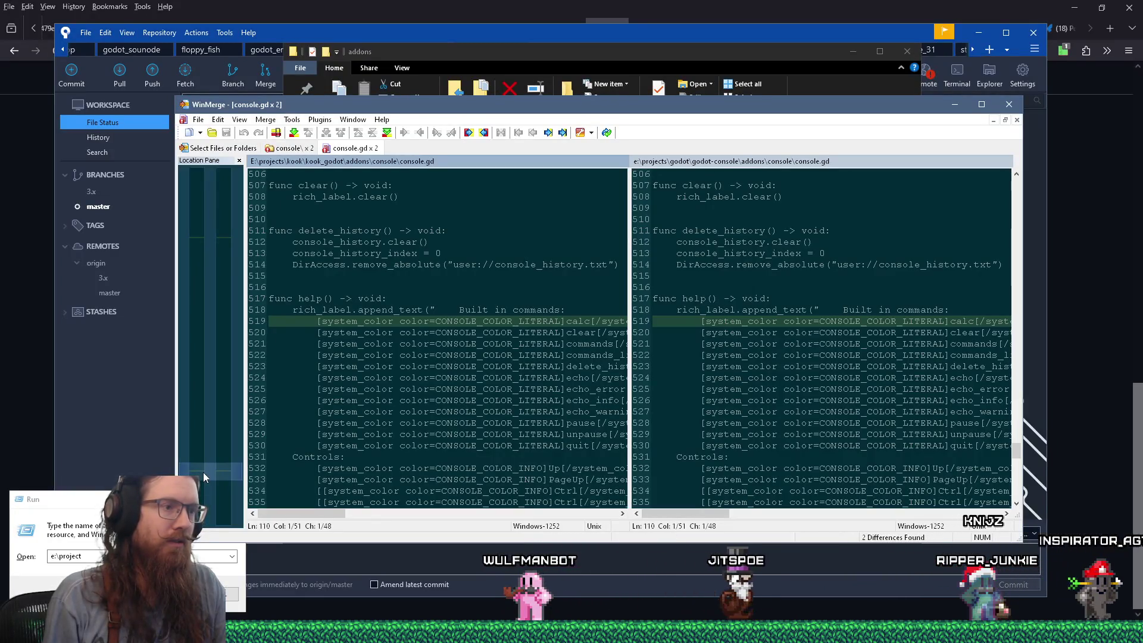
mouse_move(701, 515)
left_mouse_down()
mouse_move(756, 516)
mouse_move(631, 512)
left_mouse_up()
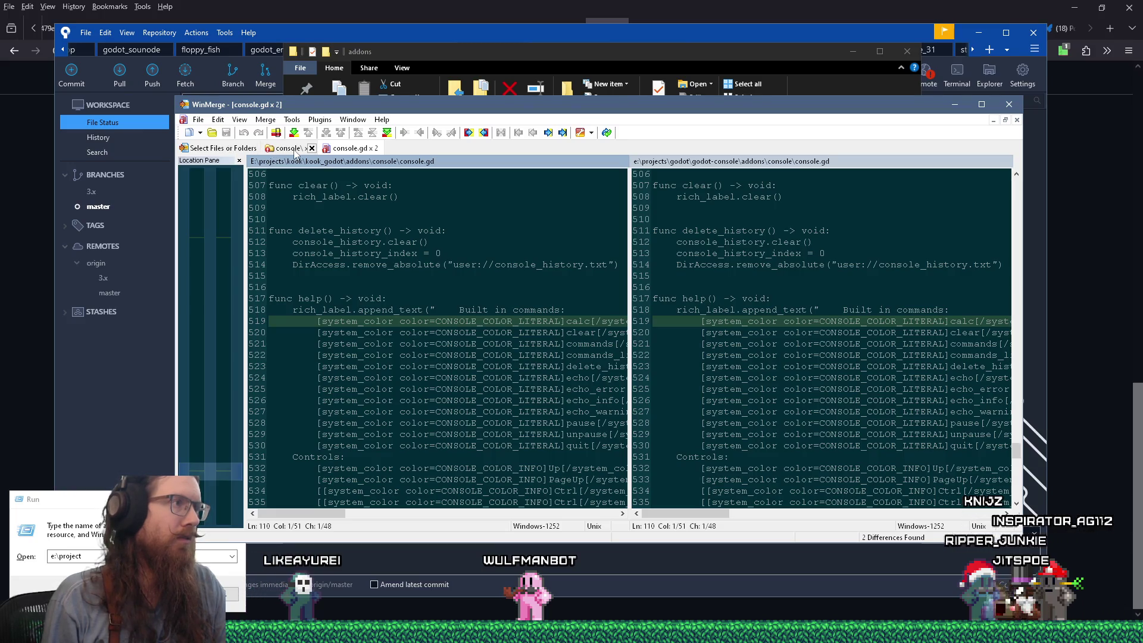
left_click(376, 148)
Review the console_plugin.gd diff, close it, and return to the addons folder in Explorer
double_click(292, 222)
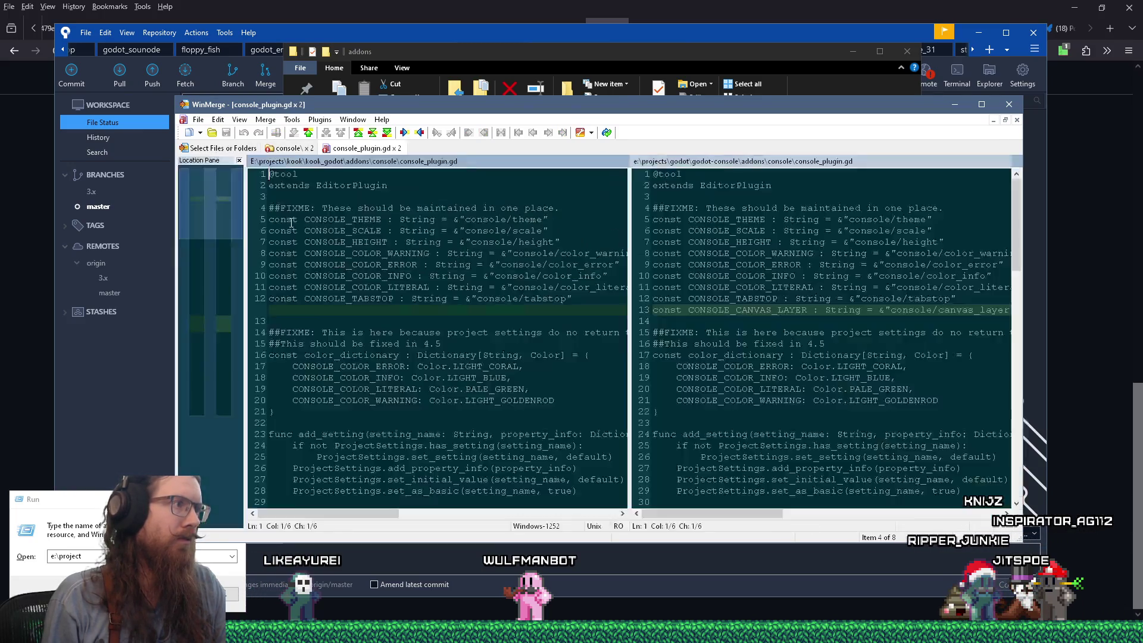
mouse_move(209, 224)
left_mouse_down()
mouse_move(213, 370)
mouse_move(212, 205)
left_mouse_up()
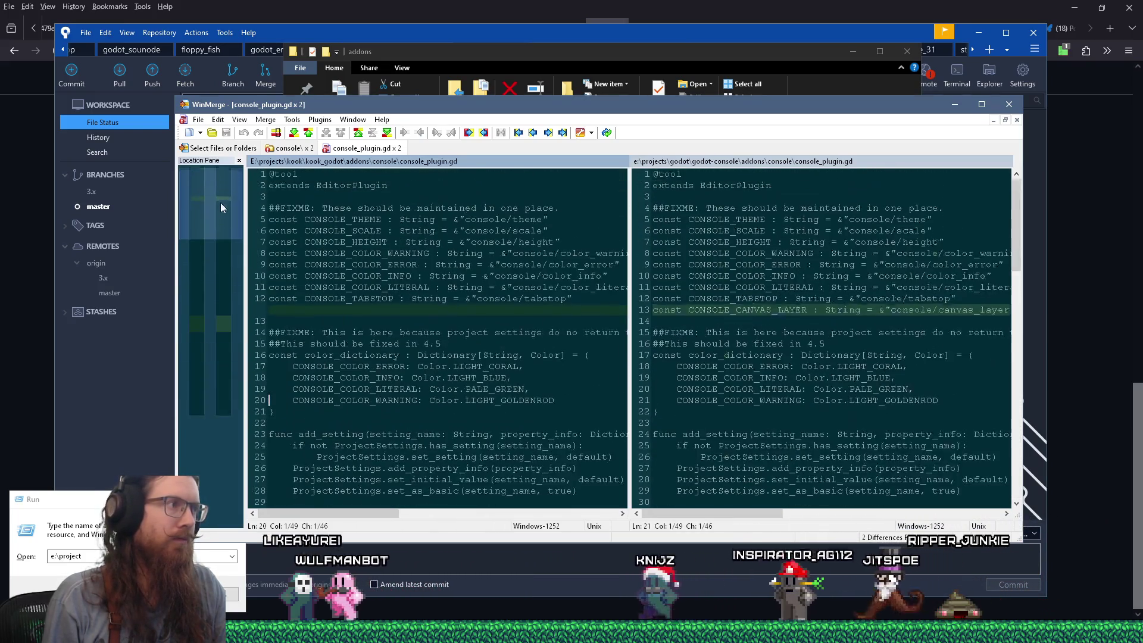
left_click(398, 147)
left_click_drag(536, 104, 517, 139)
left_click(518, 48)
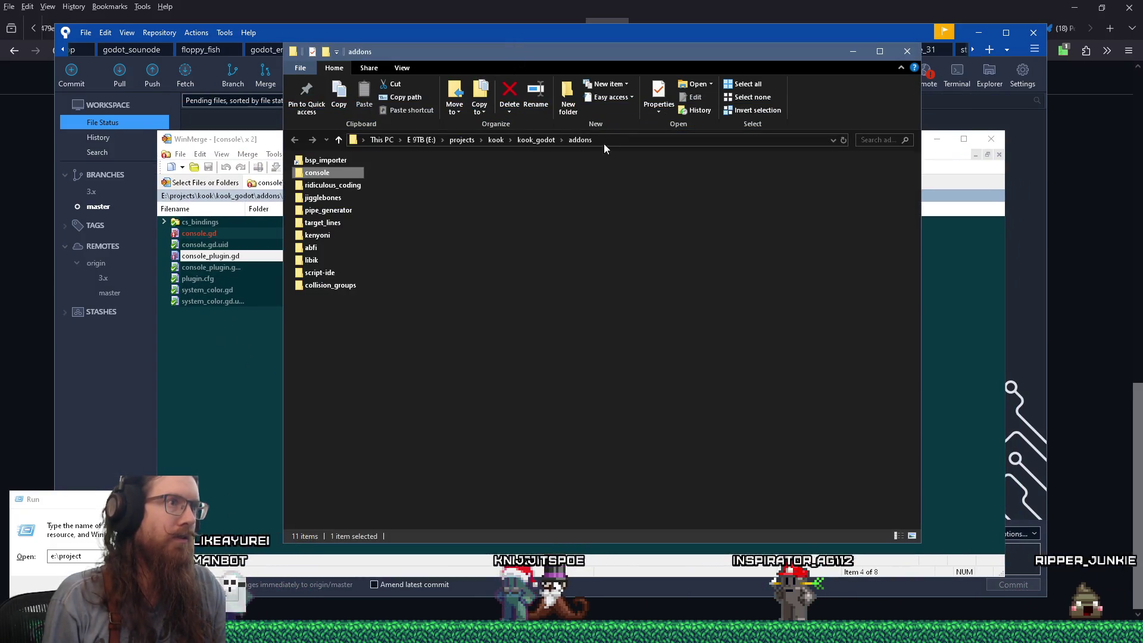
Open a command prompt in kook_godot's addons folder, then bring GitHub issue #49 forward in Firefox
left_click(624, 140)
type("cmd")
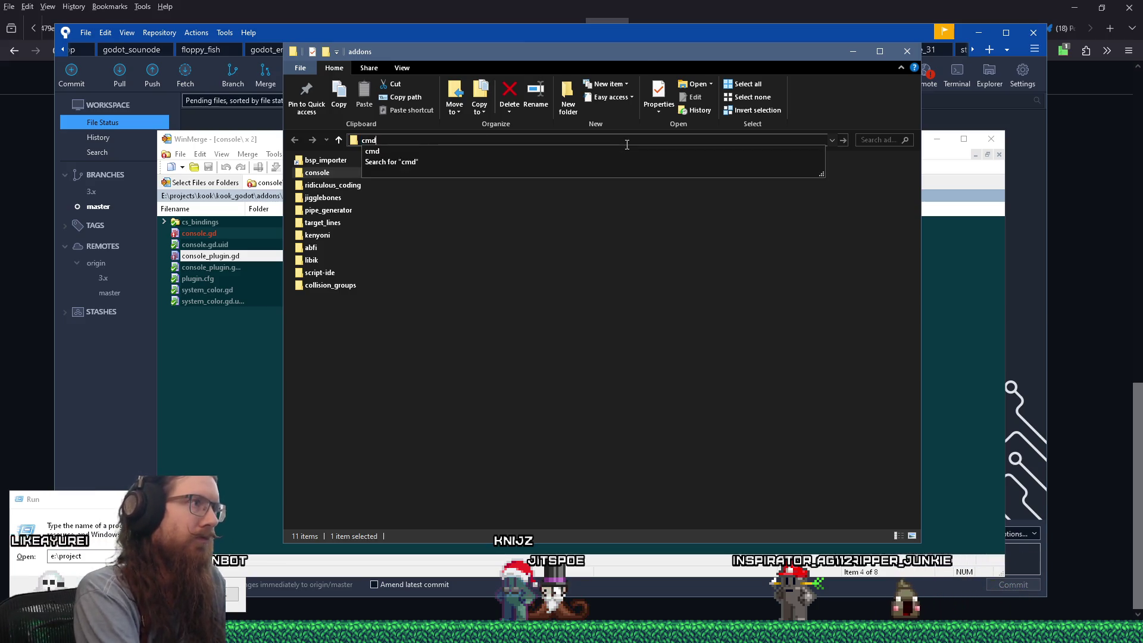
key("Return")
left_click_drag(438, 84, 444, 266)
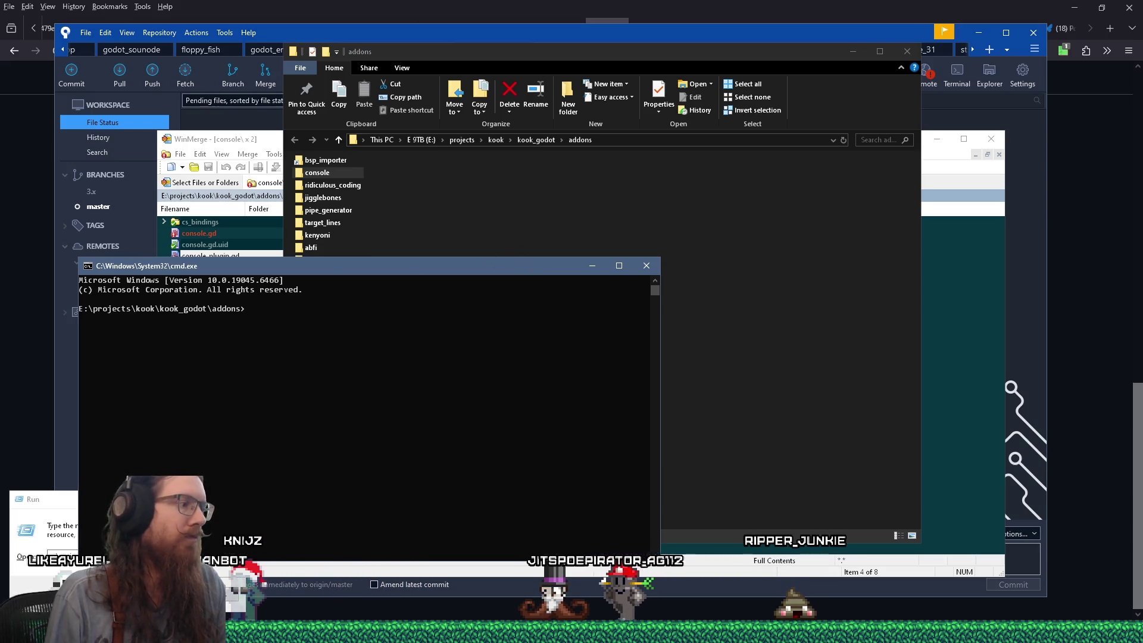
left_click(981, 632)
left_click(1025, 593)
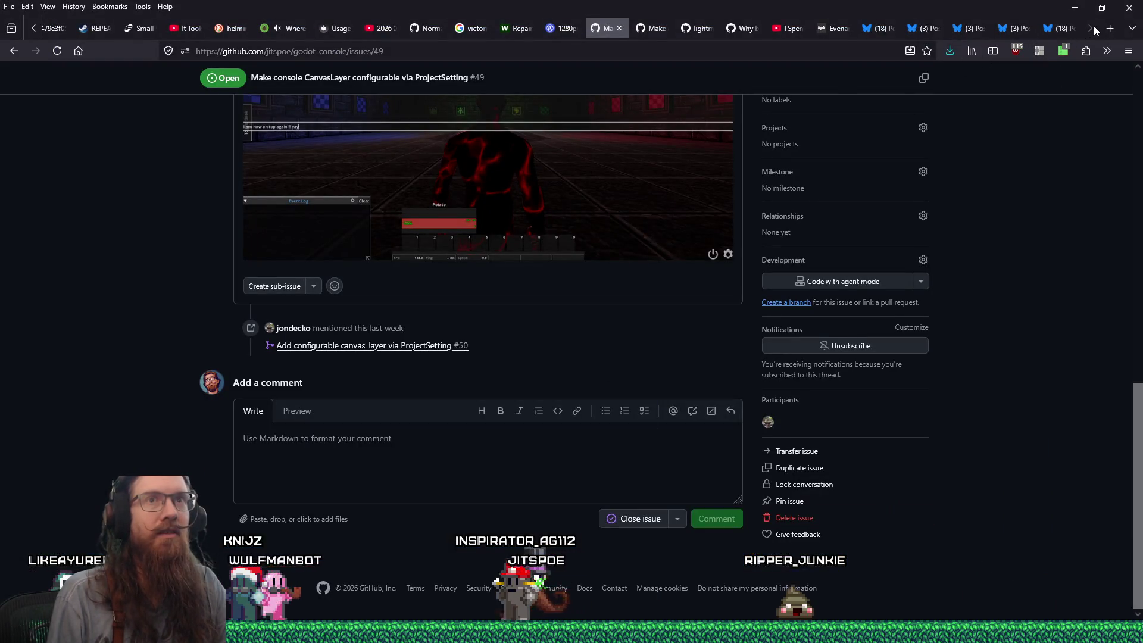
Search 'windows make link directory' in a new tab and open How-To Geek's symbolic-links guide
key("ctrl+t")
type("windows make link director")
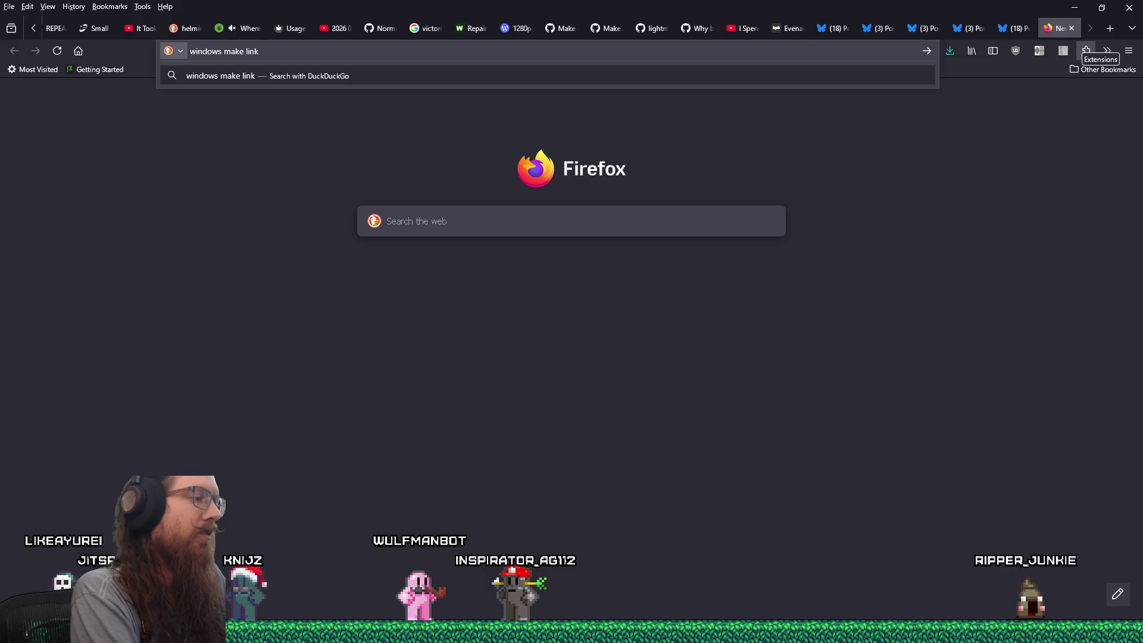
type("y")
key("Return")
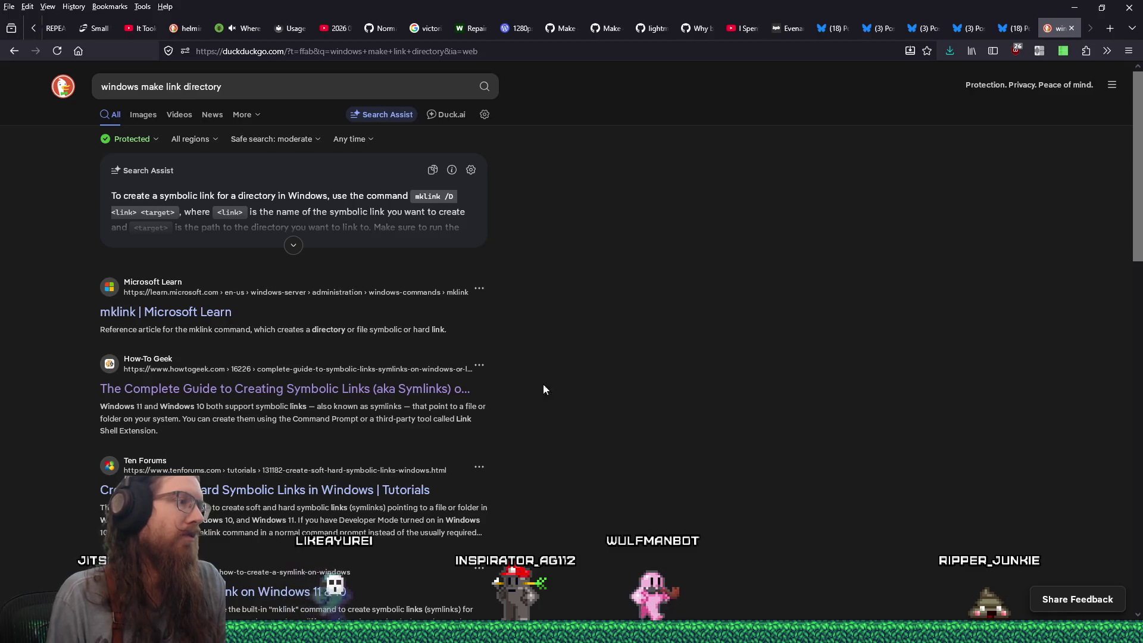
left_click(427, 392)
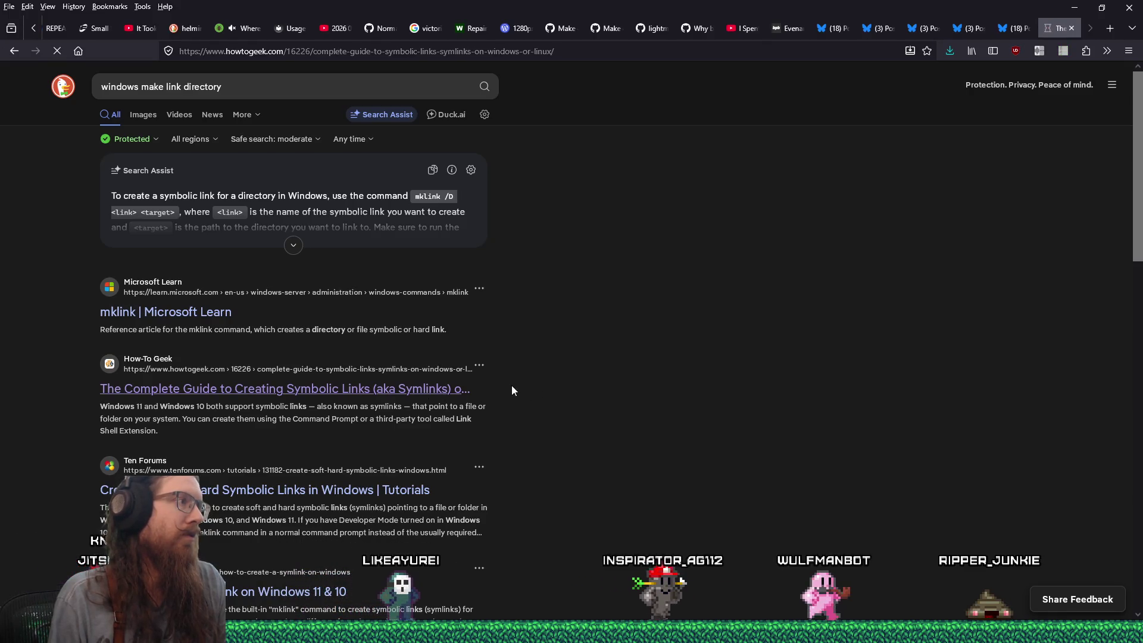
key("alt+Tab")
key("Tab")
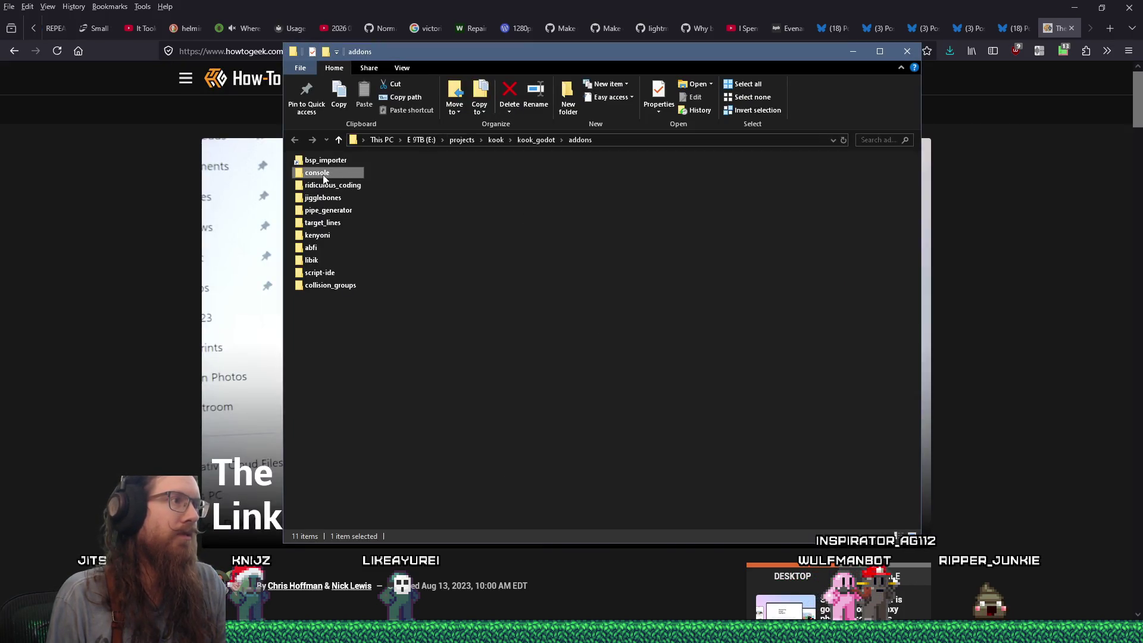
Delete the console folder from kook_godot's addons and open a command prompt there with cmd
right_click(323, 174)
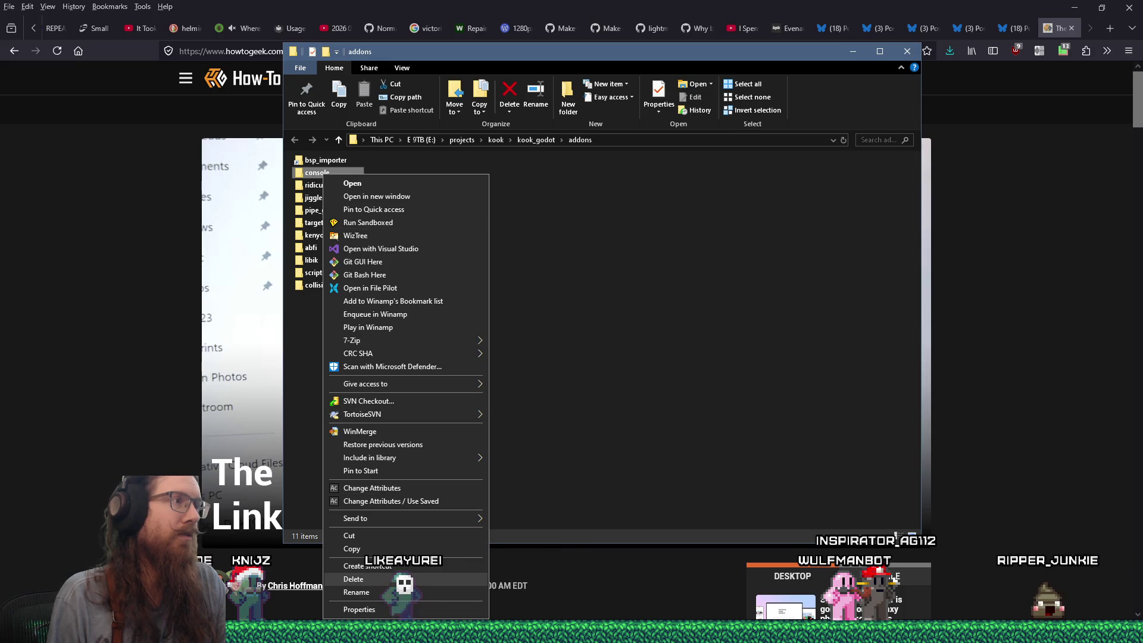
left_click(397, 575)
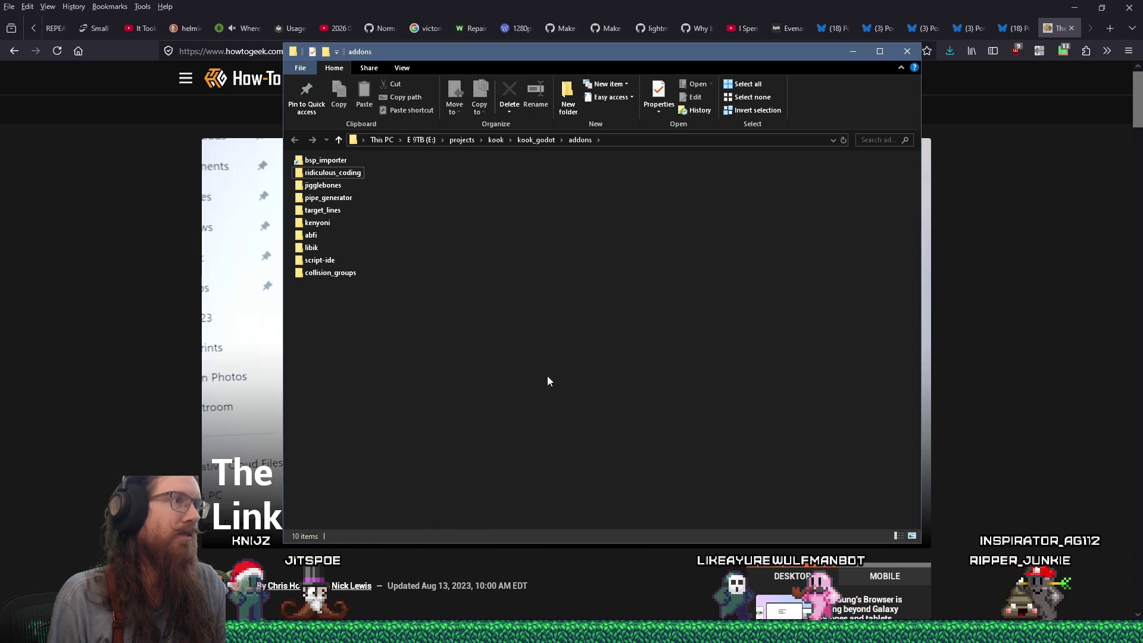
left_click_drag(563, 52, 665, 91)
key("alt+d")
type("cmd")
key("Return")
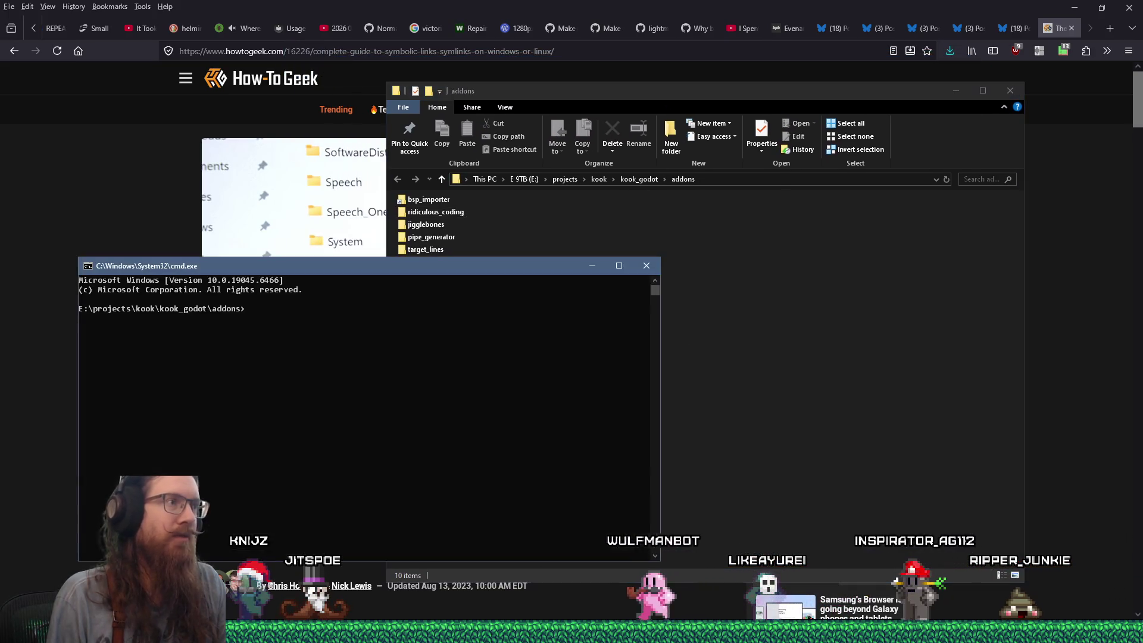
Read the How-To Geek article's mklink junction instructions while starting the link command in the prompt
left_click_drag(393, 274, 498, 407)
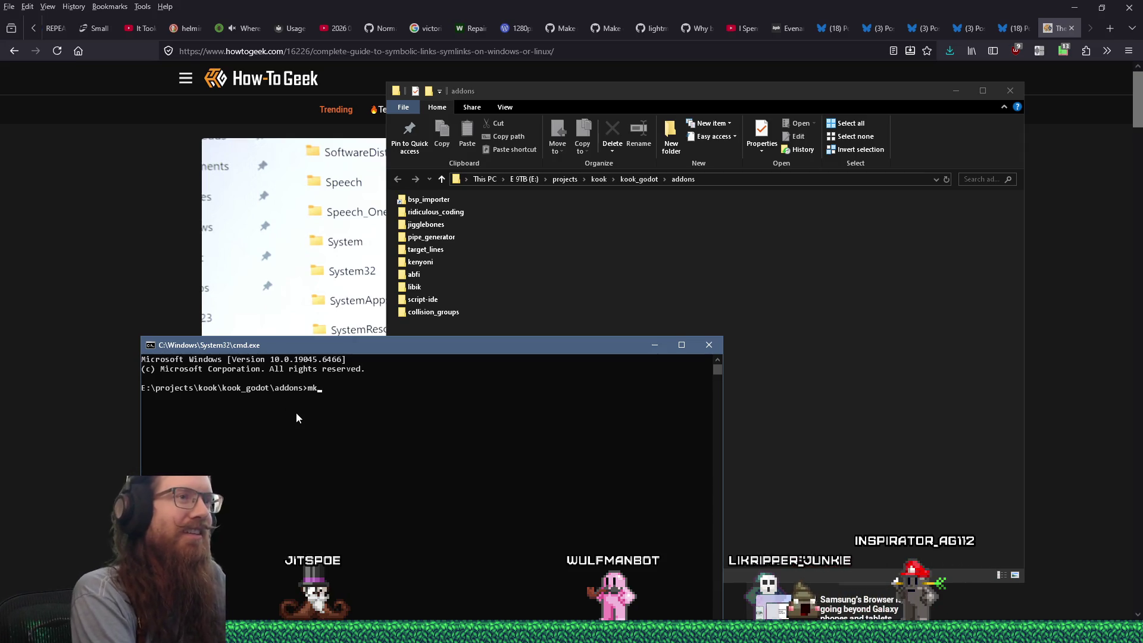
left_click(41, 299)
scroll(442, 380, "down", 10)
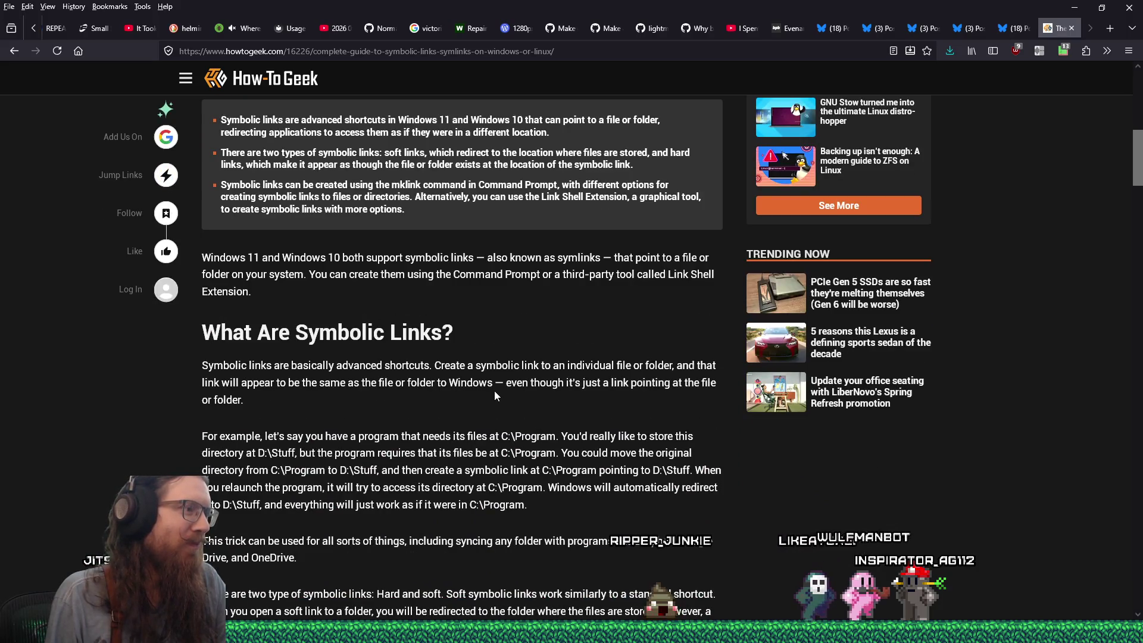
key("alt+Tab")
type("link")
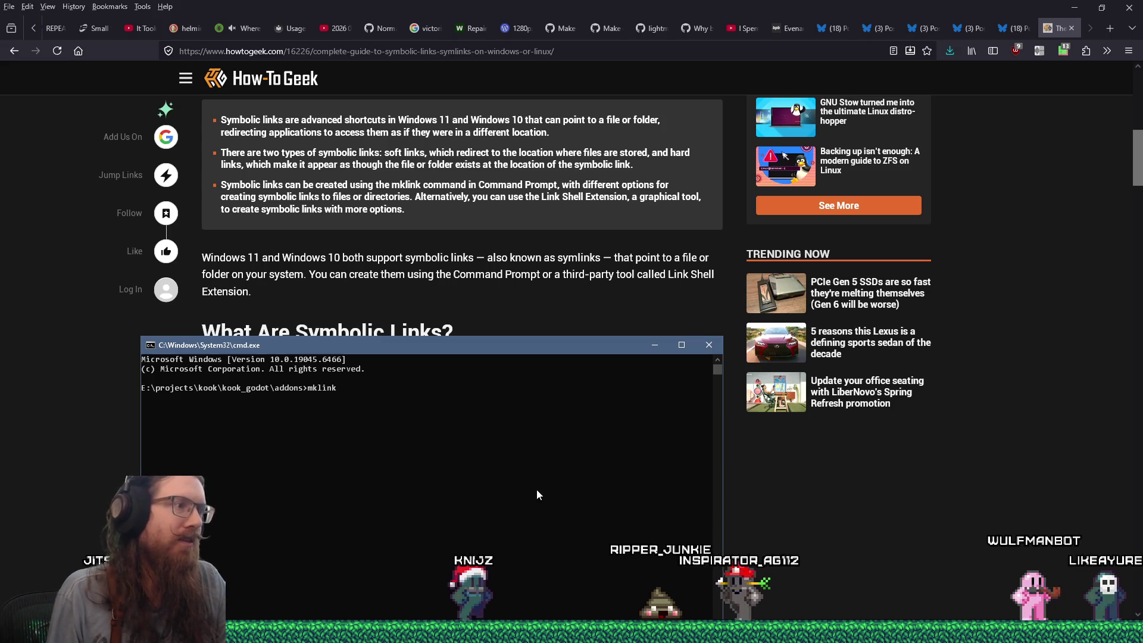
scroll(809, 534, "up", 3)
key("alt+Tab")
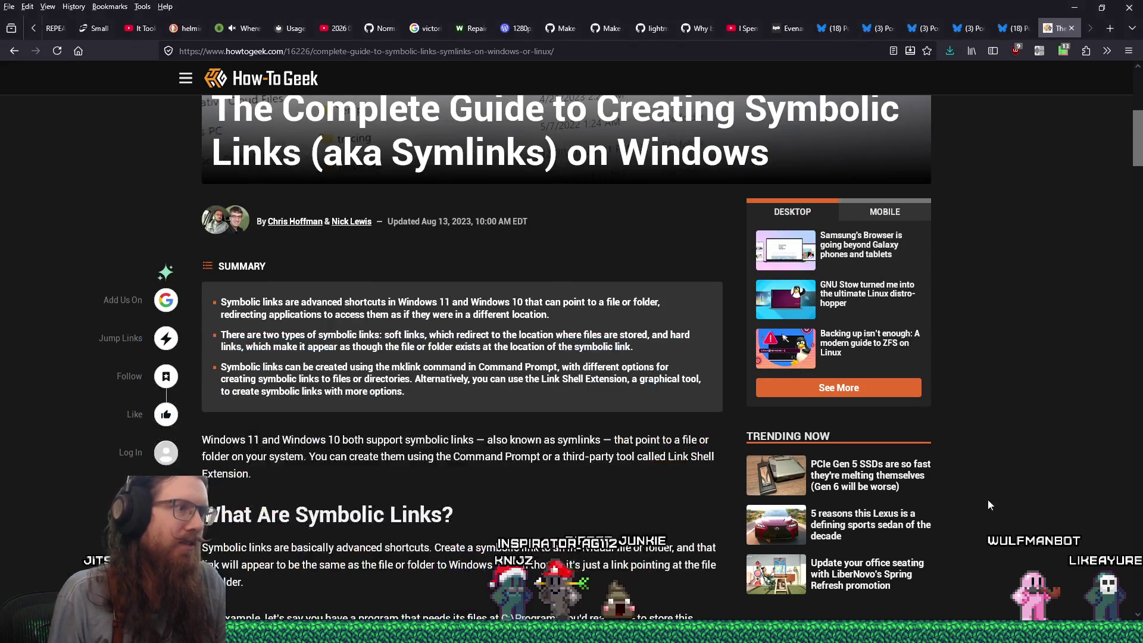
scroll(722, 440, "down", 10)
scroll(720, 443, "down", 10)
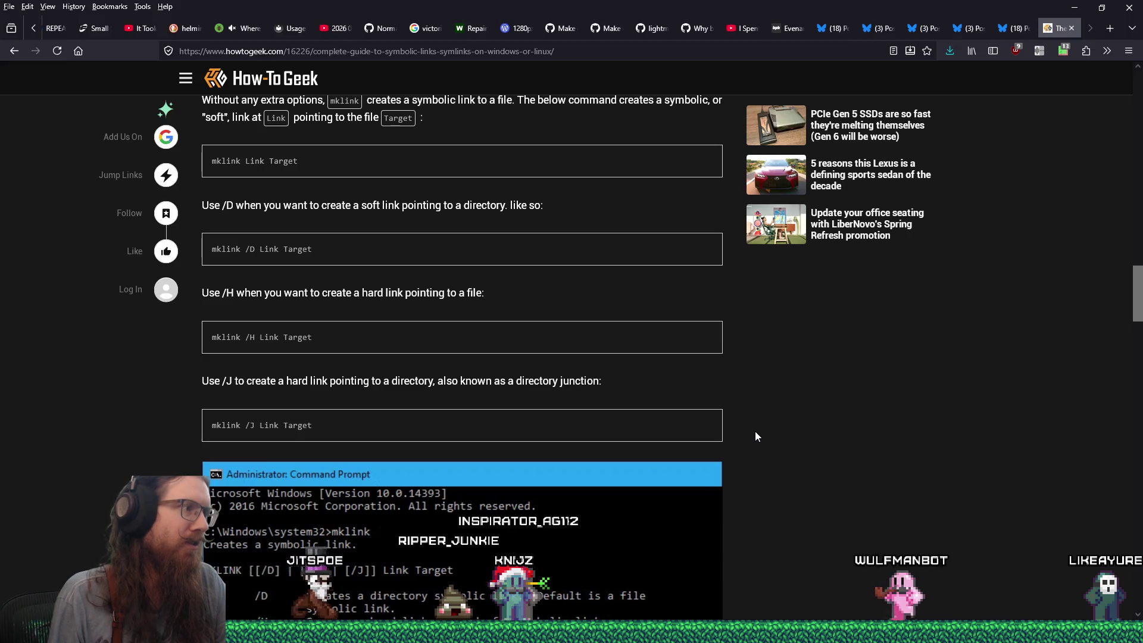
scroll(755, 431, "down", 1)
scroll(755, 431, "down", 3)
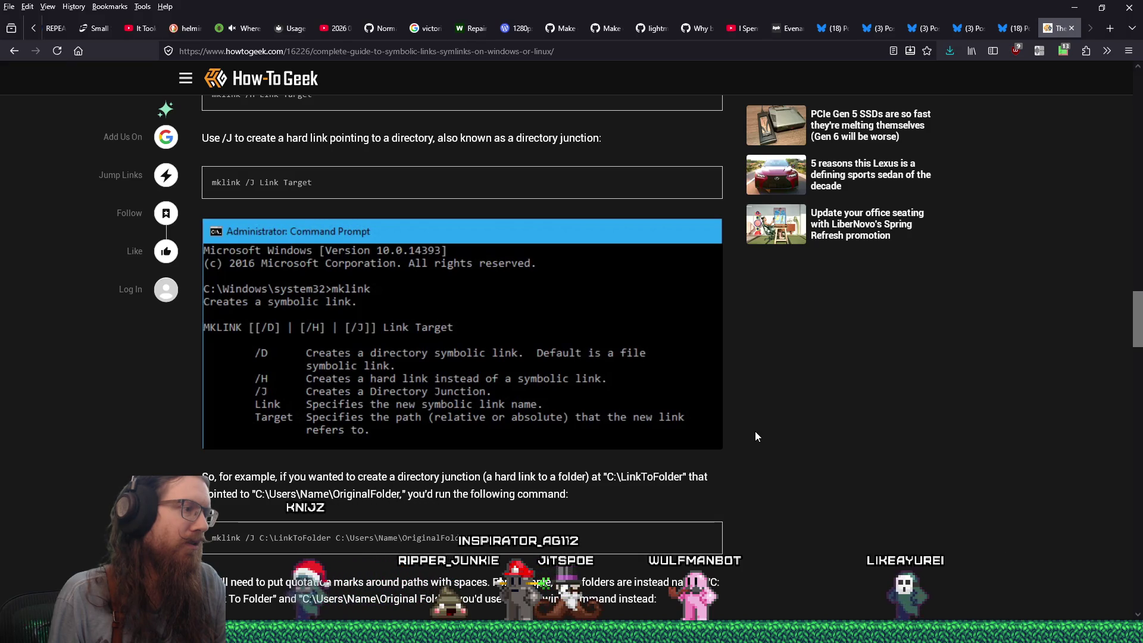
key("alt+Tab")
Run mklink /J console e:\projects\godot\godot-console\addons\console to create the junction
type("/J")
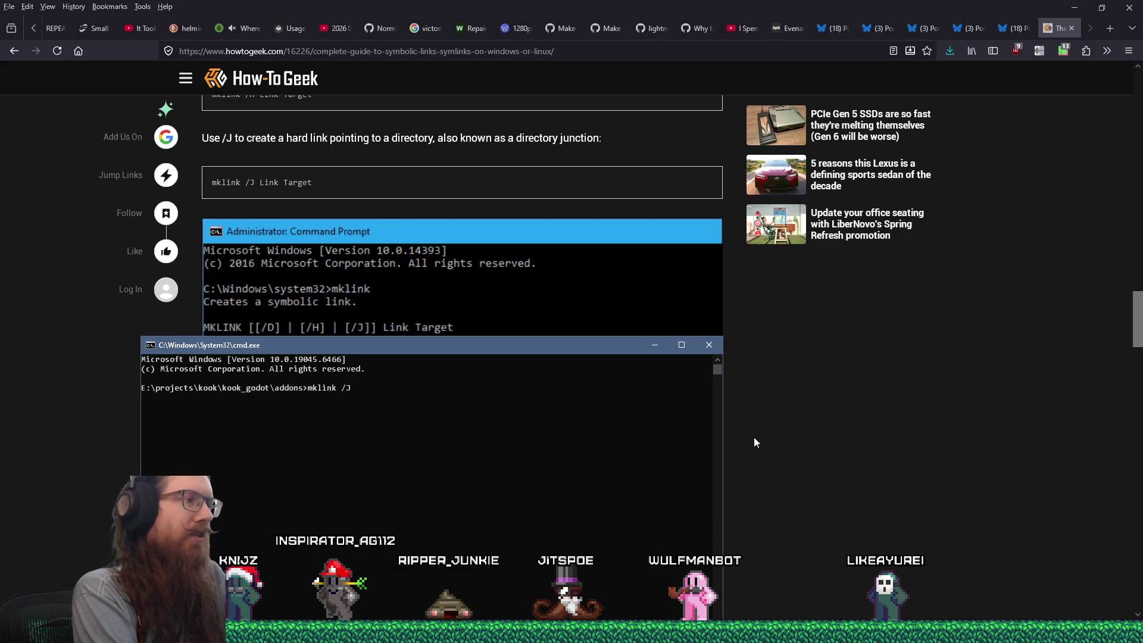
type(" console")
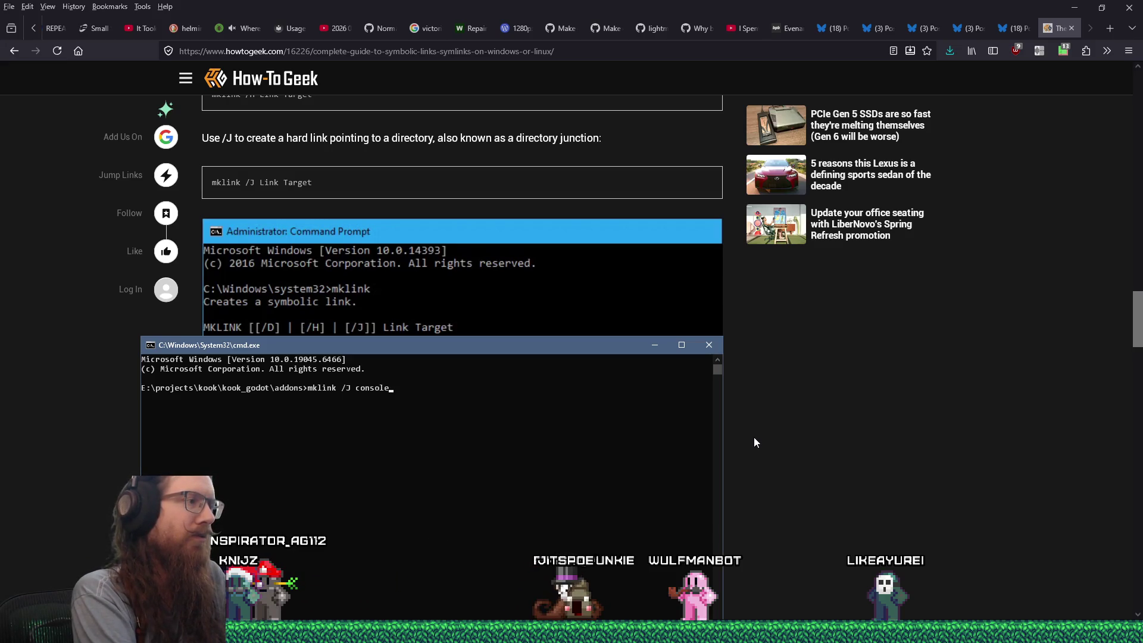
type(" e:\\projects\\godot\\")
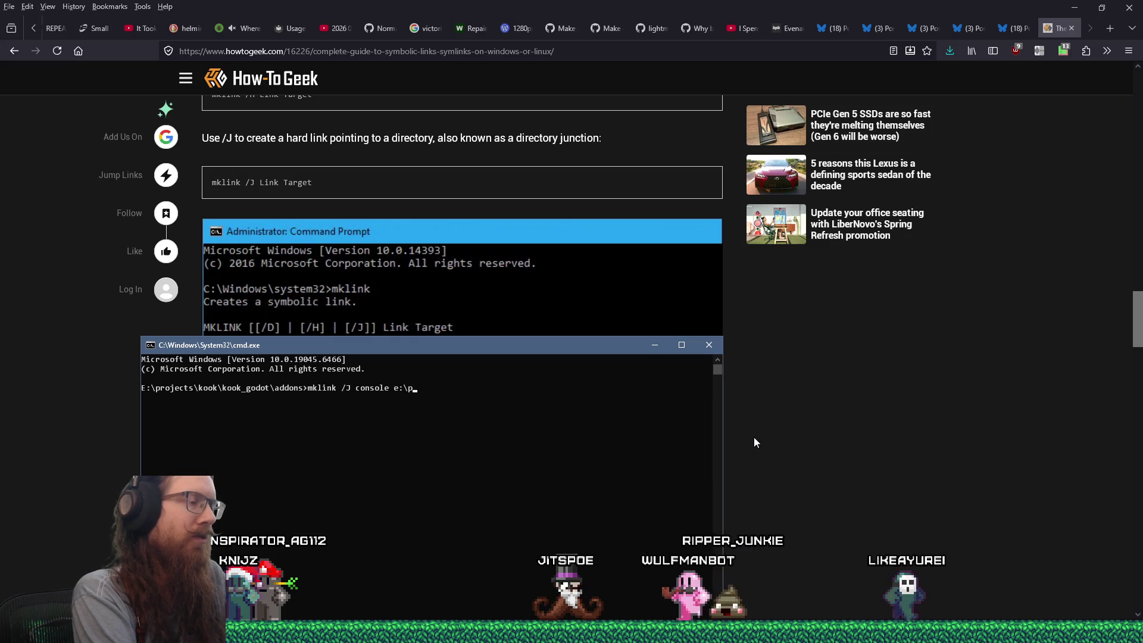
type("god")
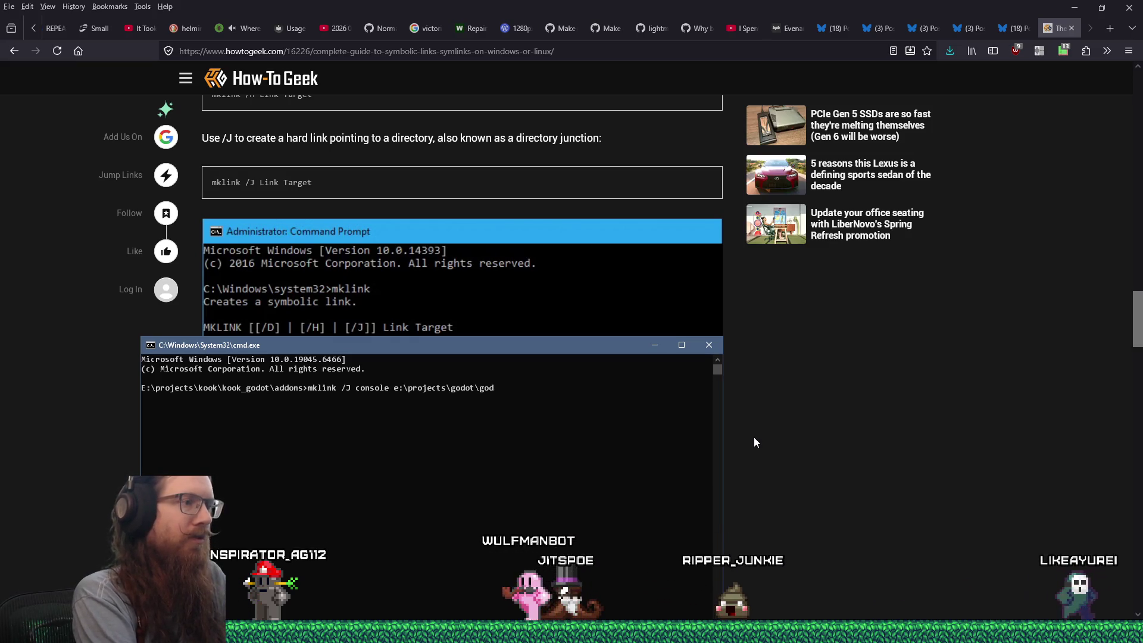
type("ot-console\\addons\\console")
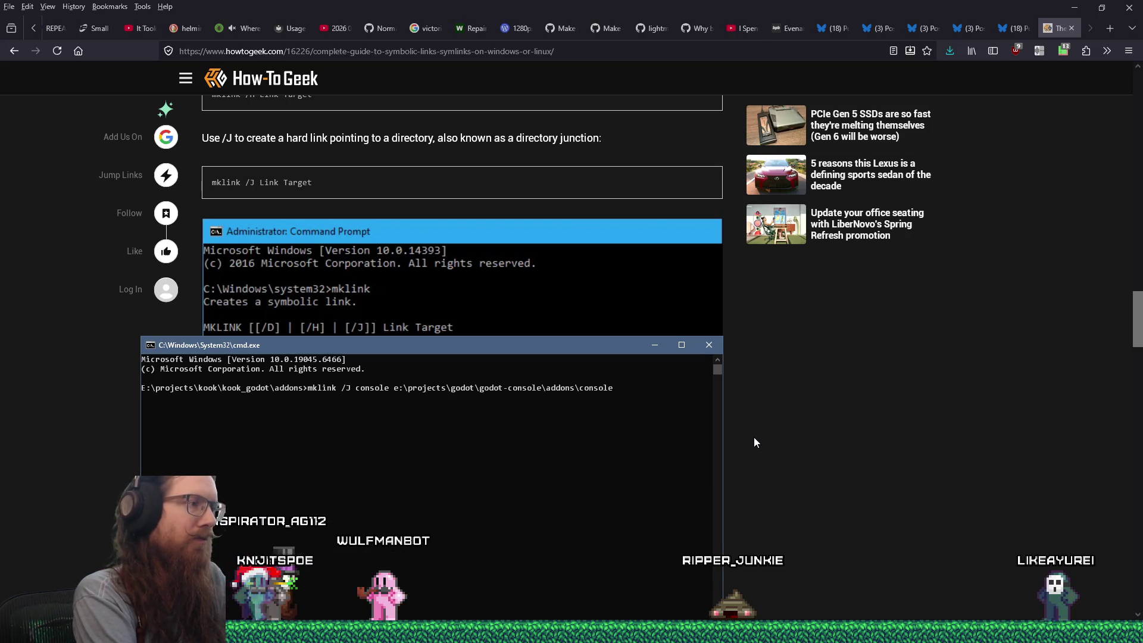
key("Return")
key("alt+Tab")
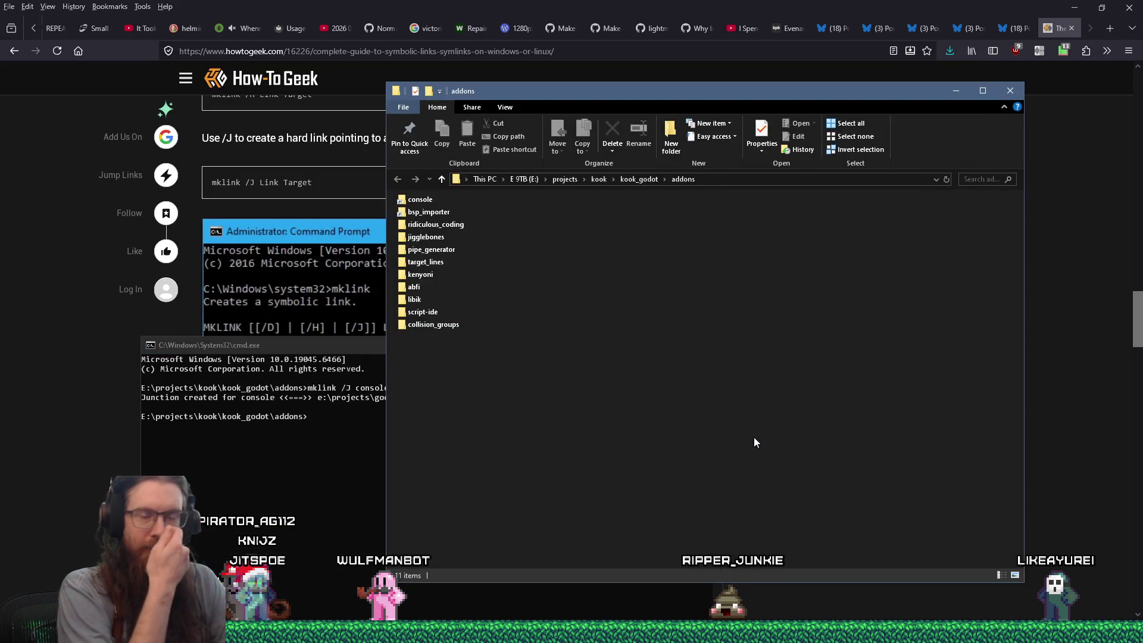
key("alt+Tab")
key("Tab")
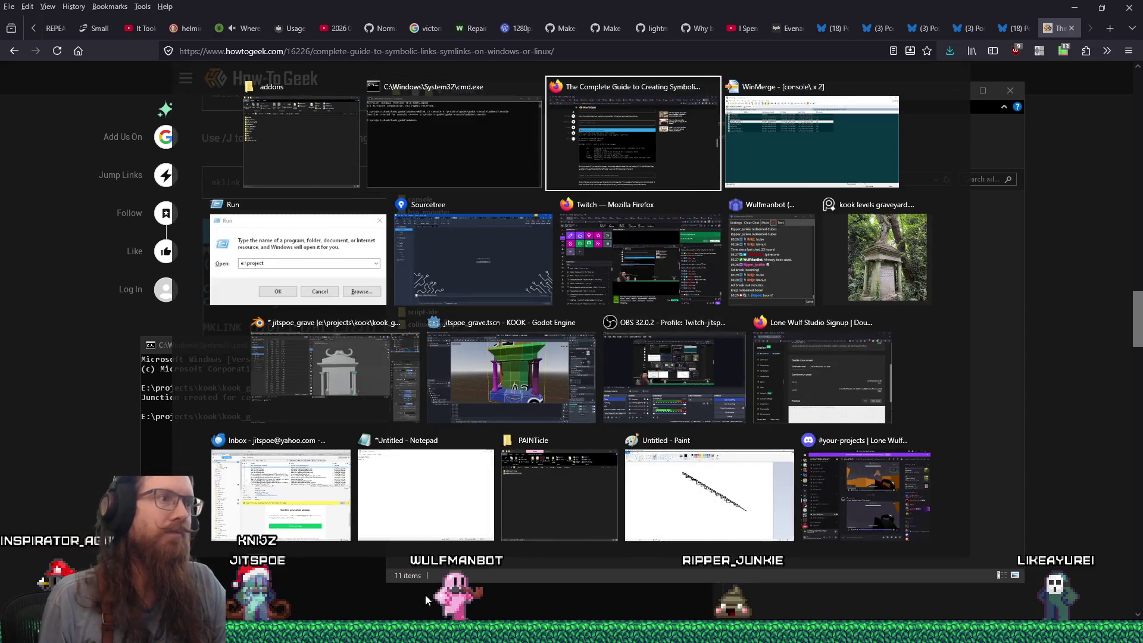
Inspect the KOOK repo's unstaged diffs for console_plugin.gd and console.gd in SourceTree, then minimize it
left_click(465, 266)
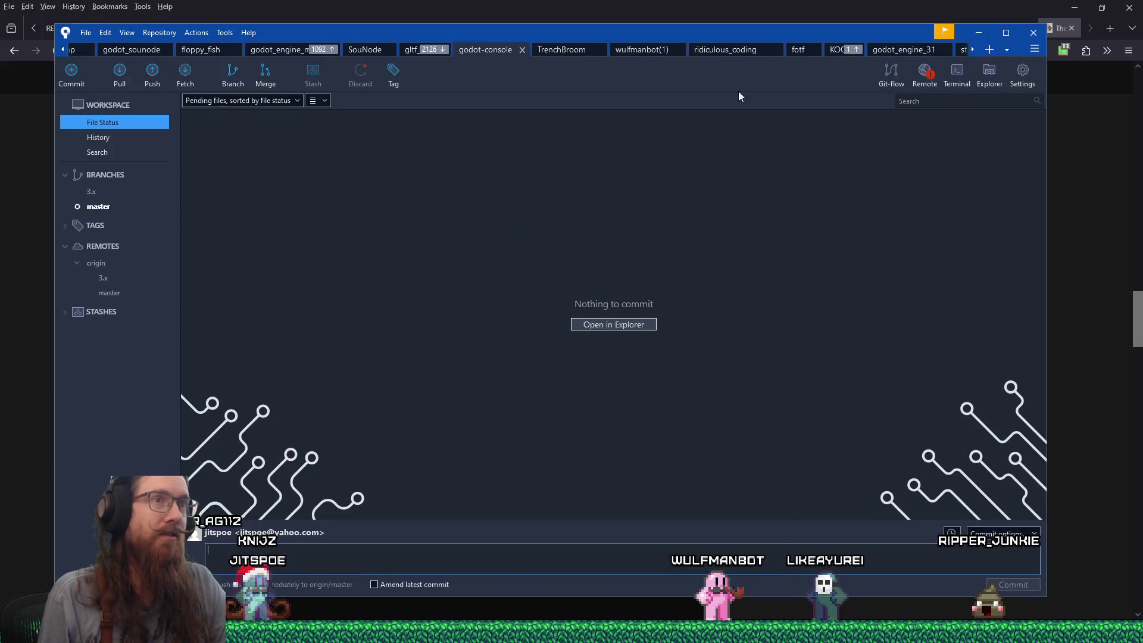
left_click(840, 52)
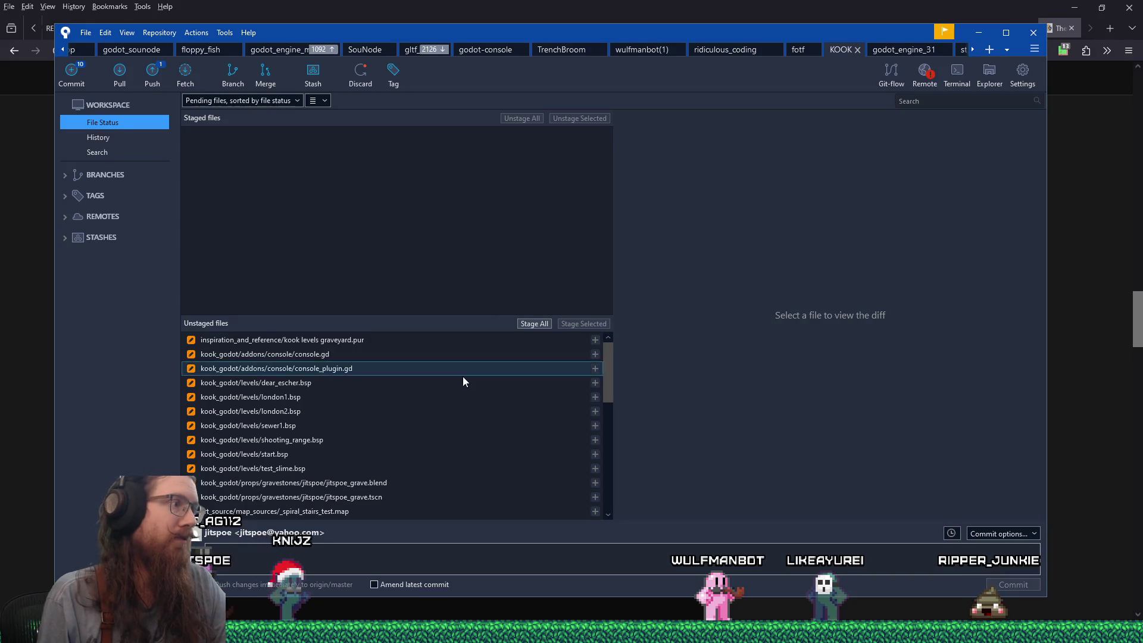
left_click(420, 368)
left_click(427, 355)
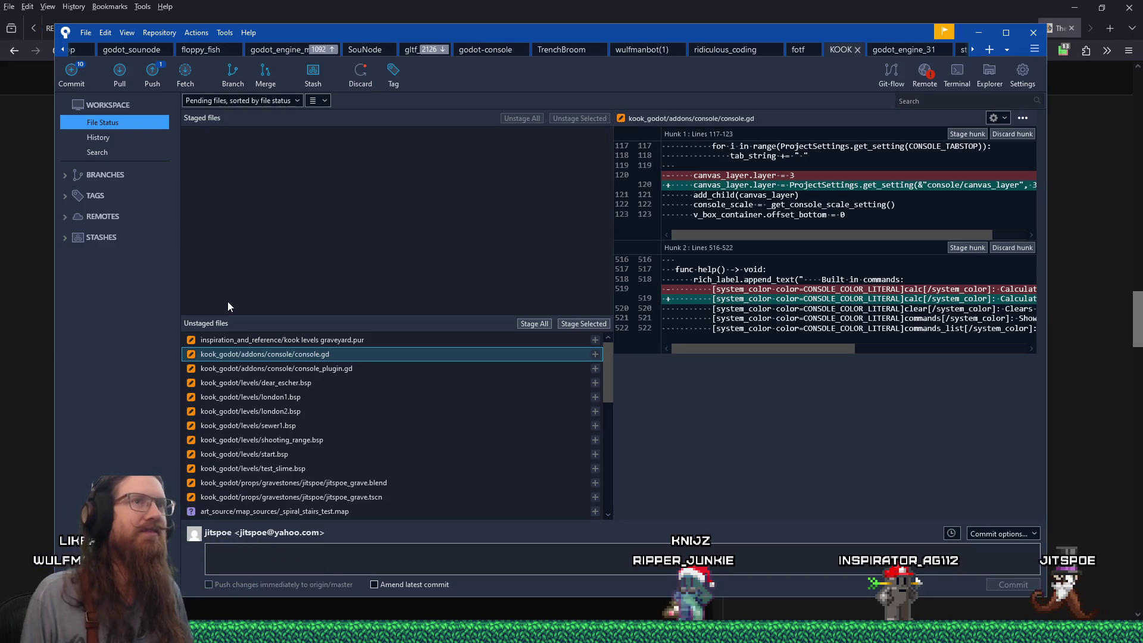
left_click(973, 38)
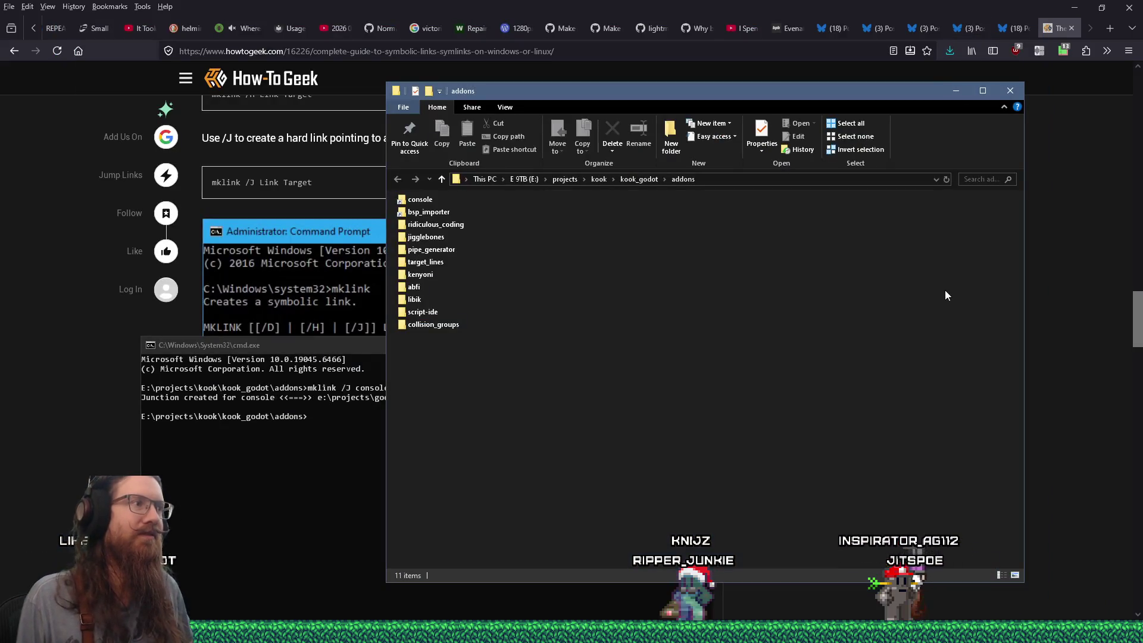
Close the How-To Geek tab and write a thank-you comment for the fix on issue #49
left_click(1054, 258)
left_click(1071, 28)
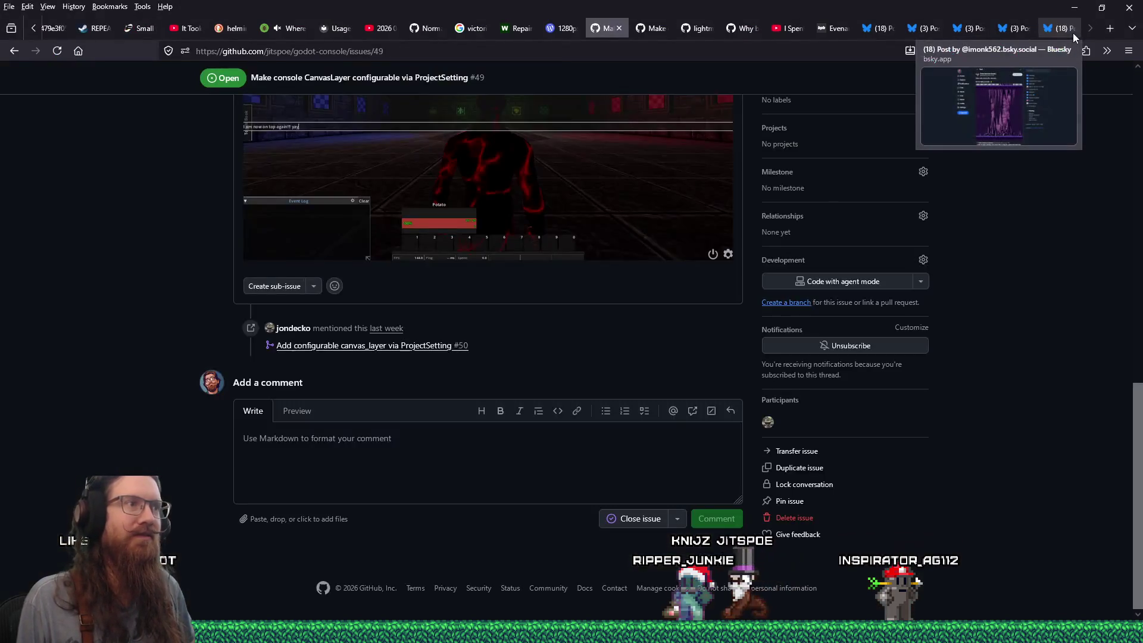
scroll(657, 417, "up", 15)
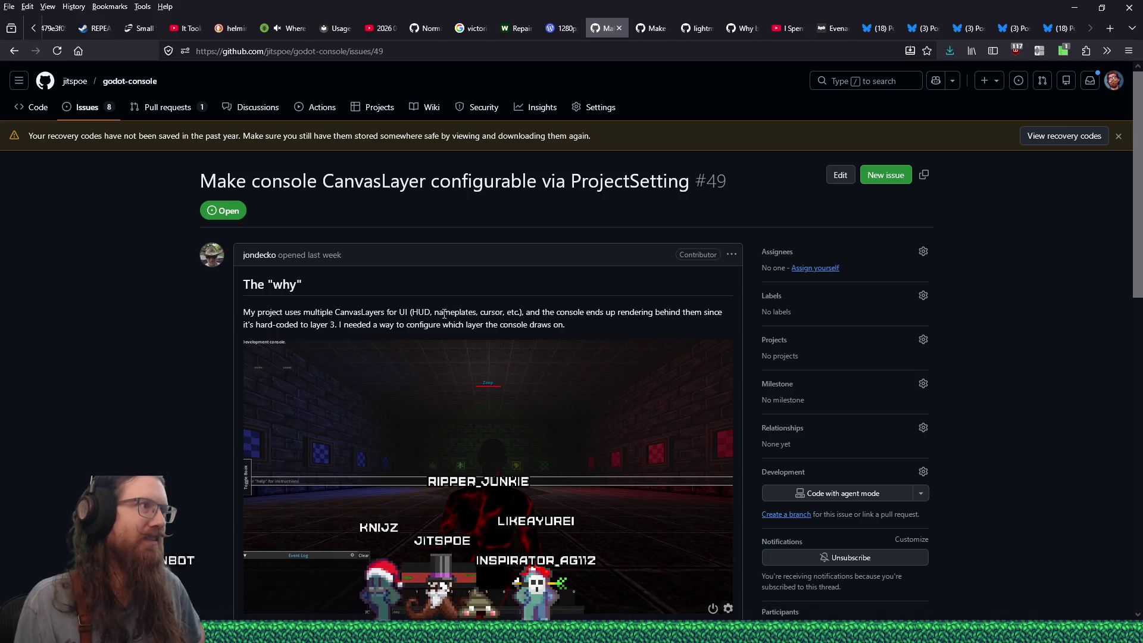
scroll(433, 305, "down", 10)
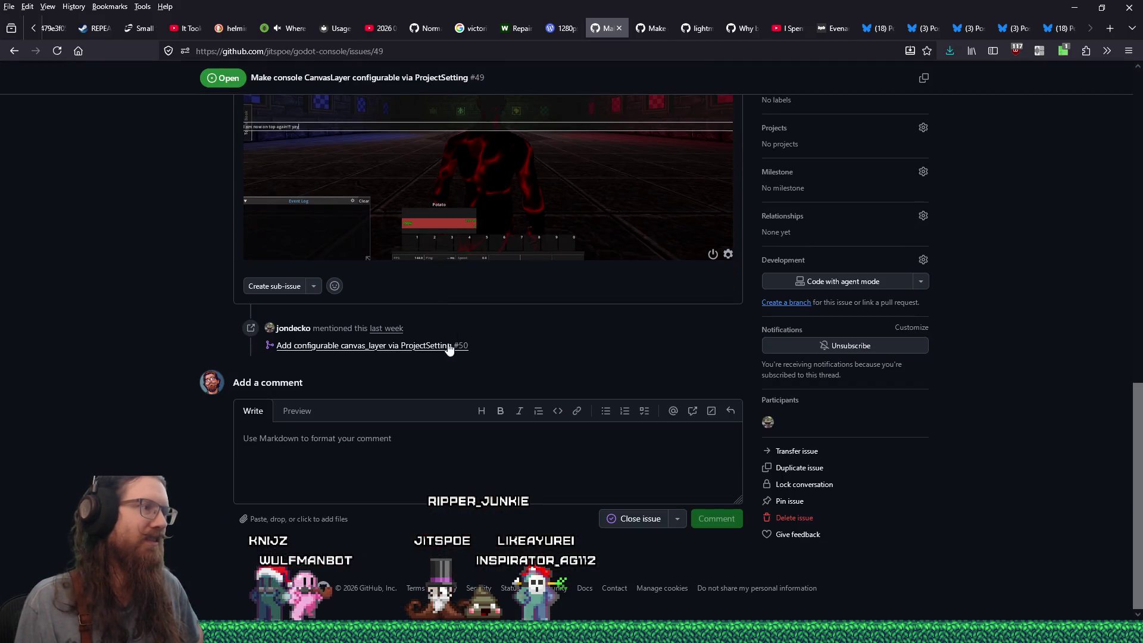
mouse_move(435, 353)
left_click(441, 463)
type("Thansk")
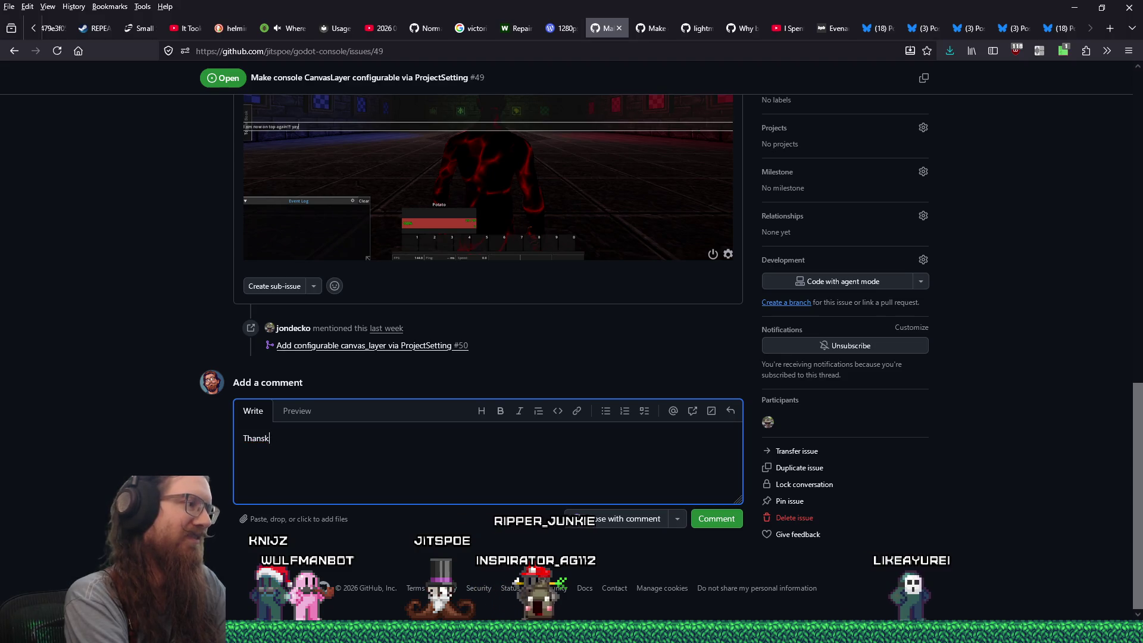
key("BackSpace")
key("BackSpace")
type("ks for teh fi")
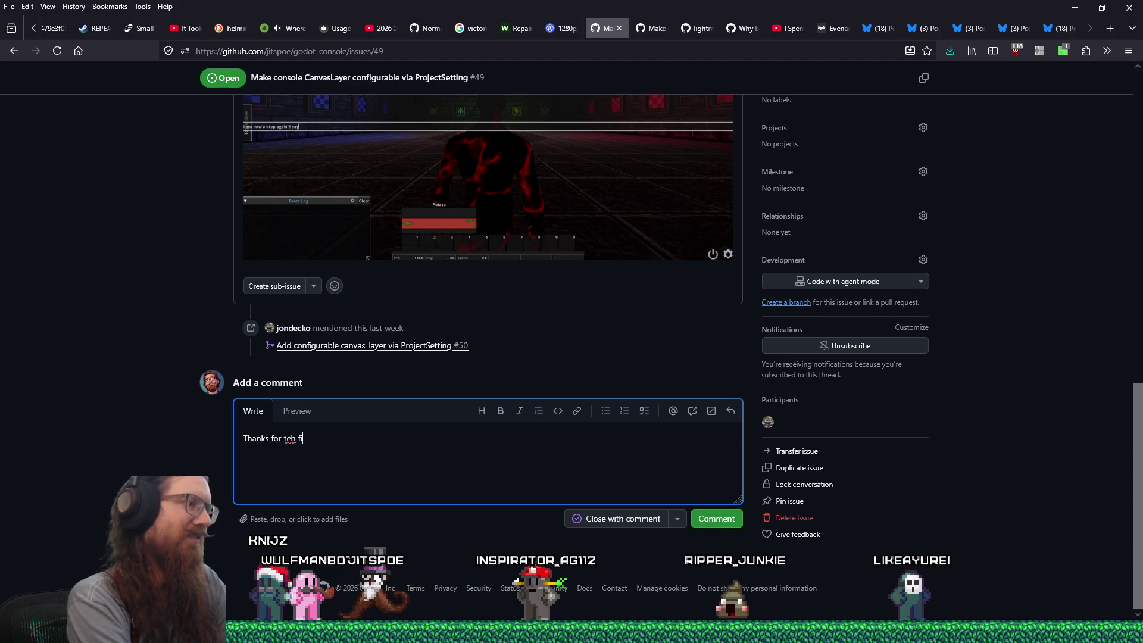
key("BackSpace")
key("BackSpace")
key("BackSpace")
key("BackSpace")
key("BackSpace")
type("he fix!  I wasn't aware o")
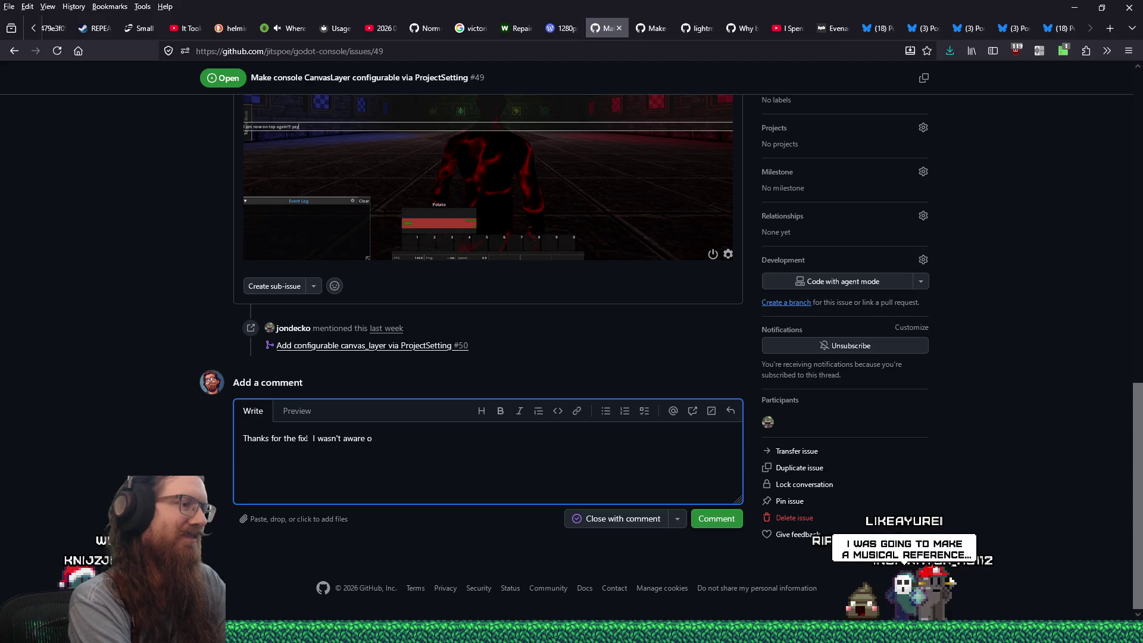
type("f this issue.")
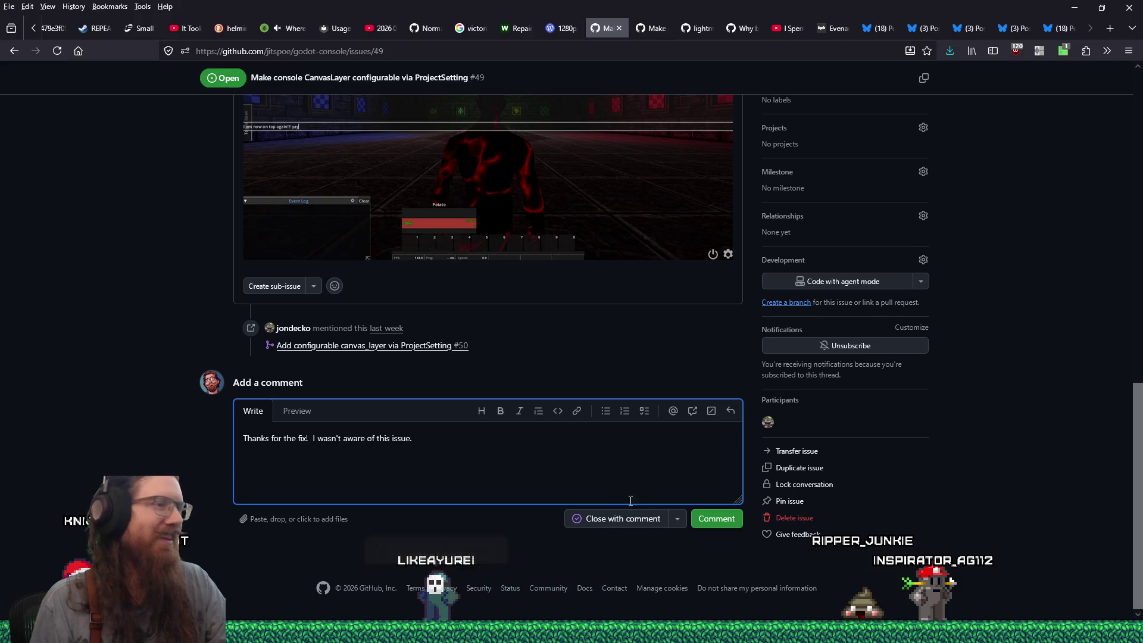
Post the thank-you comment and close both GitHub issue tabs
key("alt+Tab")
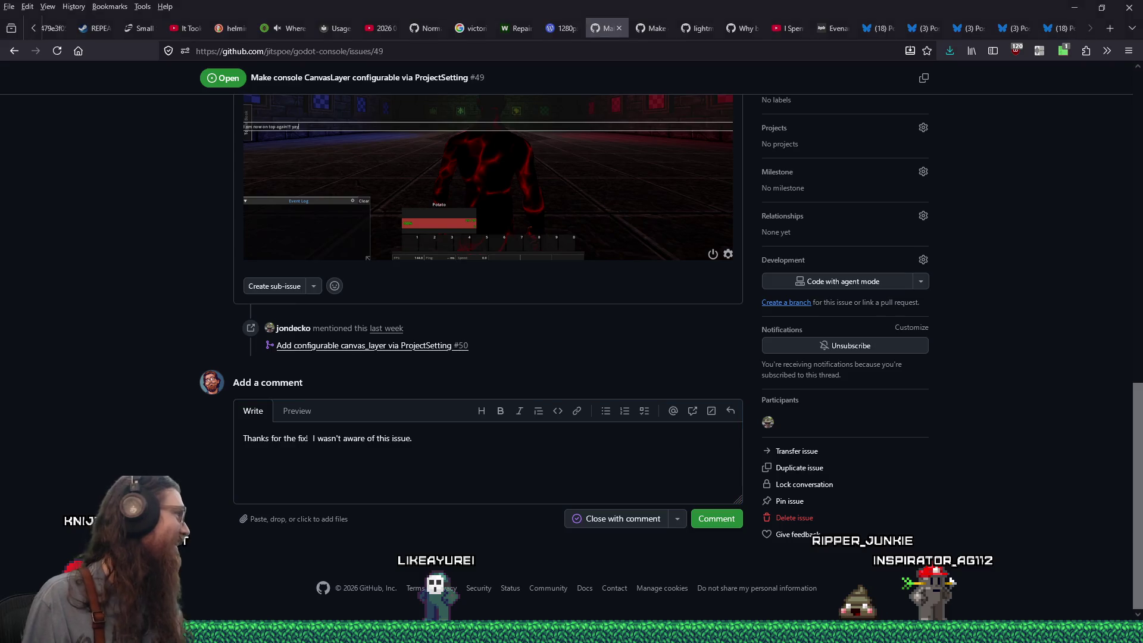
left_click(716, 518)
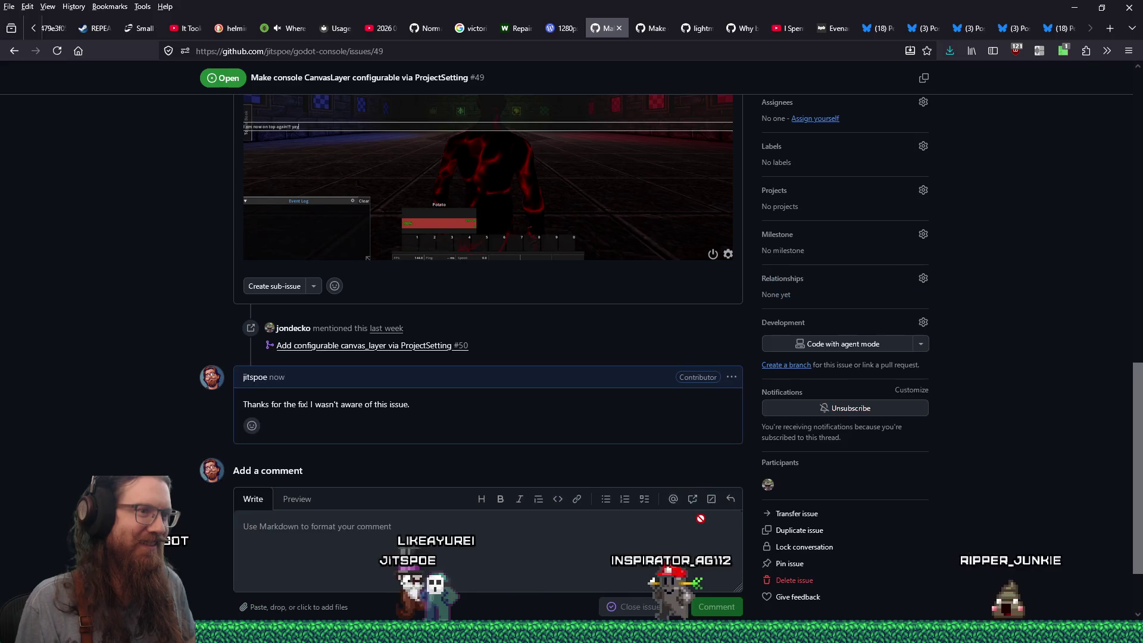
scroll(309, 479, "up", 4)
scroll(304, 484, "up", 8)
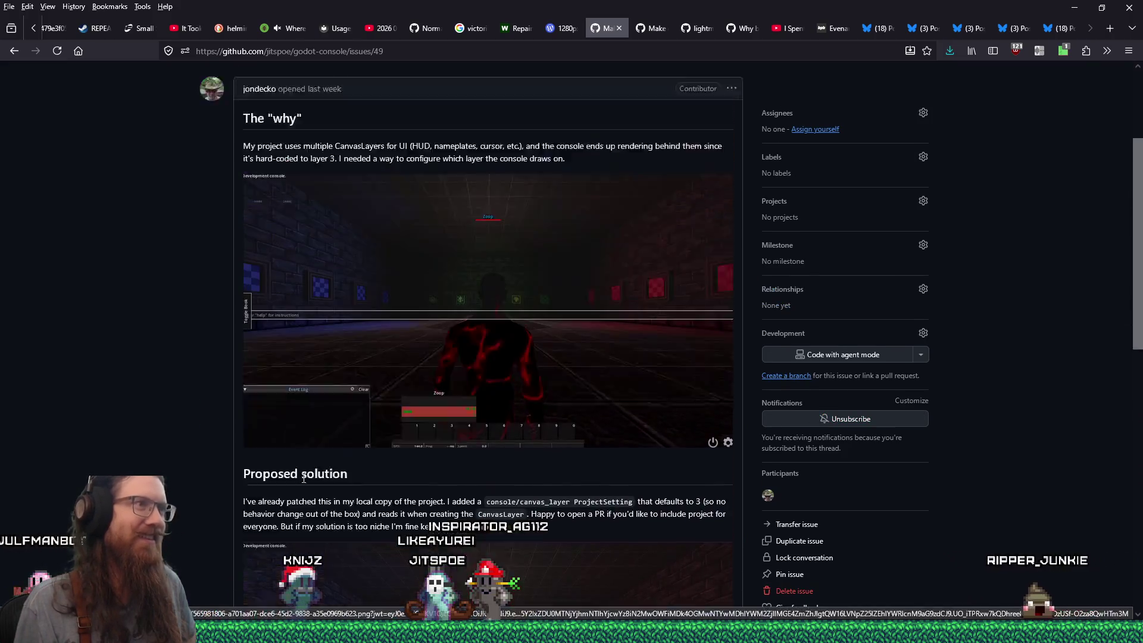
left_click(618, 28)
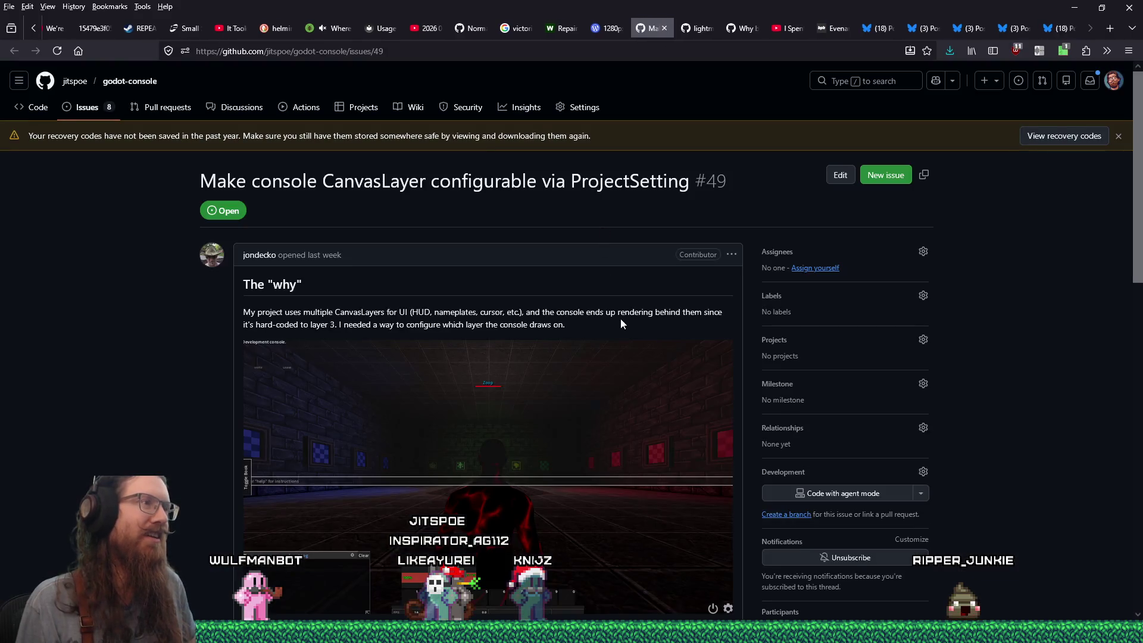
left_click(664, 28)
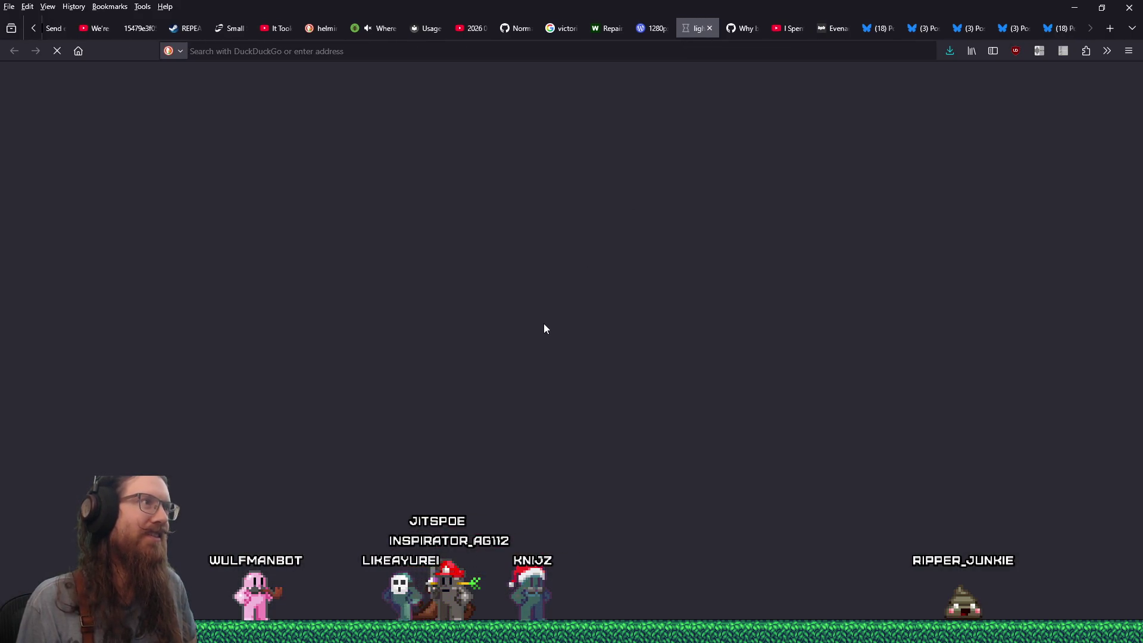